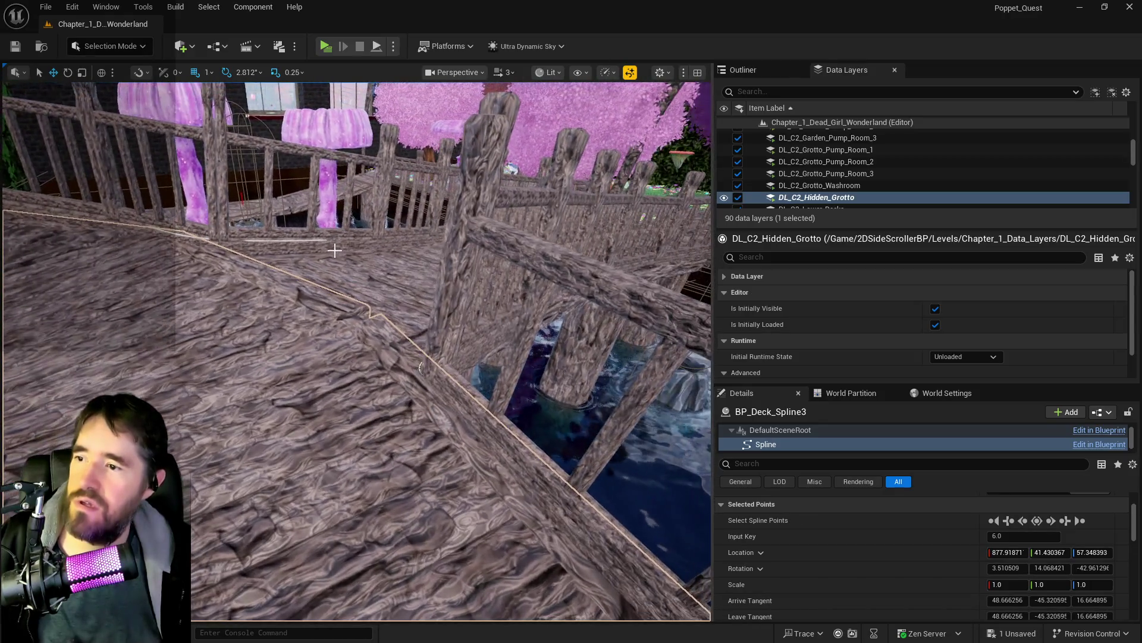
Step: Raise BP_Deck_Spline4's first point to Z 9.8, undoing a stray nudge first, then survey the walkway
left_click(268, 260)
left_click(230, 260)
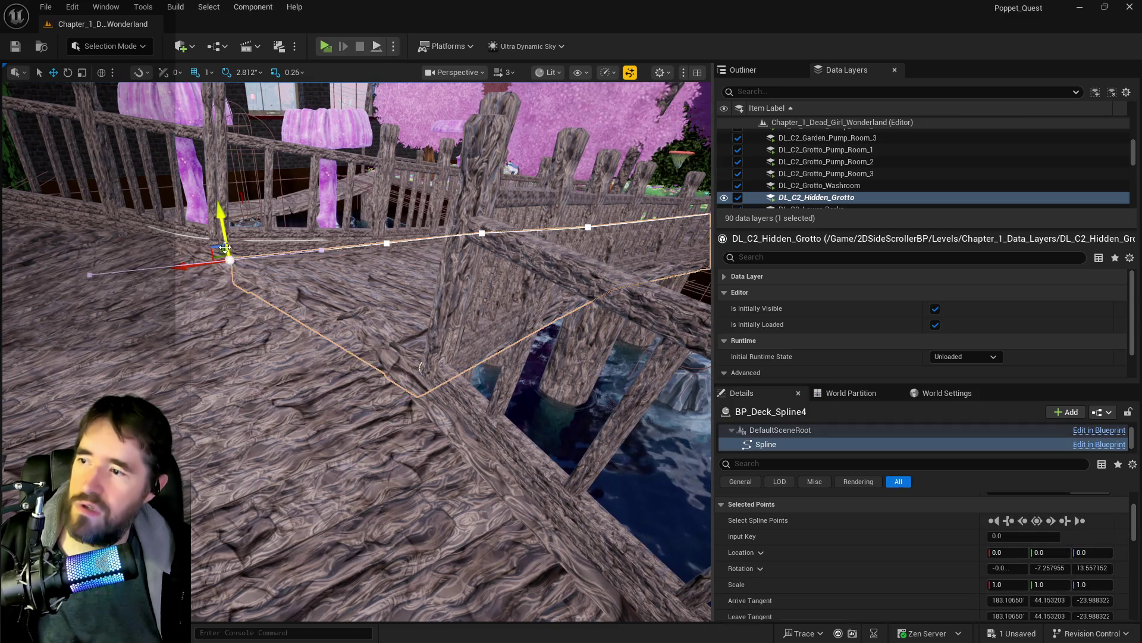
left_click_drag(225, 238, 228, 233)
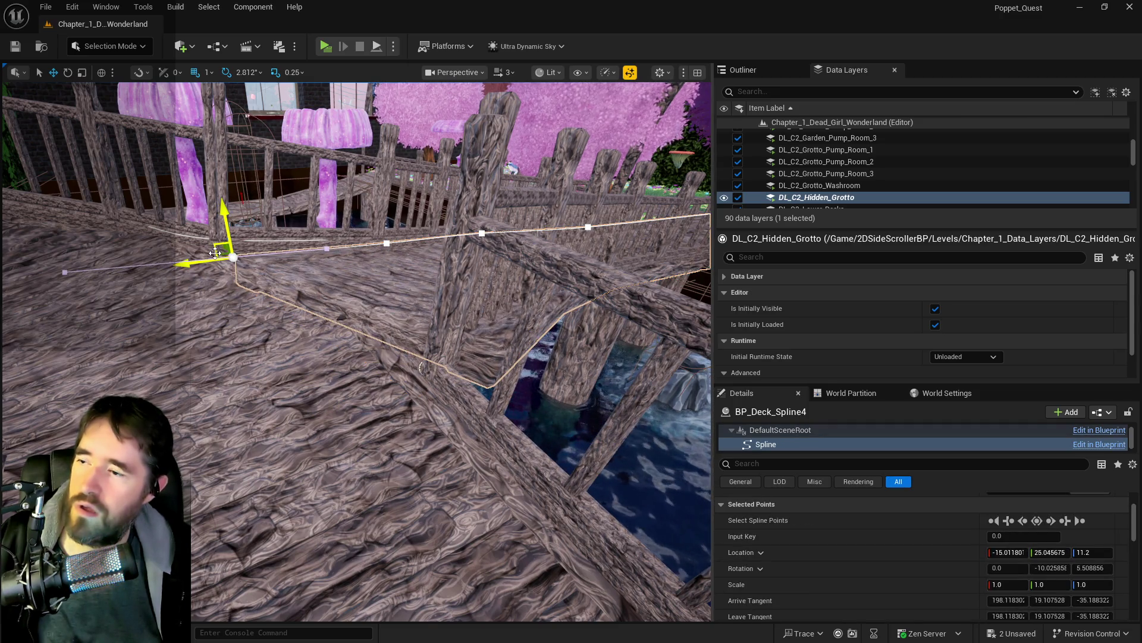
key("ctrl+z")
left_click_drag(222, 220, 222, 211)
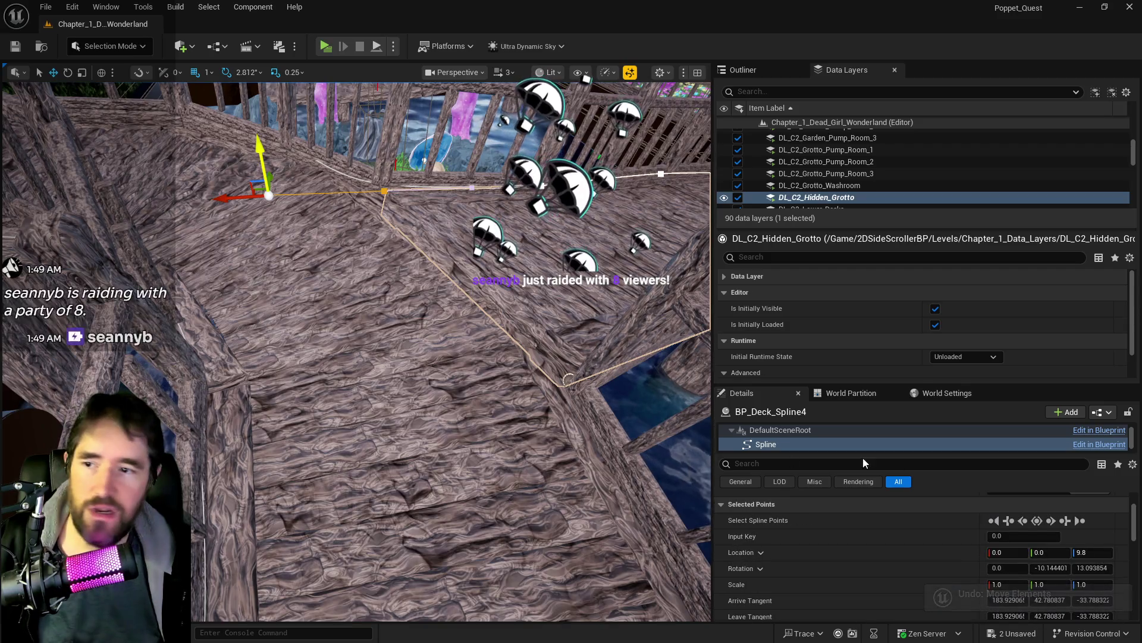
left_click_drag(481, 423, 481, 424)
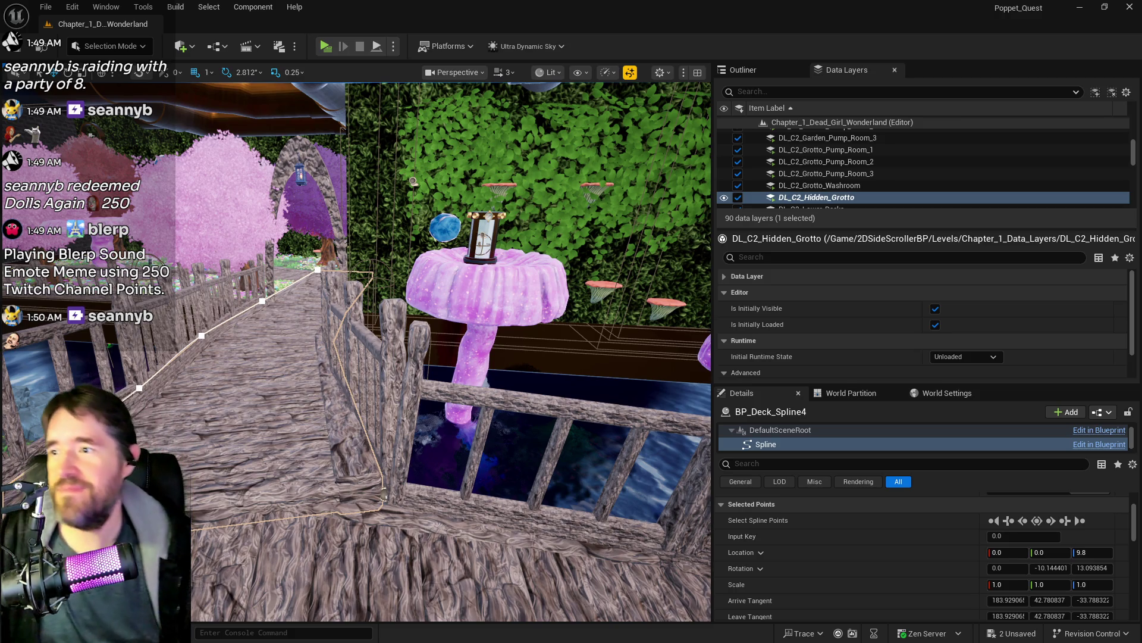
mouse_move(419, 494)
left_mouse_down()
mouse_move(369, 494)
mouse_move(428, 494)
mouse_move(381, 505)
mouse_move(404, 330)
left_mouse_up()
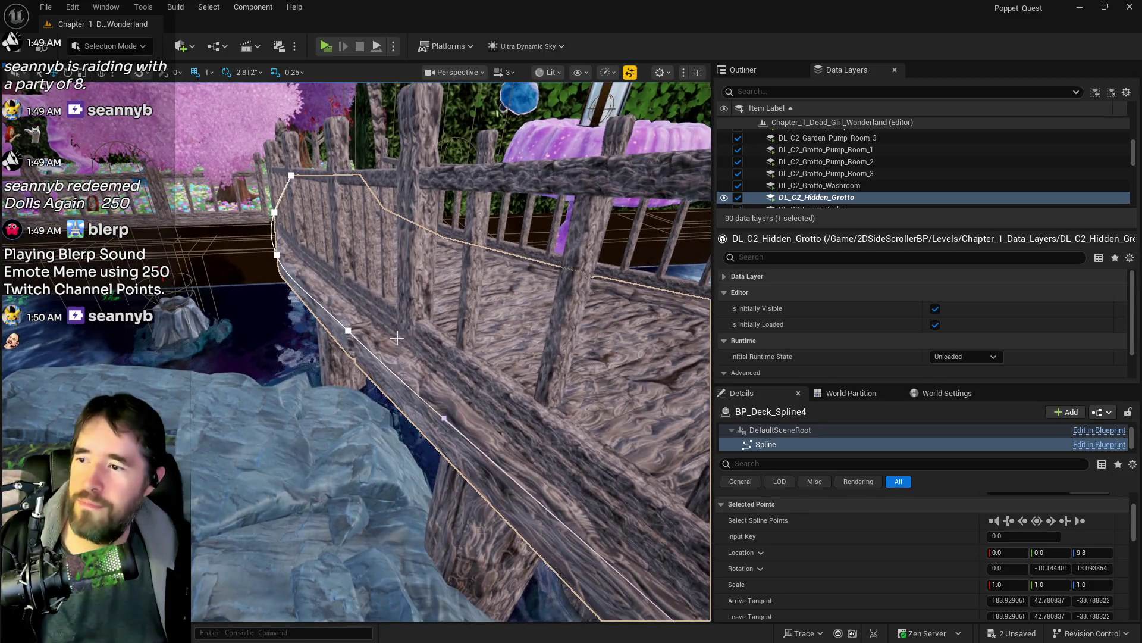
Step: Fit the first railing spline's point to the deck, pulling it inward along Y
left_click(404, 329)
left_click(411, 331)
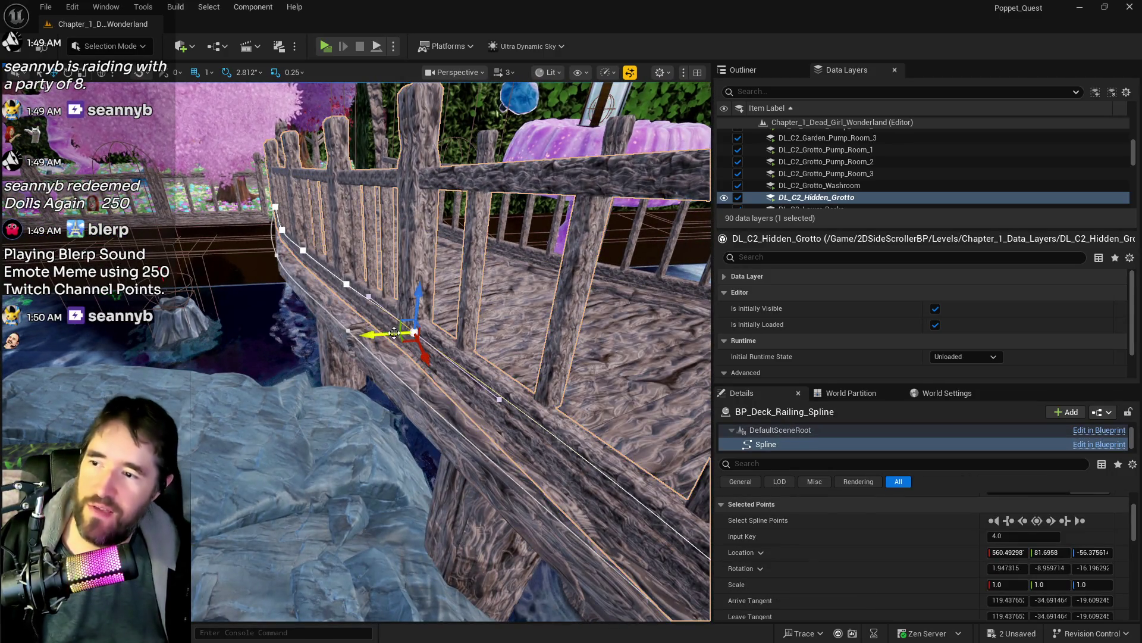
left_click_drag(359, 340, 364, 340)
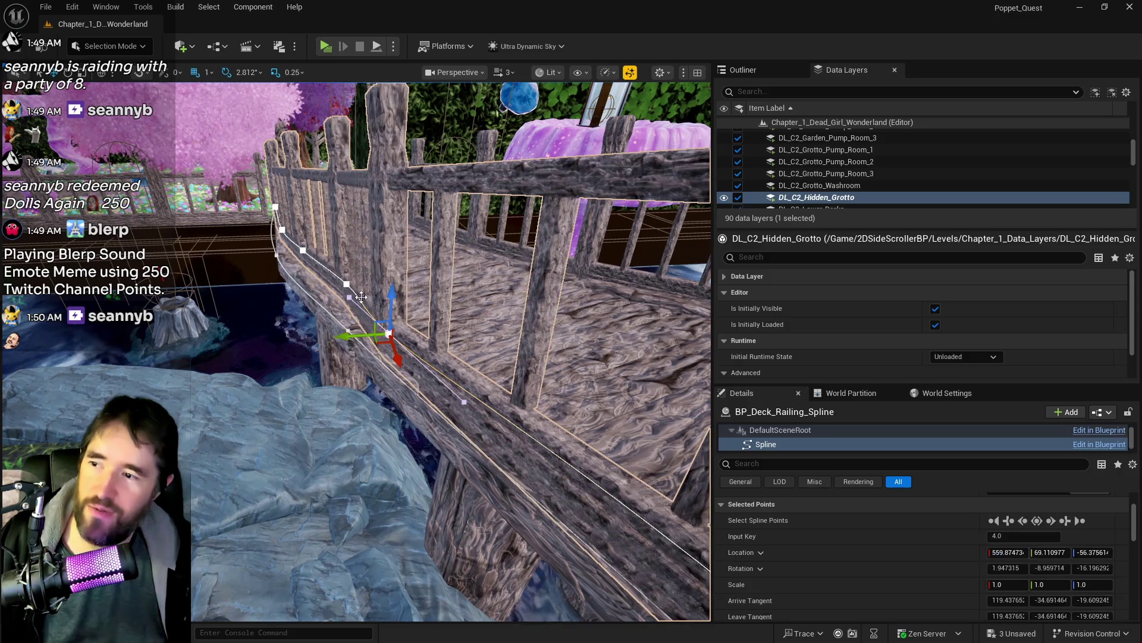
left_click_drag(335, 287, 292, 295)
left_click_drag(357, 351, 402, 323)
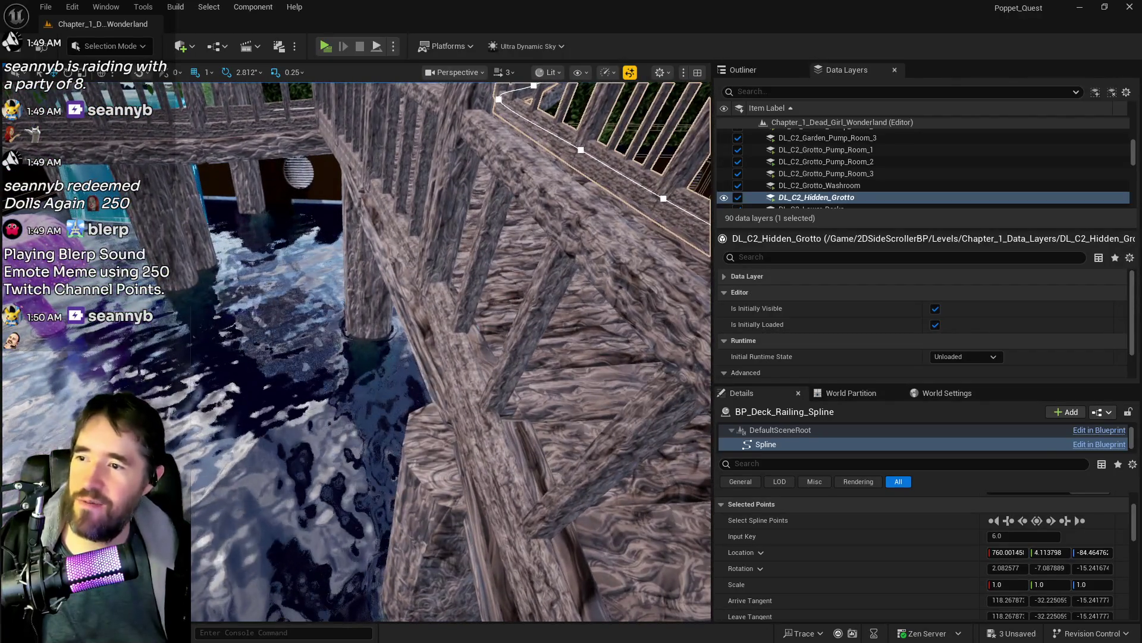
Step: Nudge a BP_Deck_Railing_Spline2 point along Y and add a new spline point aligned with the deck
left_click(431, 289)
left_click_drag(439, 290, 482, 277)
right_click(308, 367)
left_click(327, 381)
left_click_drag(297, 337, 296, 329)
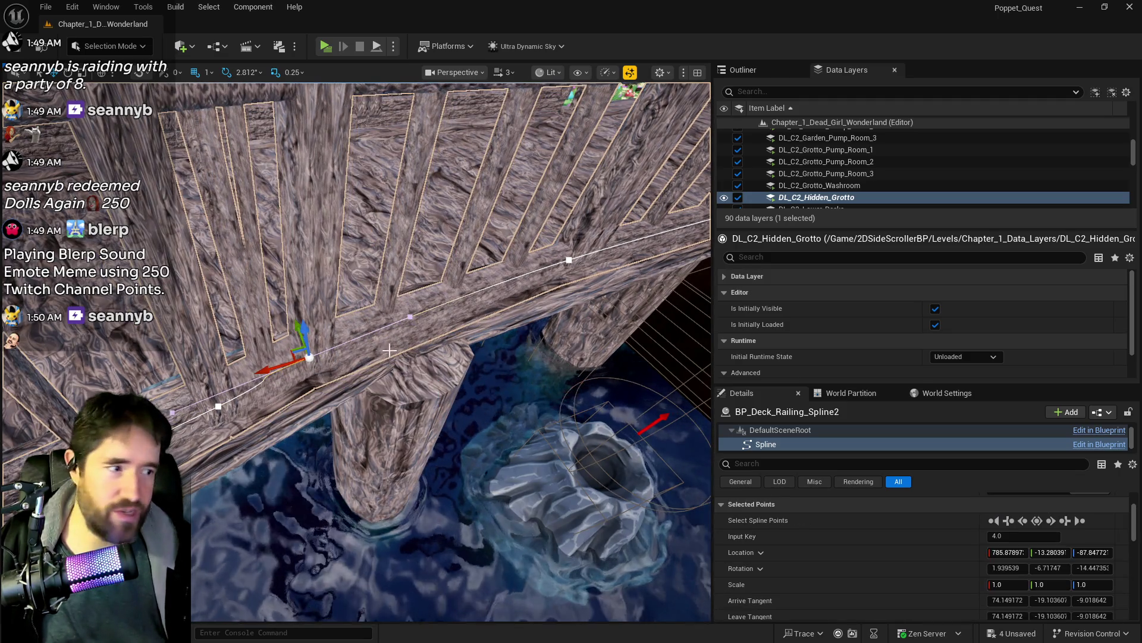
left_click_drag(387, 351, 392, 333)
Step: Nudge the remaining railing points into place, pulling the first point inward along Y
left_click(397, 248)
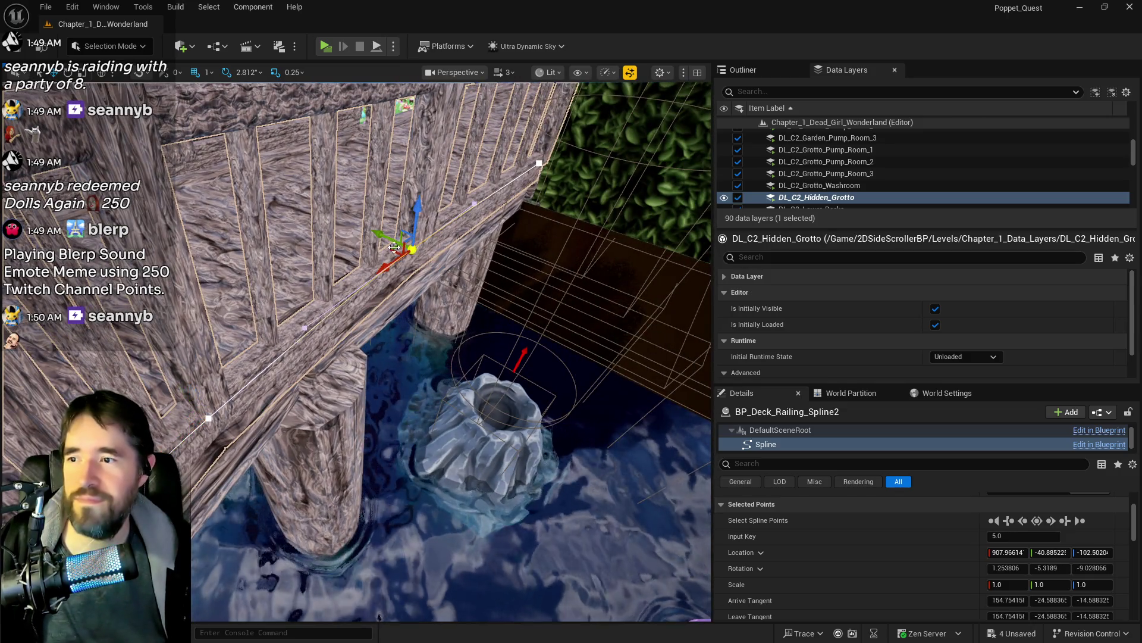
left_click_drag(396, 248, 403, 252)
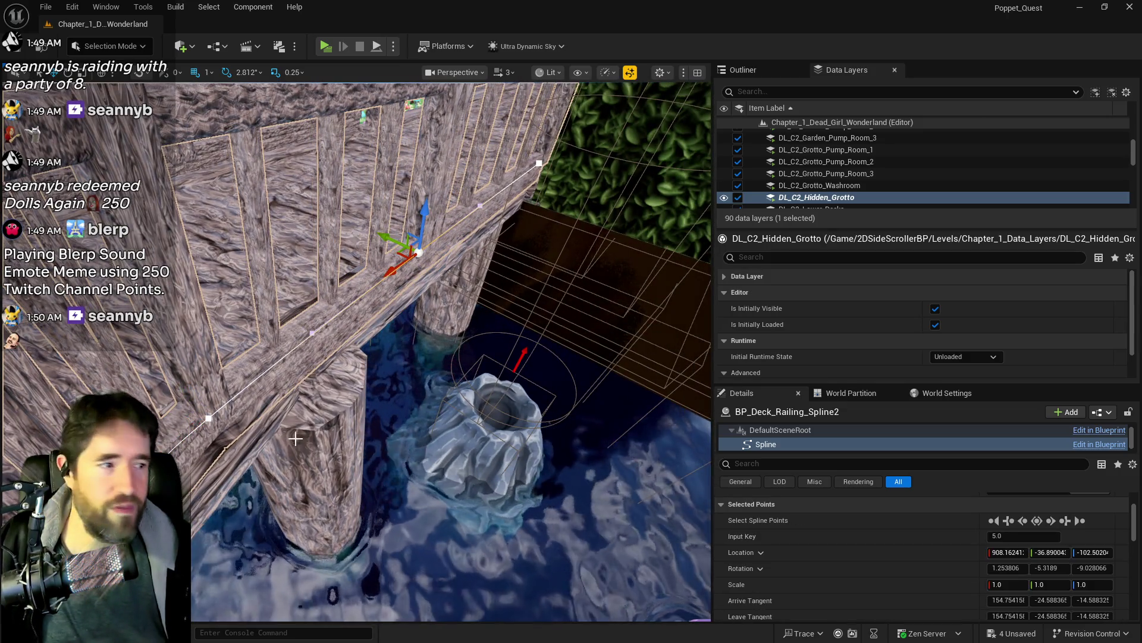
mouse_move(296, 436)
left_mouse_down()
mouse_move(250, 436)
mouse_move(250, 506)
mouse_move(326, 427)
left_mouse_up()
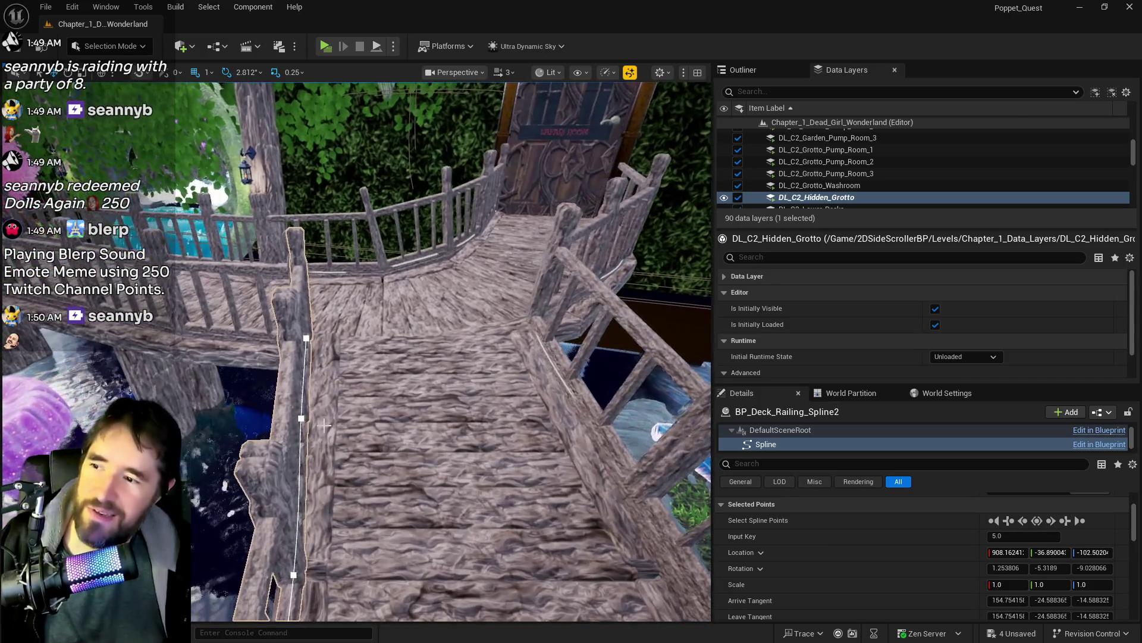
left_click(306, 339)
left_click_drag(327, 341, 348, 349)
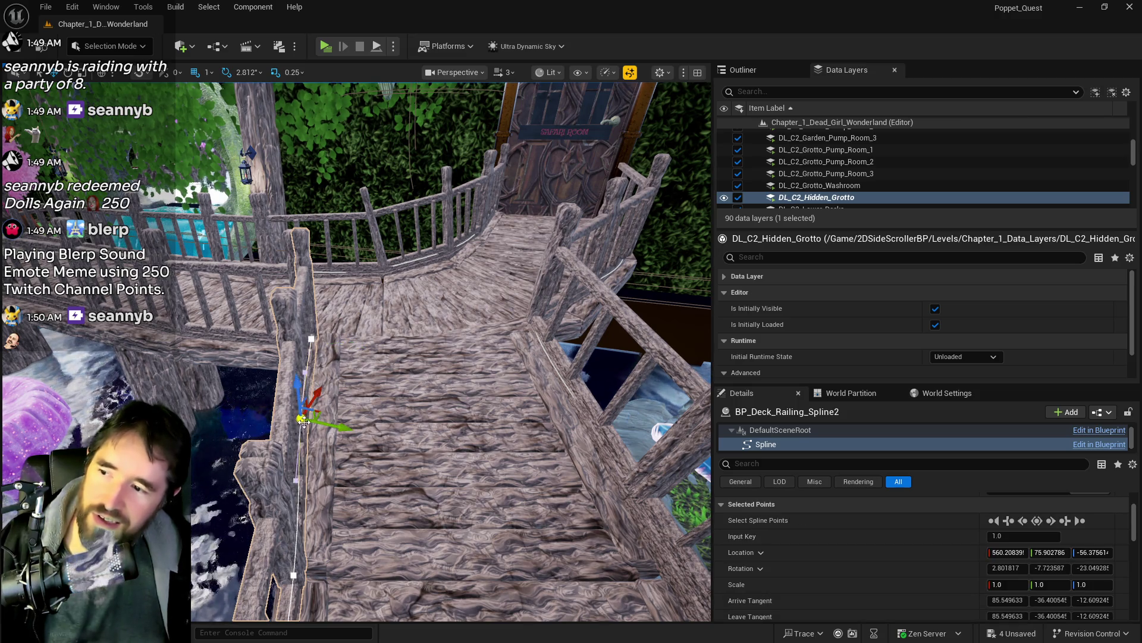
left_click_drag(336, 426, 351, 398)
scroll(496, 500, "down", 3)
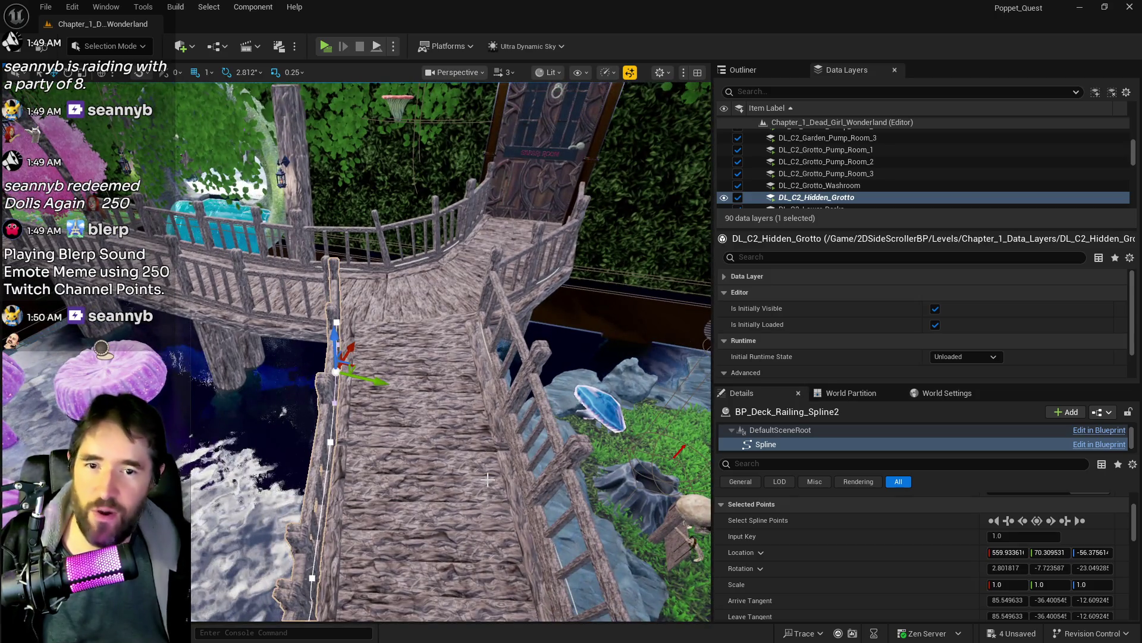
mouse_move(496, 500)
left_mouse_down()
mouse_move(481, 422)
mouse_move(458, 411)
mouse_move(407, 476)
mouse_move(363, 457)
left_mouse_up()
mouse_move(481, 490)
left_mouse_down()
mouse_move(453, 458)
mouse_move(444, 416)
left_mouse_up()
Step: Filter the Outliner with 'ultra' and select the Ultra_Dynamic_Sky actor
left_click(768, 66)
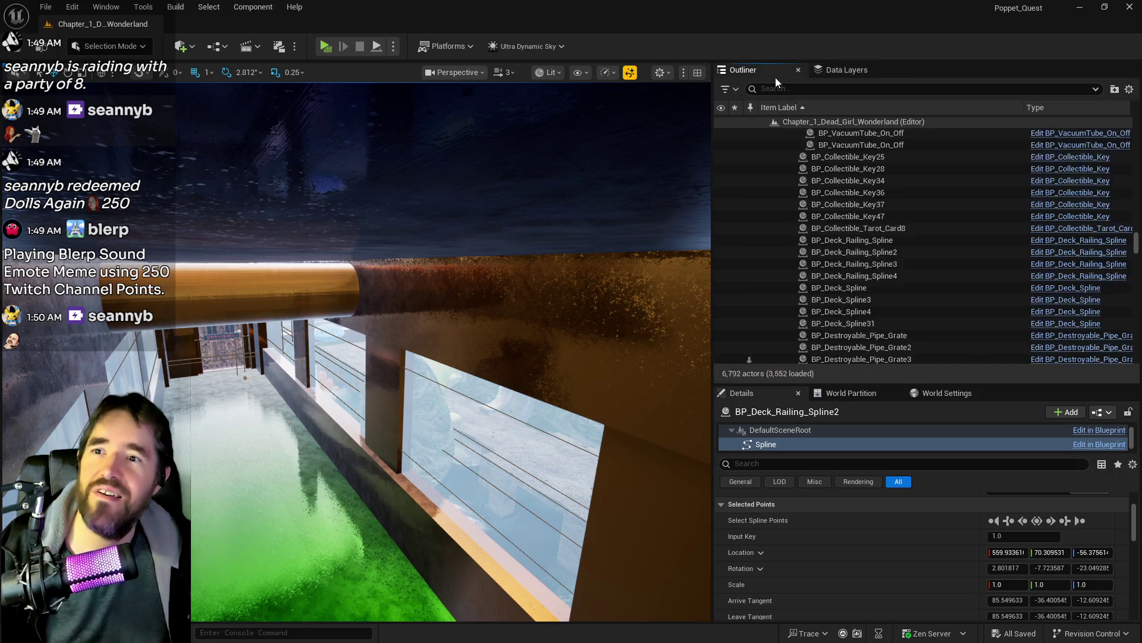
left_click(811, 89)
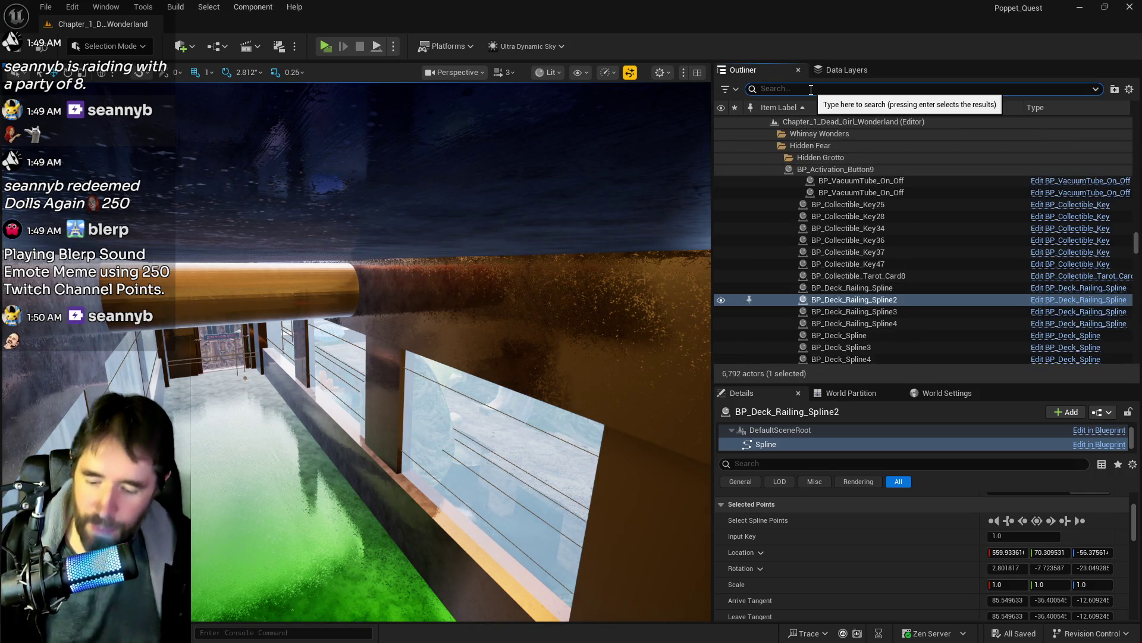
type("ultra")
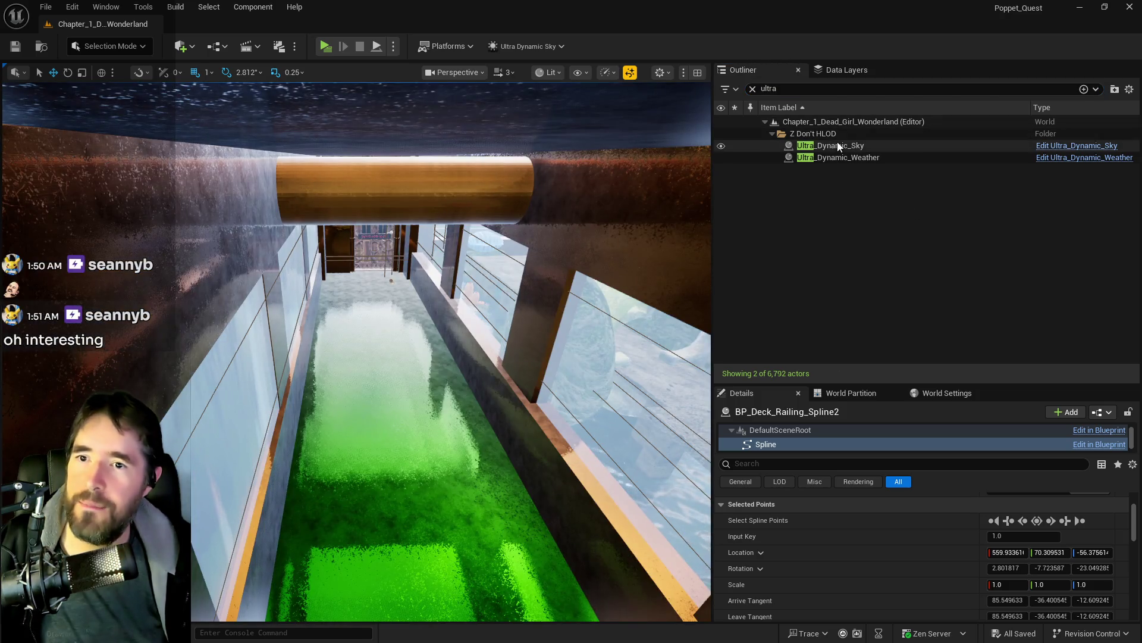
left_click(837, 144)
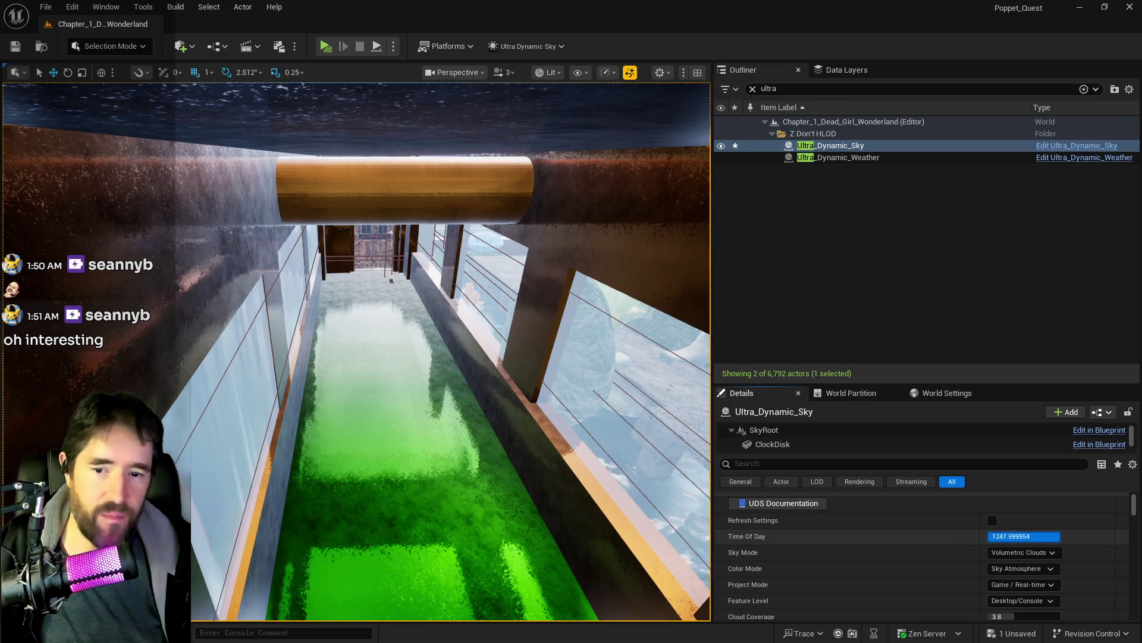
Step: Set Ultra_Dynamic_Sky's Time Of Day to 2400 for night, then fly around the grotto
left_click_drag(1021, 532, 1060, 535)
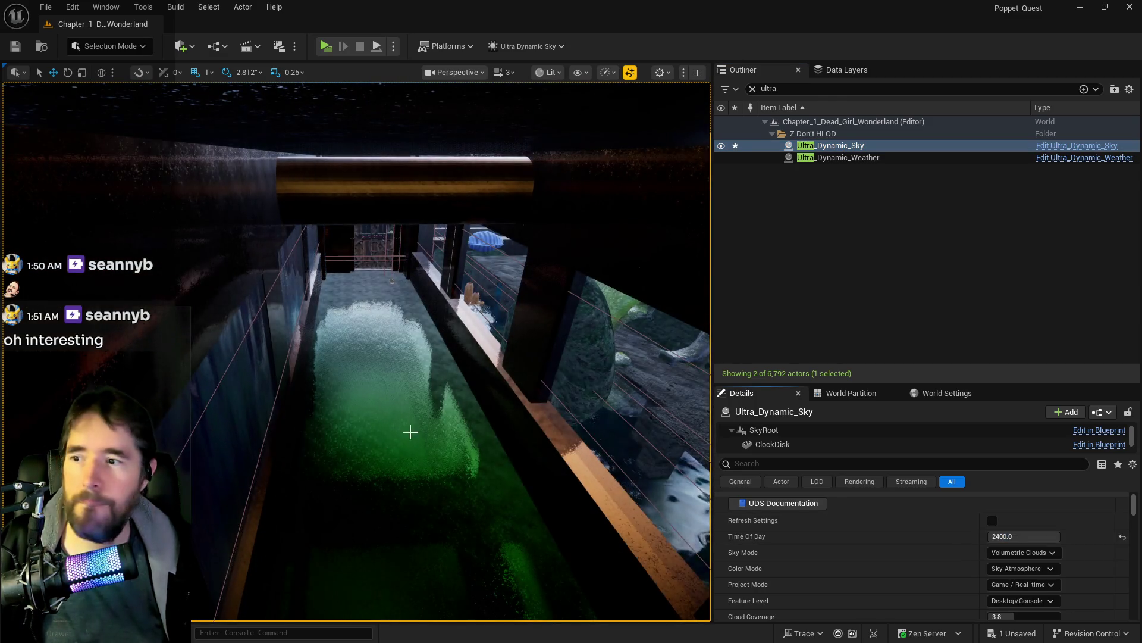
mouse_move(409, 428)
left_mouse_down()
mouse_move(191, 417)
mouse_move(238, 381)
mouse_move(238, 405)
left_mouse_up()
mouse_move(312, 250)
left_mouse_down()
mouse_move(375, 212)
mouse_move(360, 275)
left_mouse_up()
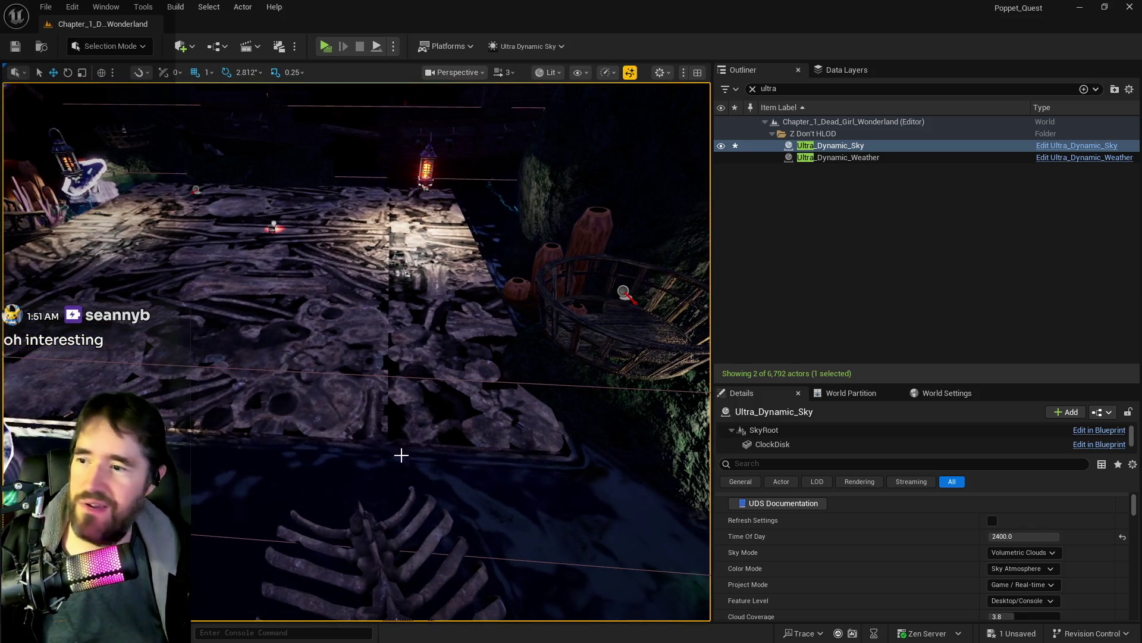
left_click_drag(371, 322, 370, 322)
left_click_drag(273, 335, 273, 335)
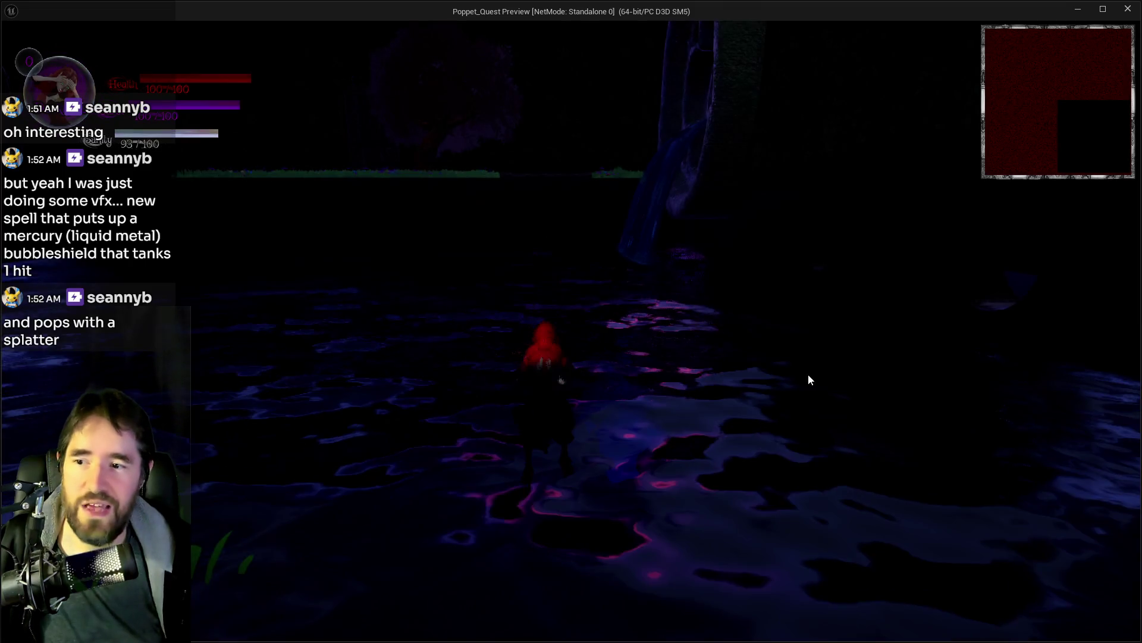
Step: Run the character across the stone floor, check the inventory, and continue through trees and pillars
key("Escape")
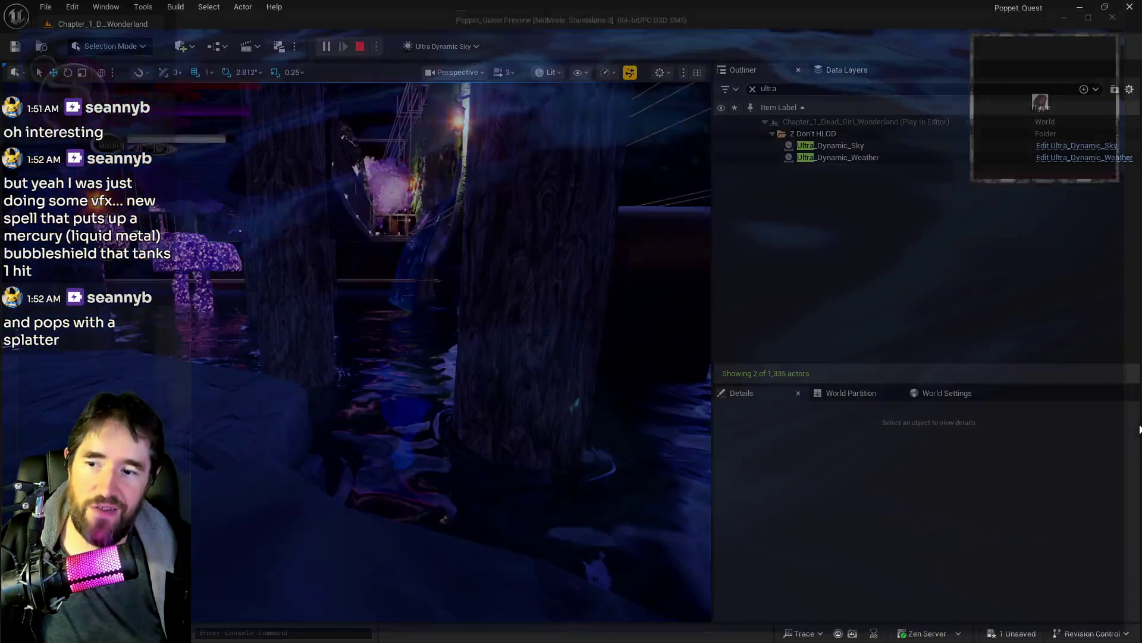
key("Escape")
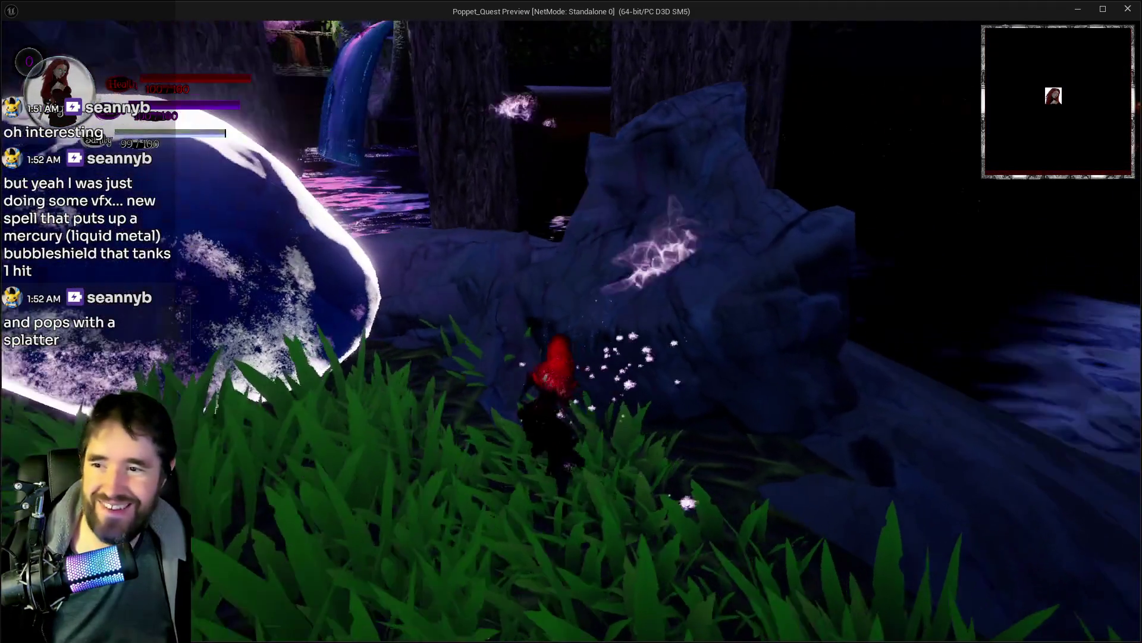
key("w")
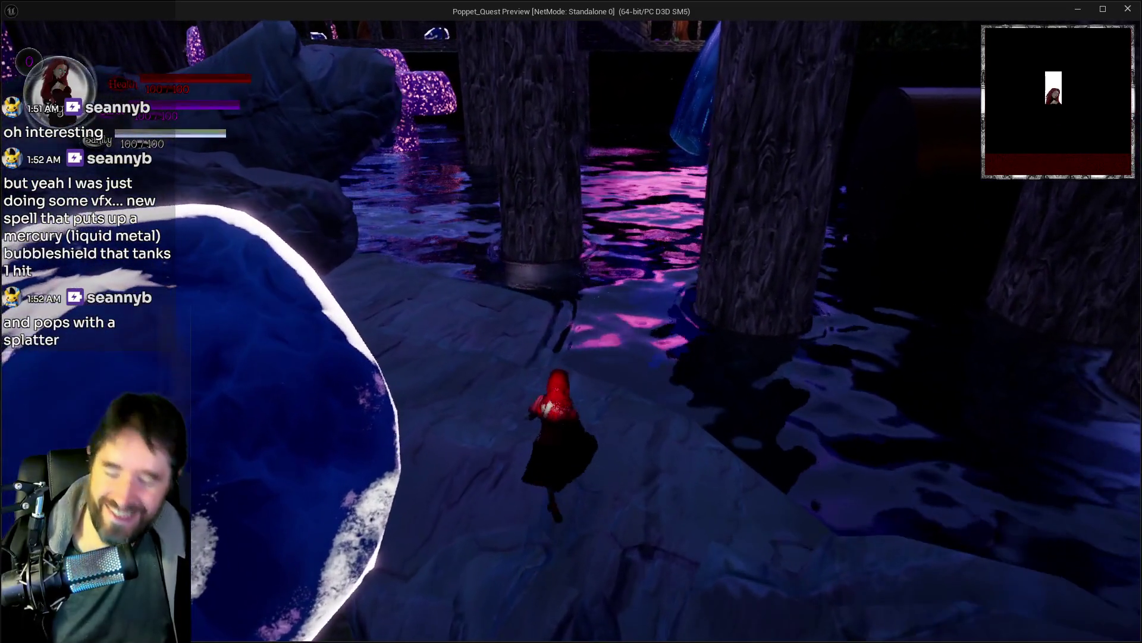
key("Tab")
key("Tab")
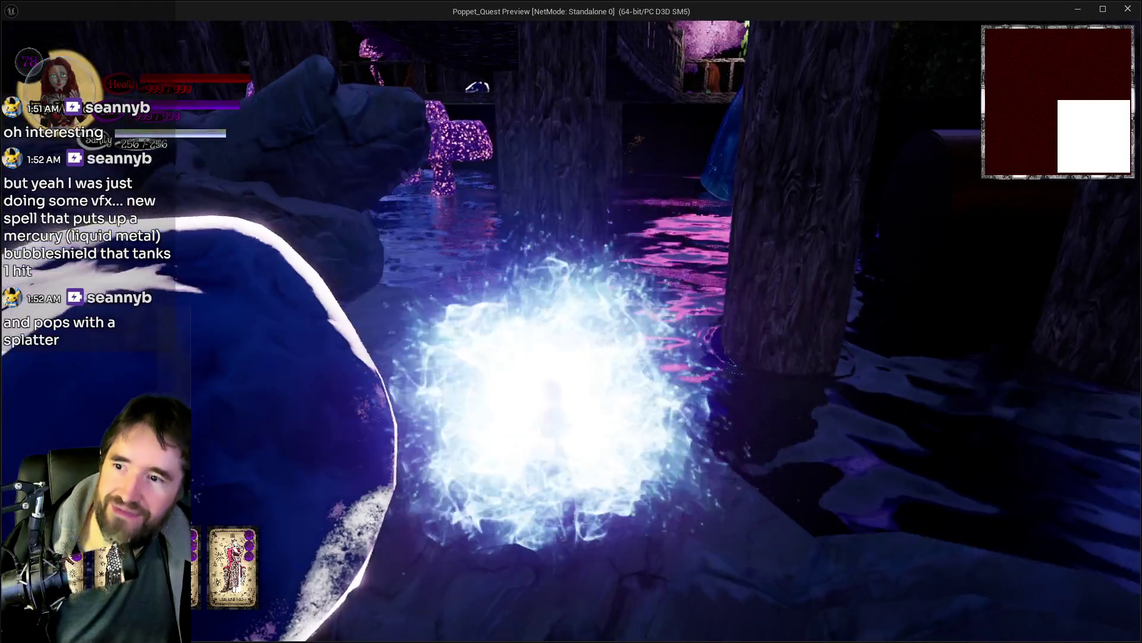
key("w")
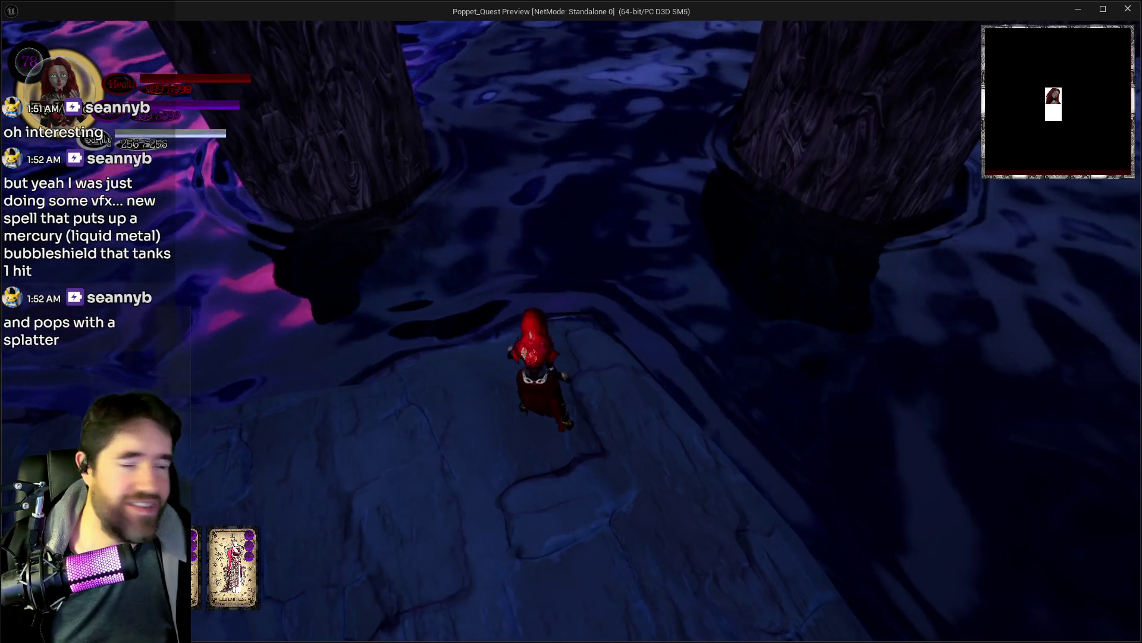
key("w")
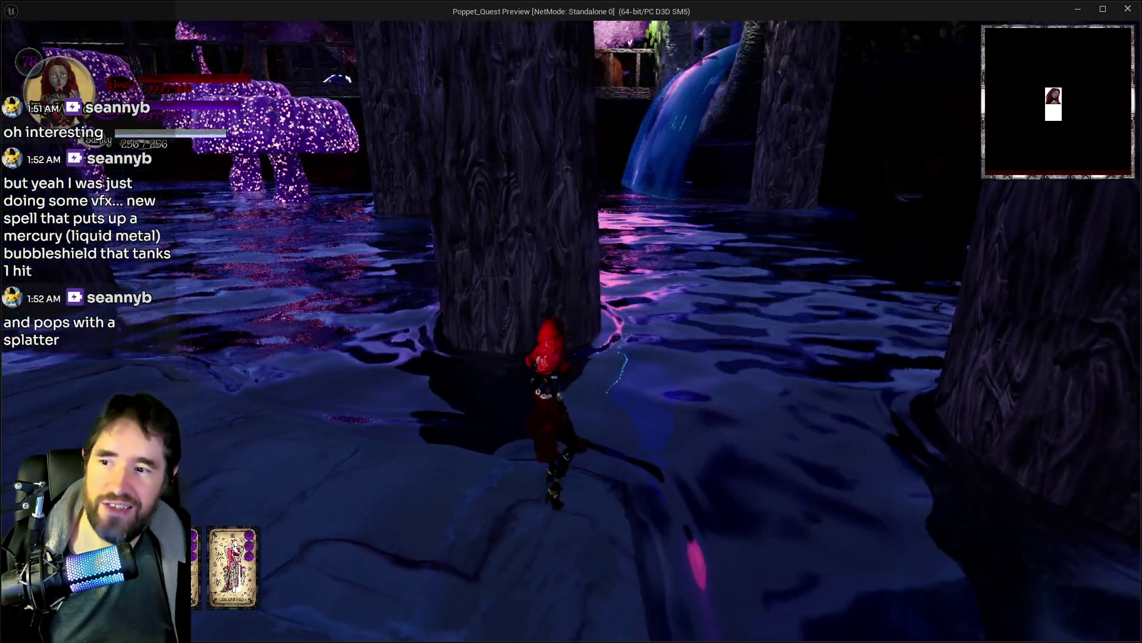
key("w")
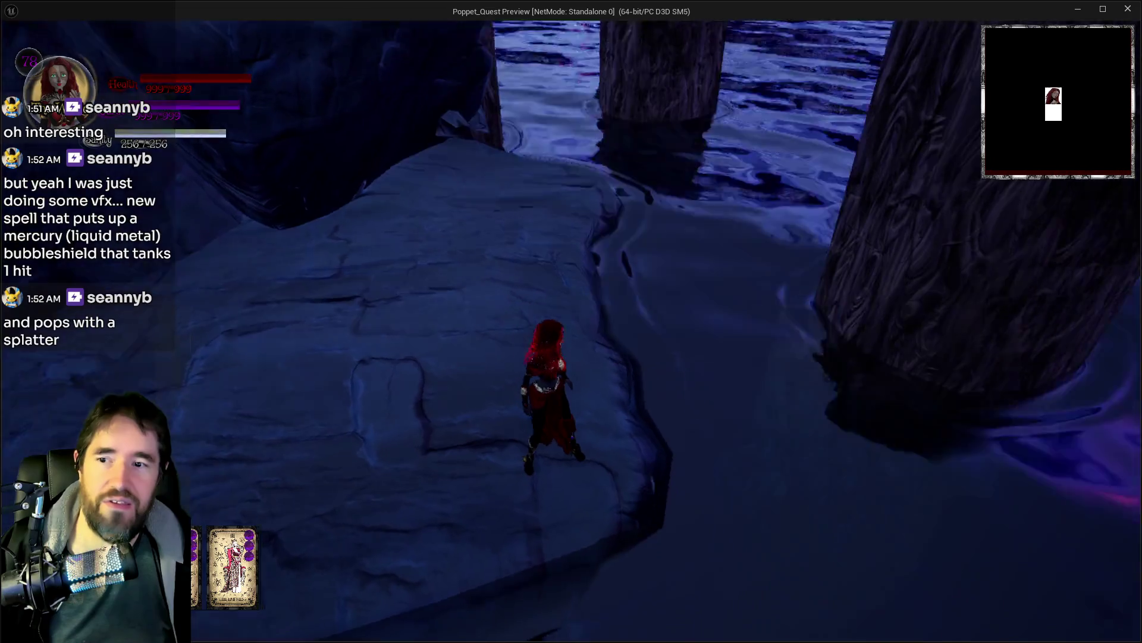
key("w")
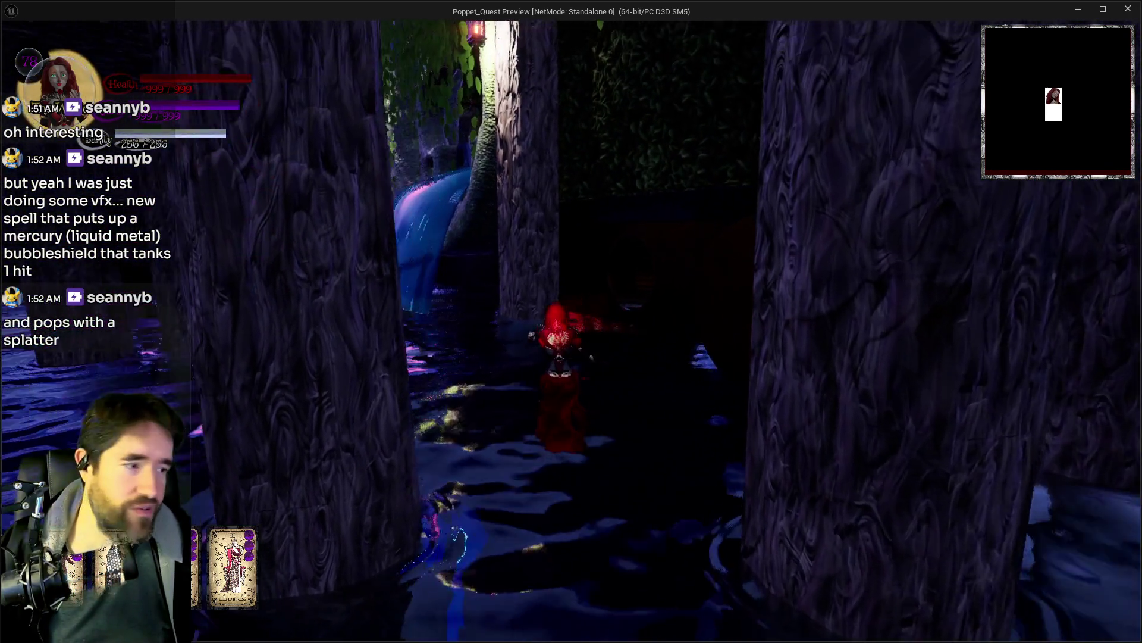
key("w")
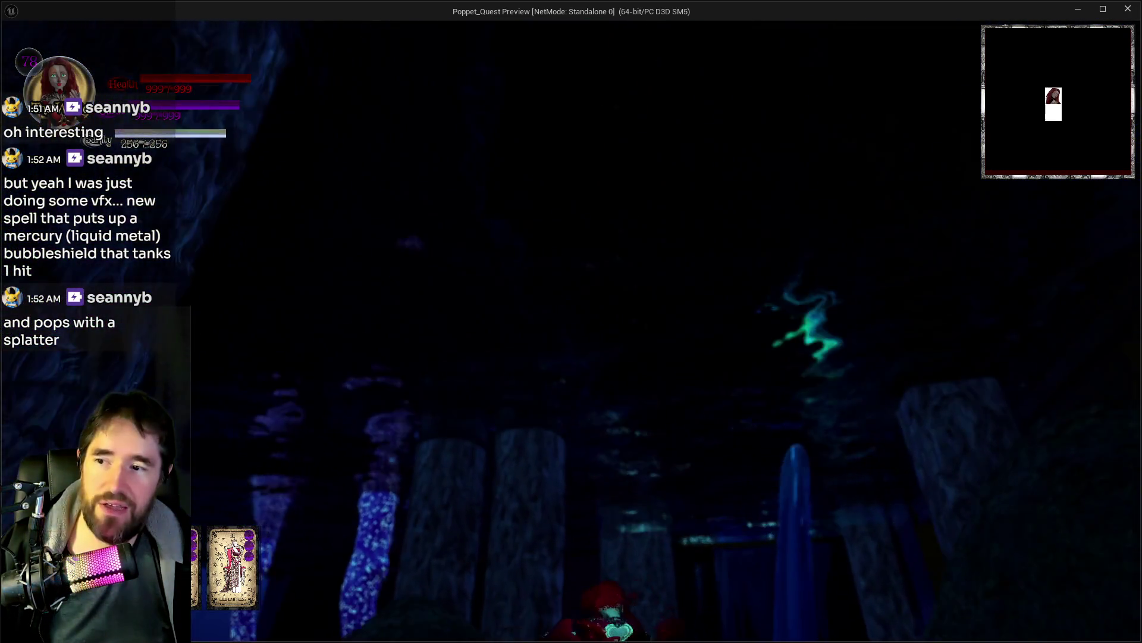
key("w")
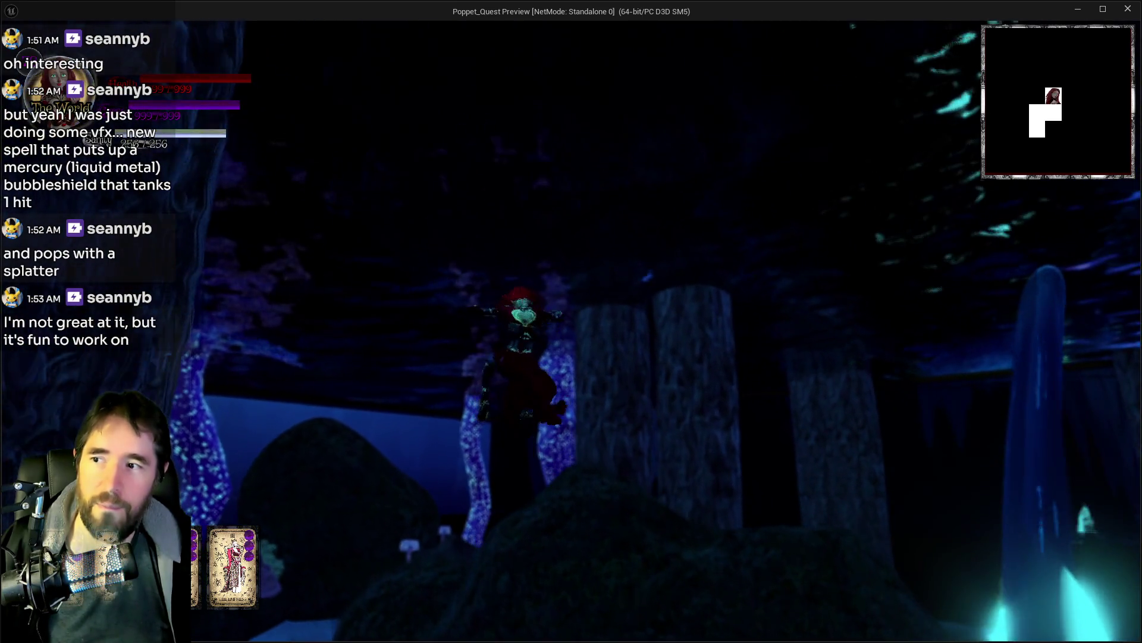
Step: Swim across the dark water, climb the rocks to the smoking mound, then stop the play-test
key("w")
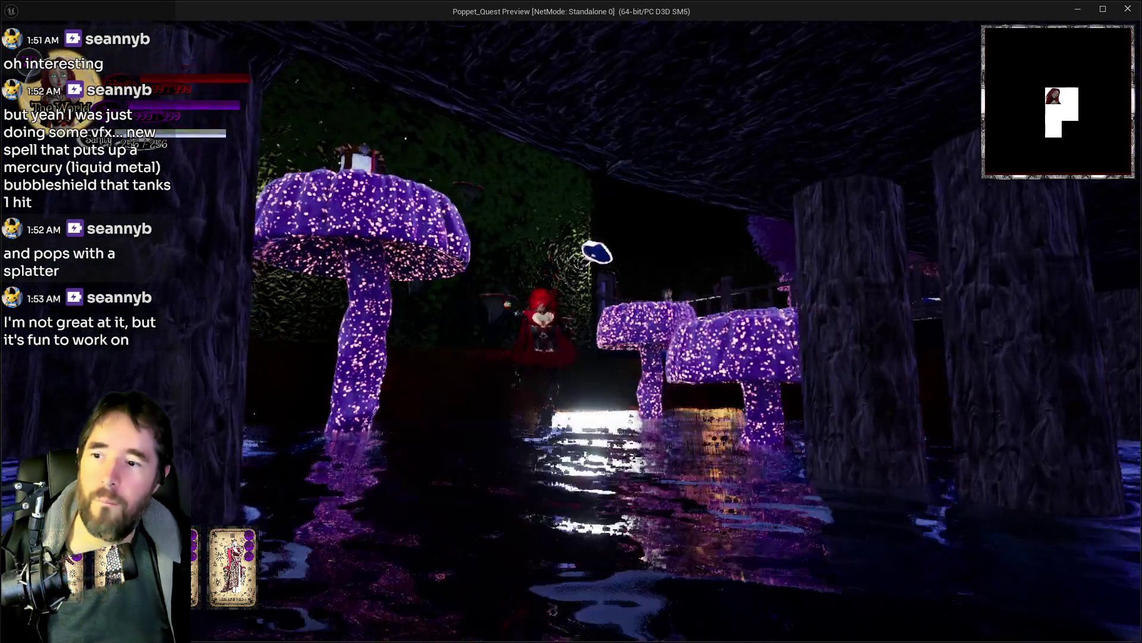
key("w")
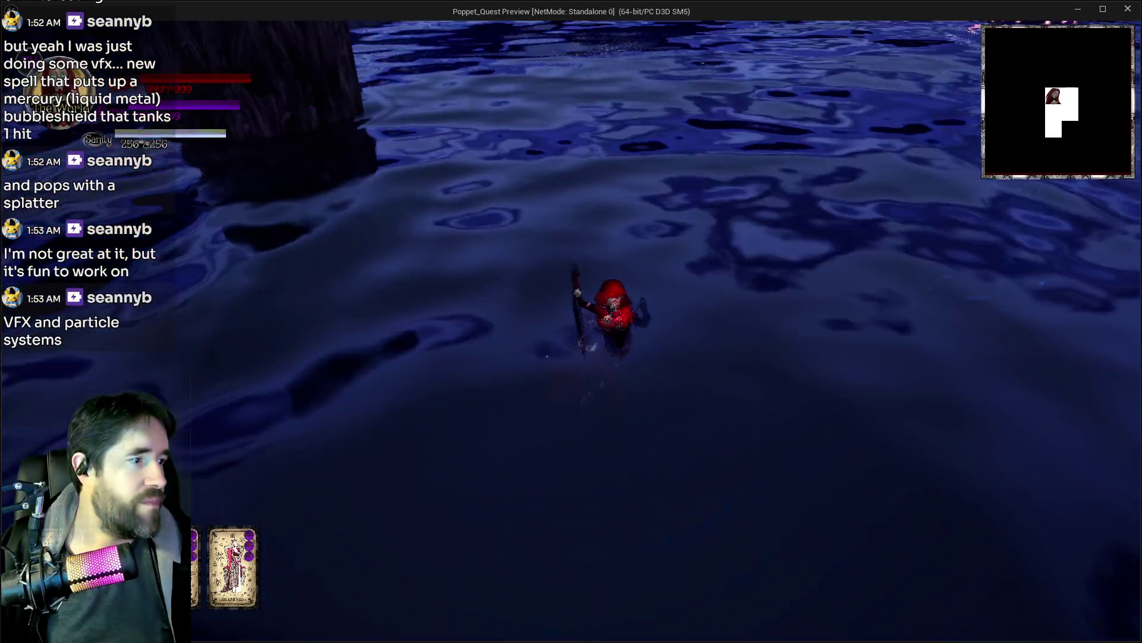
key("w")
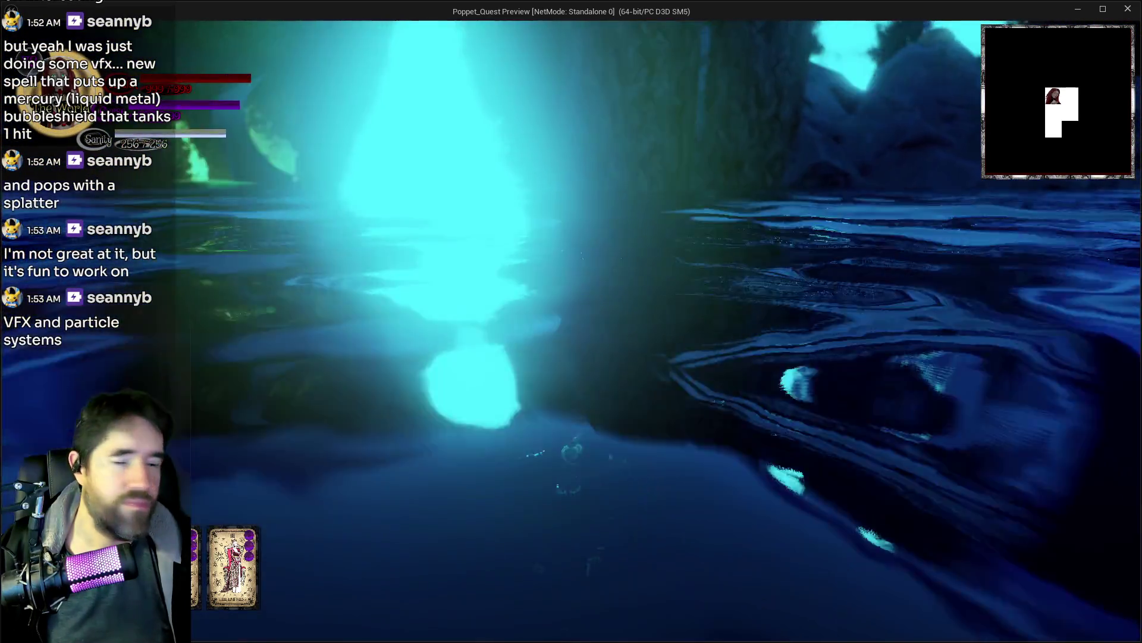
key("w")
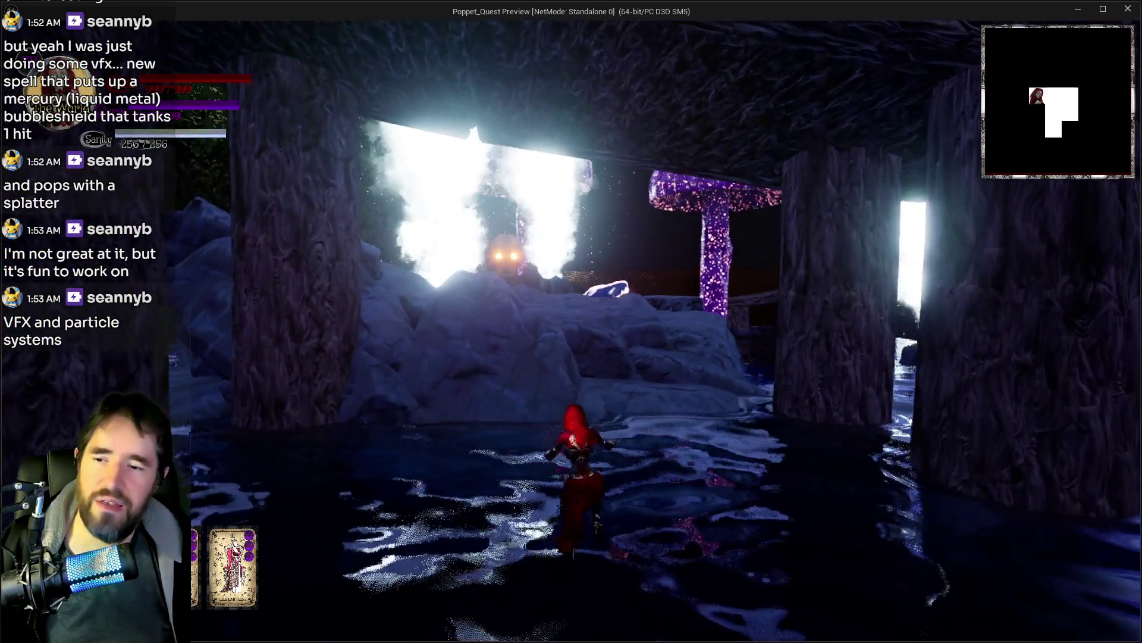
key("w")
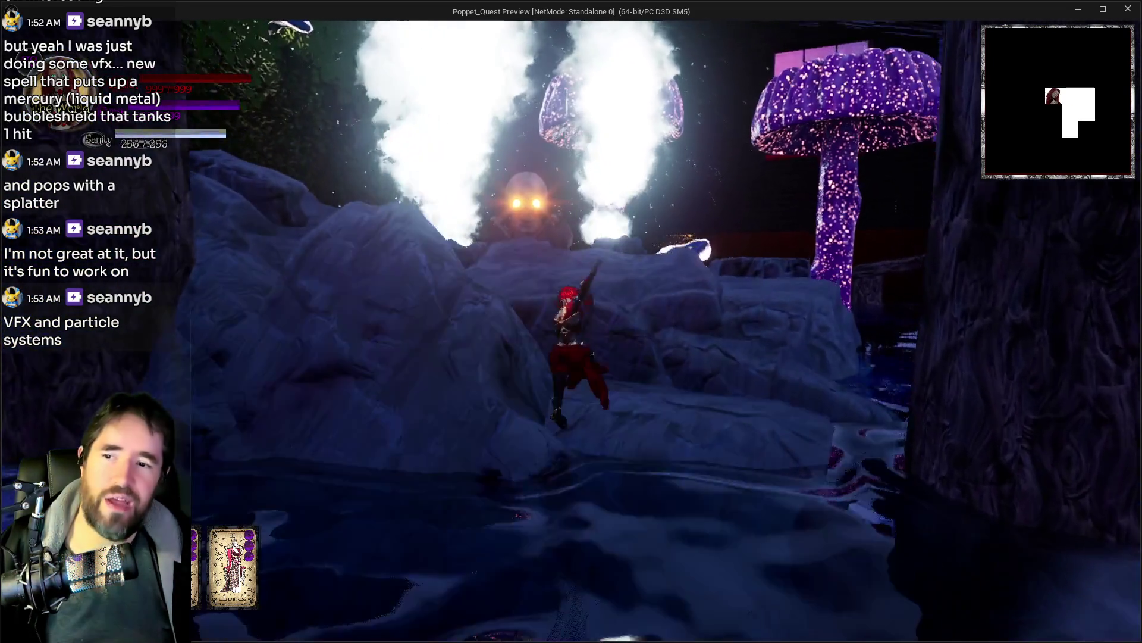
key("w")
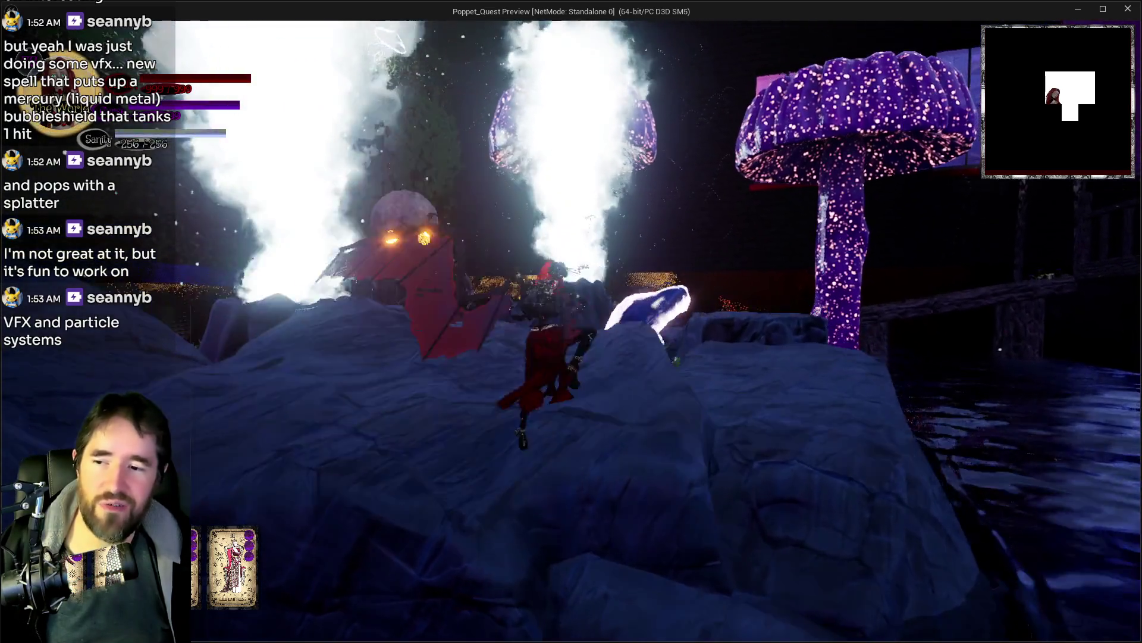
key("w")
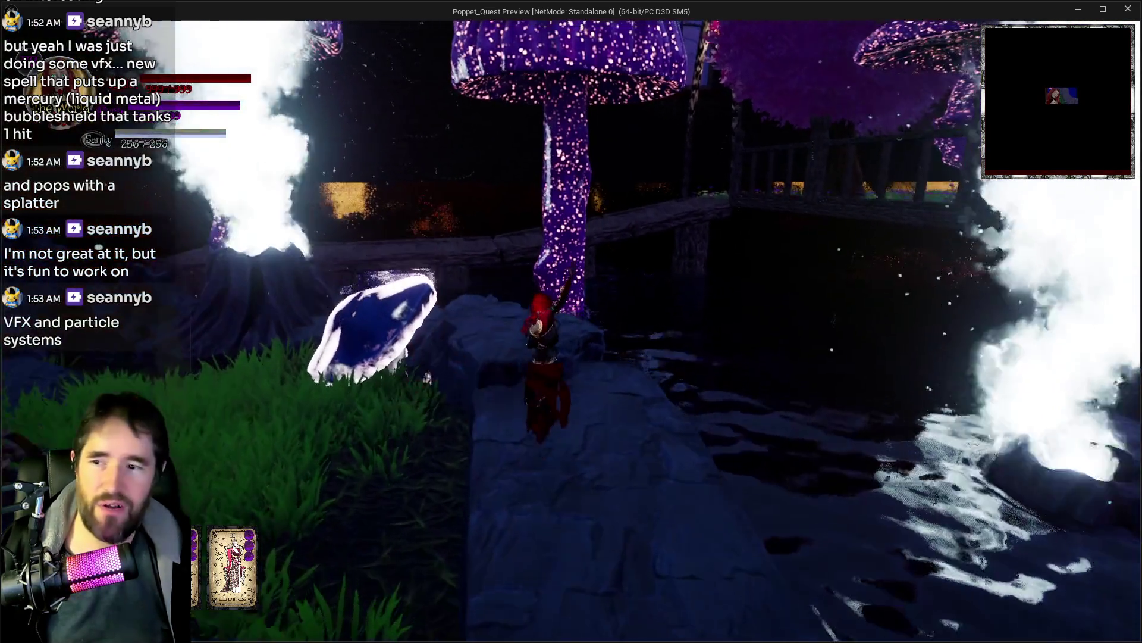
key("w")
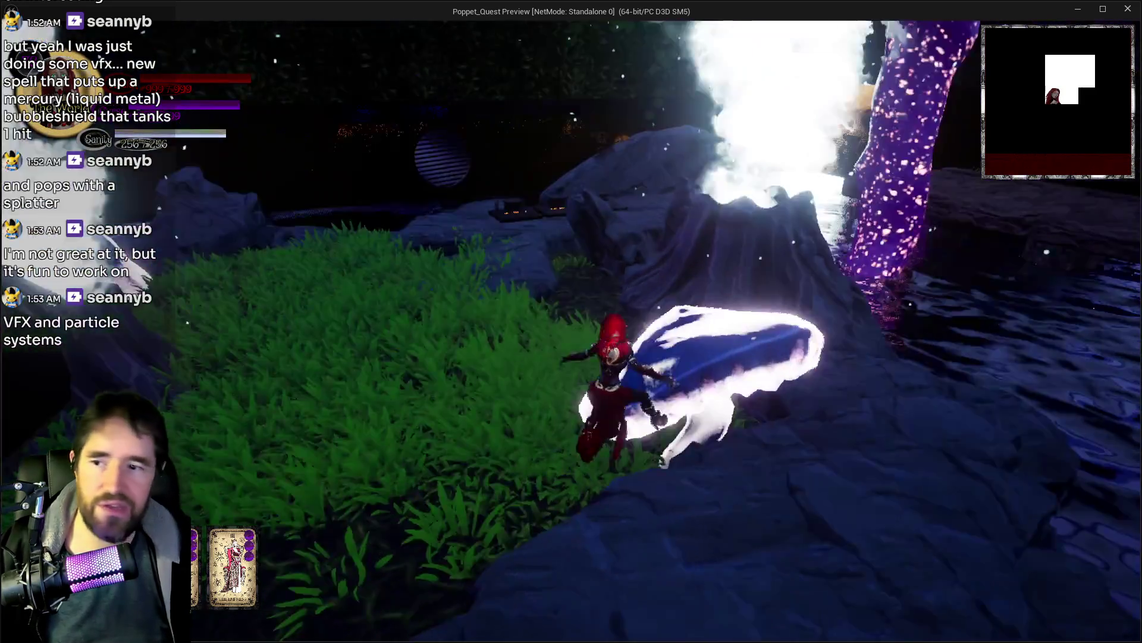
key("w")
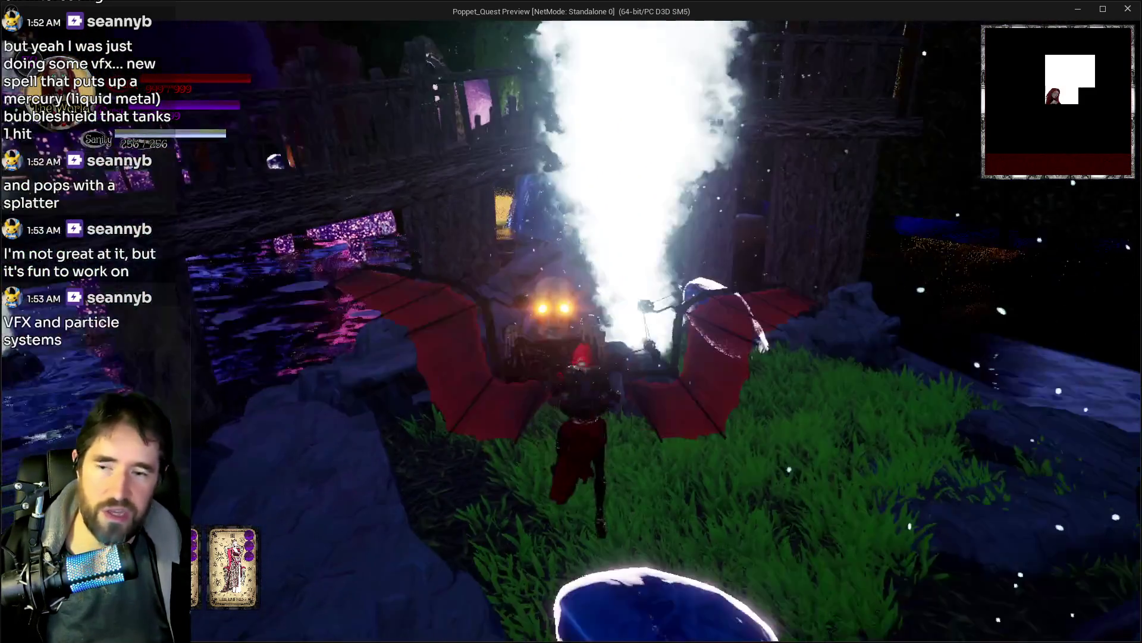
key("w")
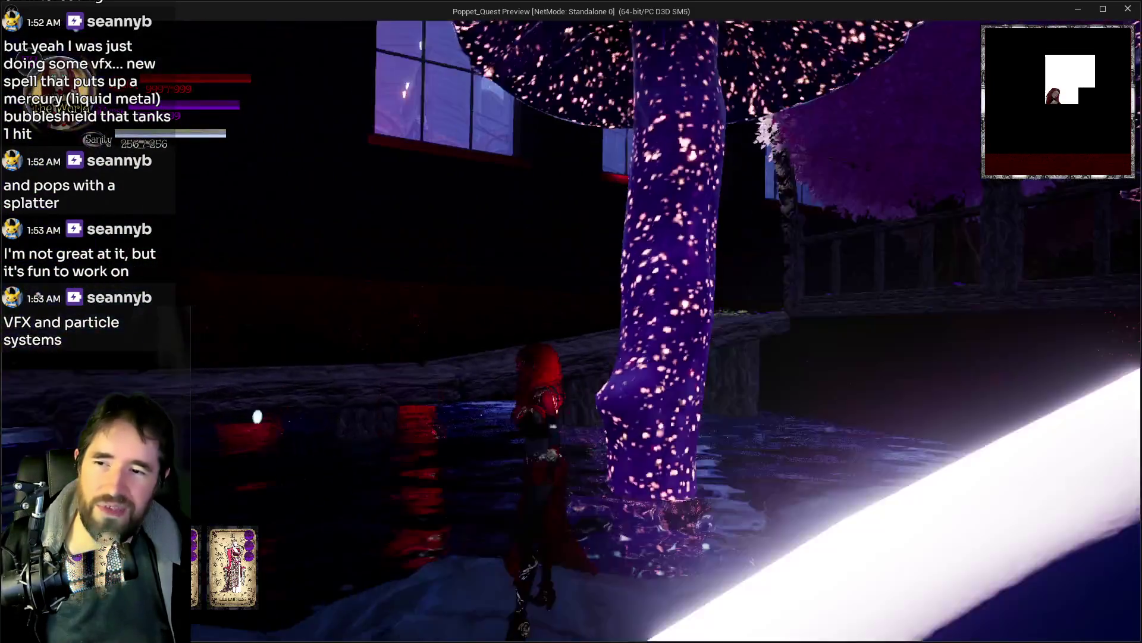
key("w")
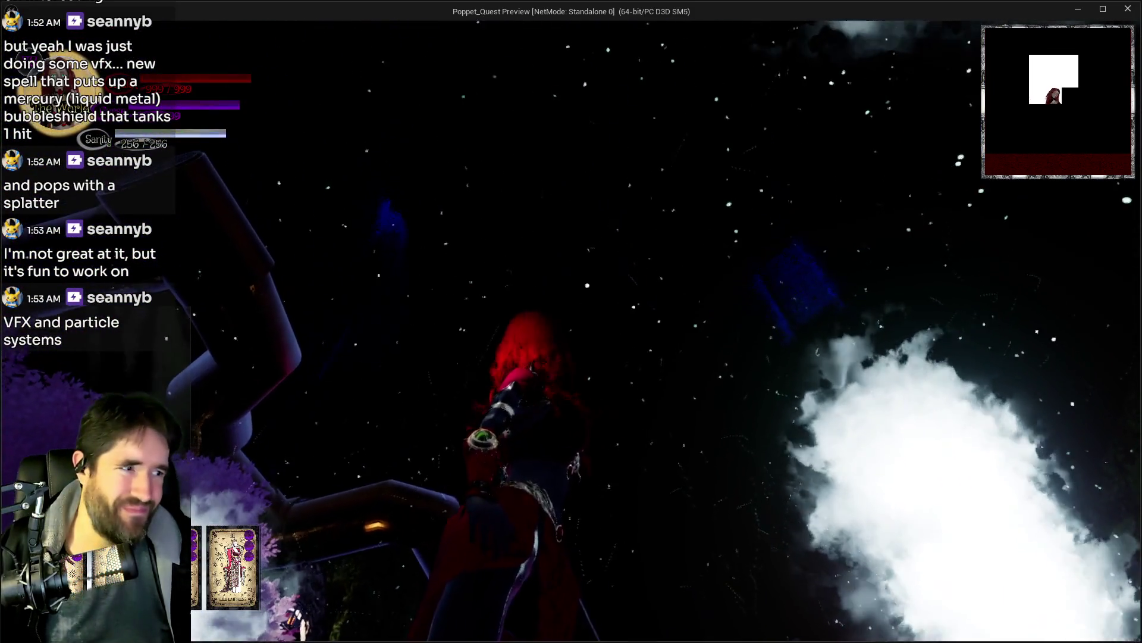
key("w")
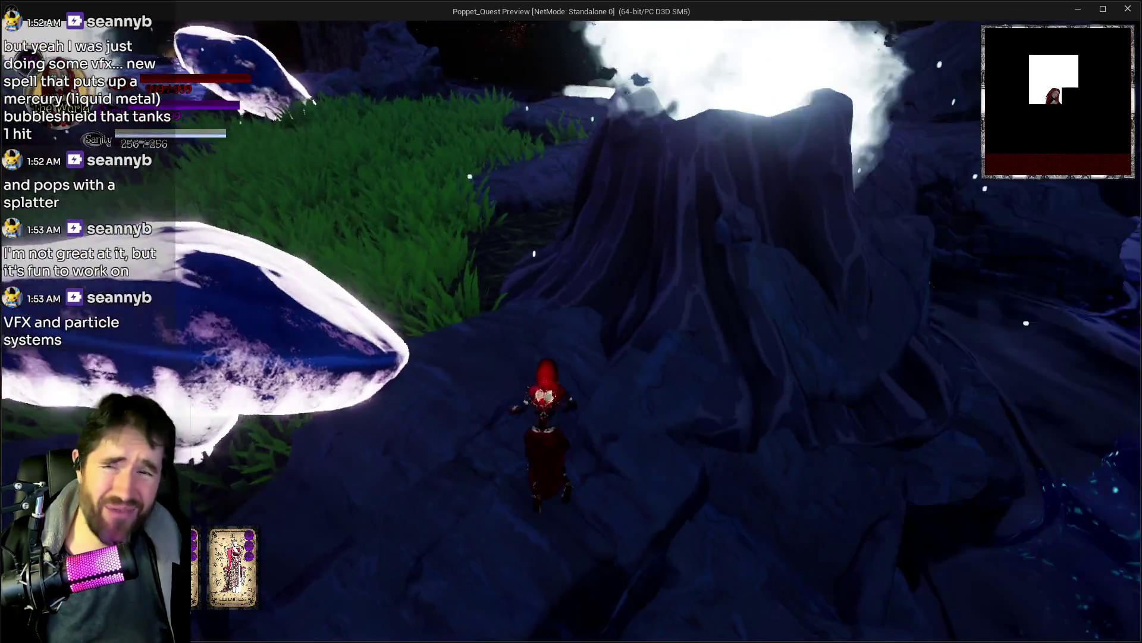
key("w")
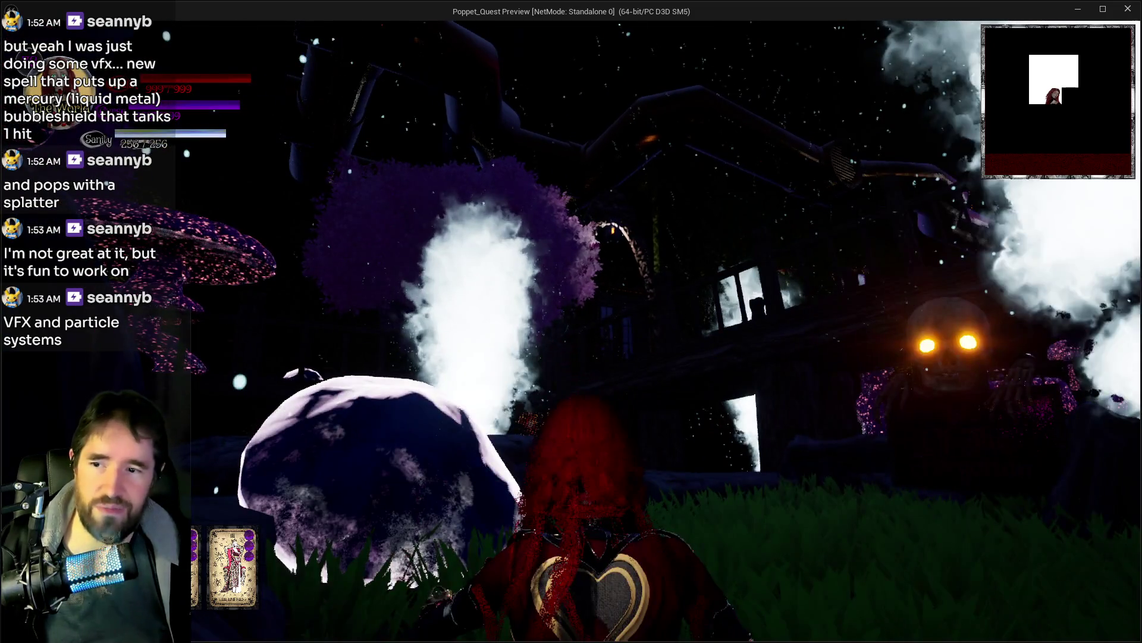
key("alt+Tab")
key("Escape")
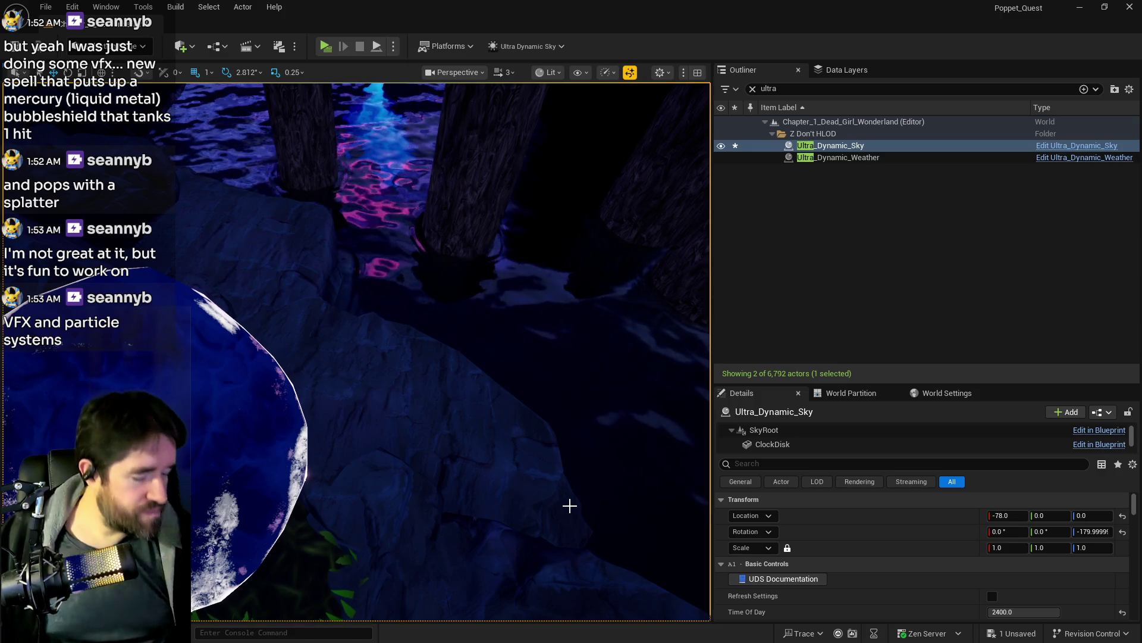
Step: Fly the viewport past the tree trunks, water and railing back through the room
left_click_drag(508, 501, 508, 470)
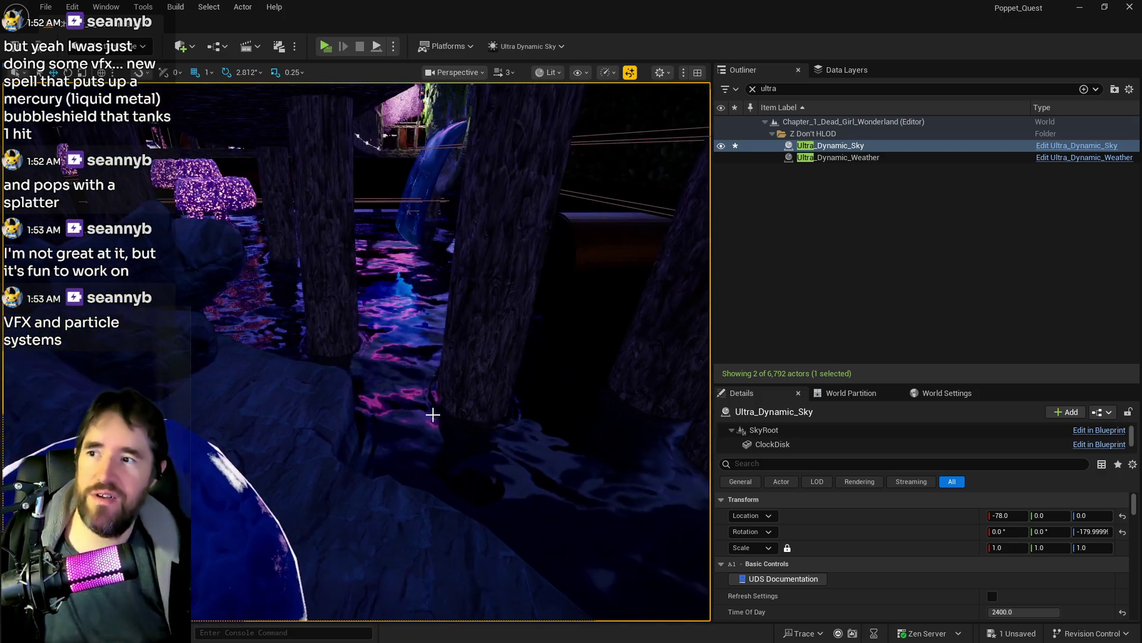
left_click_drag(414, 327, 422, 331)
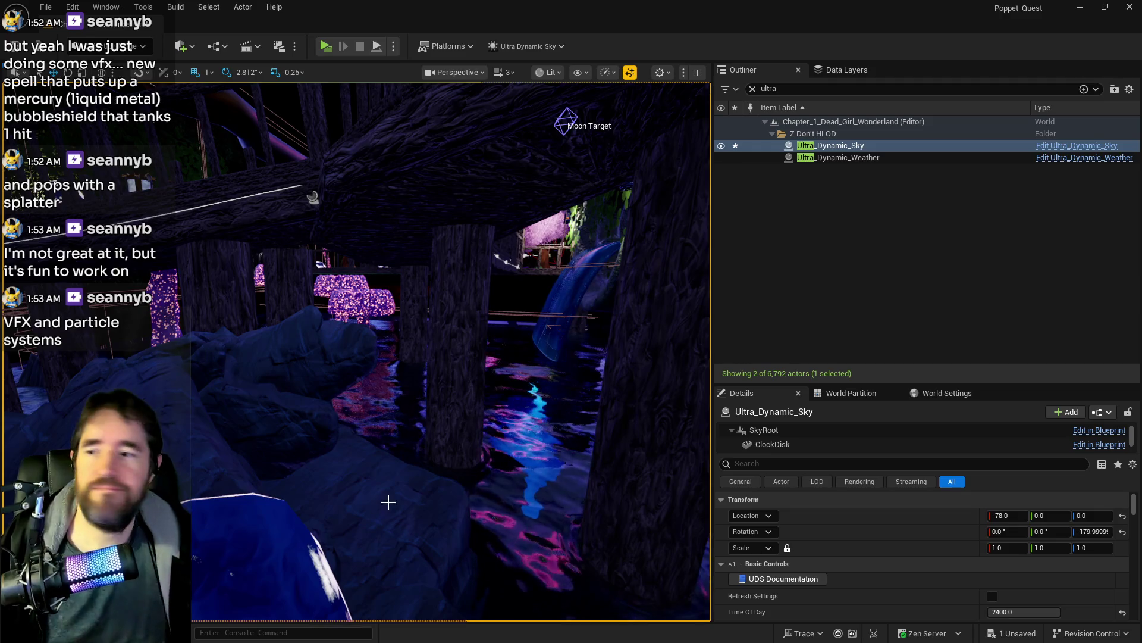
left_click_drag(463, 447, 427, 417)
left_click_drag(369, 102, 369, 101)
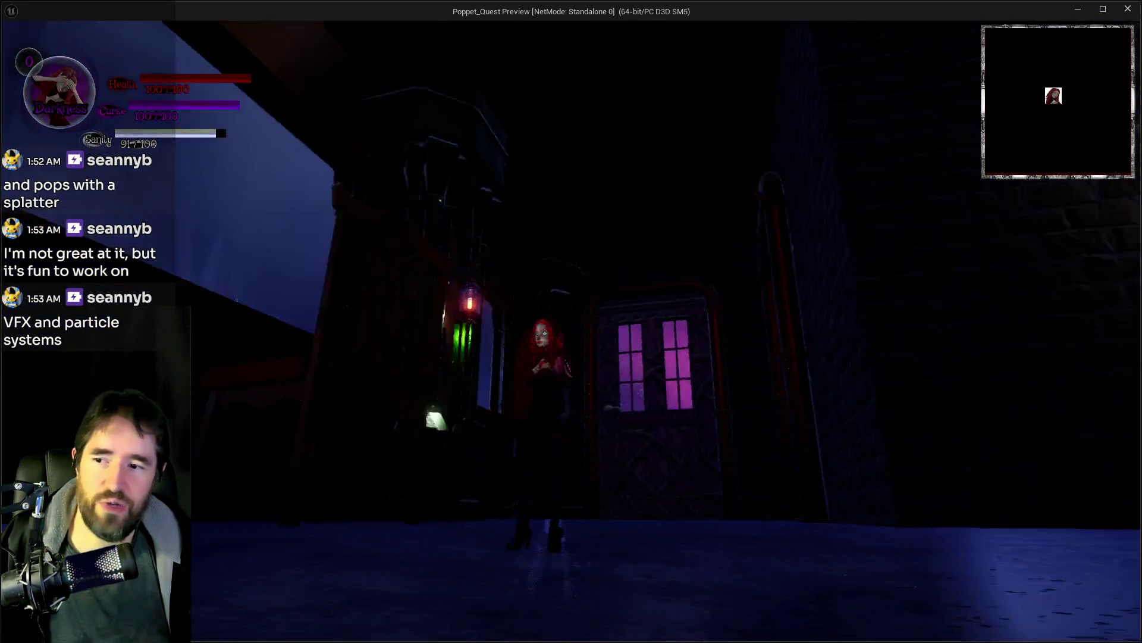
Step: Run the character across the hall toward a door, then return to the editor window
key("w")
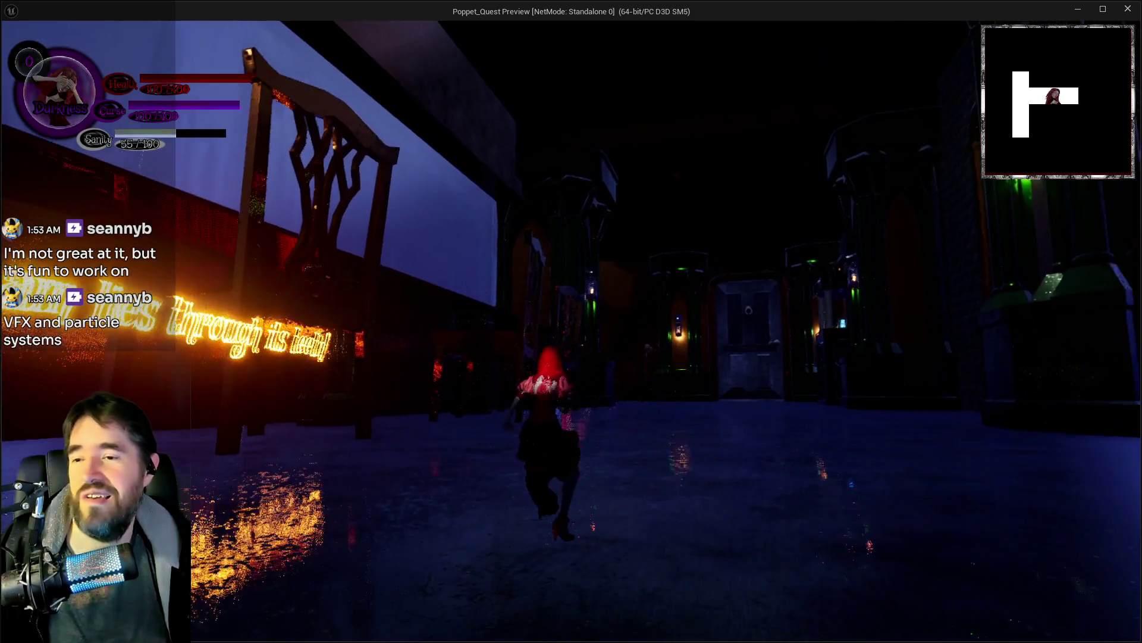
key("alt+Tab")
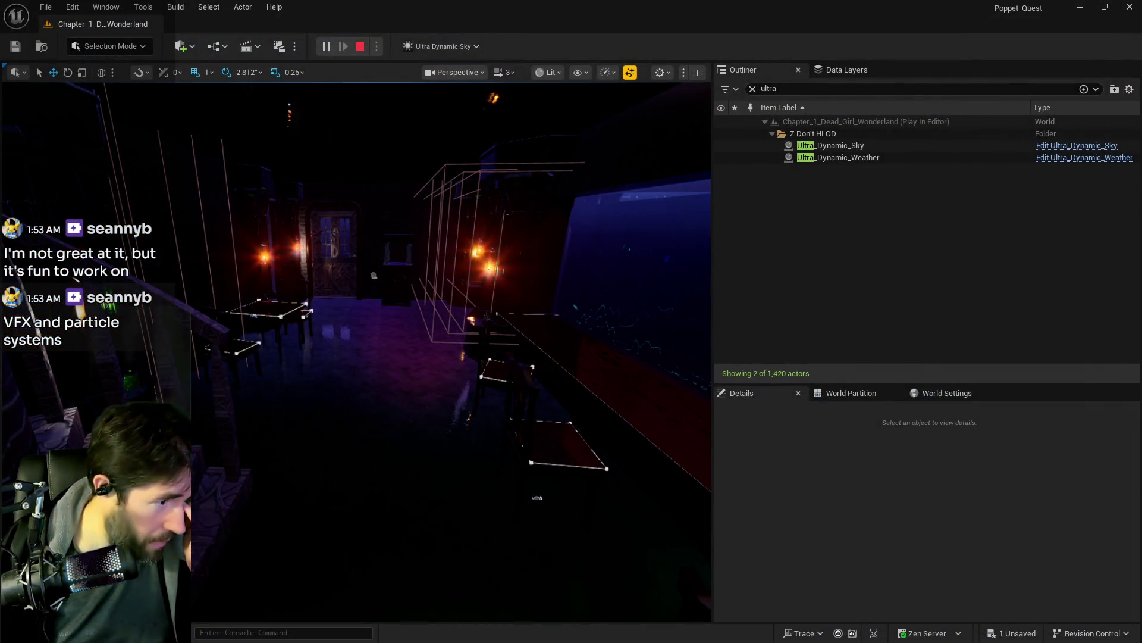
Step: End the play session and frame Ultra_Dynamic_Sky in the viewport
key("Escape")
left_click(830, 145)
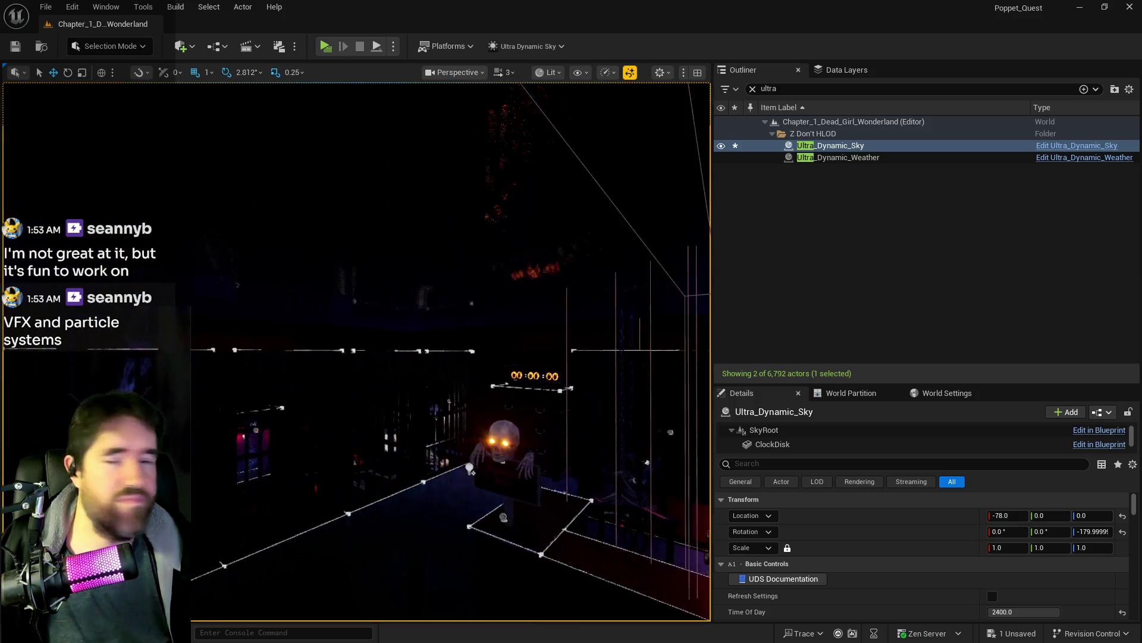
key("f")
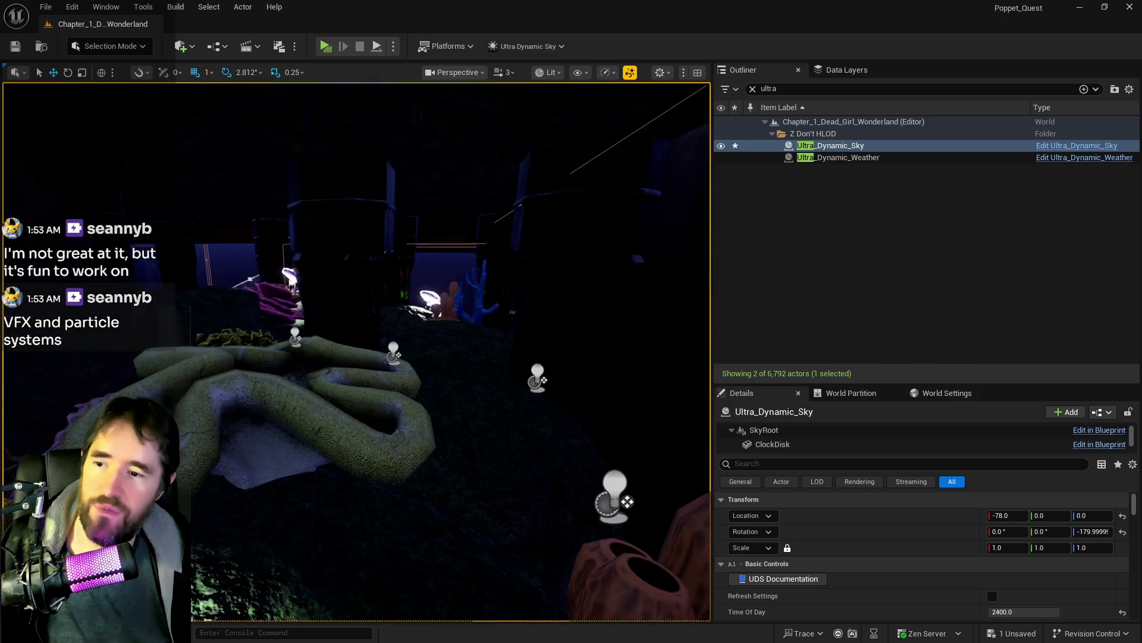
Step: Clear the Outliner filter and paste a stored Puzzle Transform Map location onto The Secret Garden Pool
left_click(753, 89)
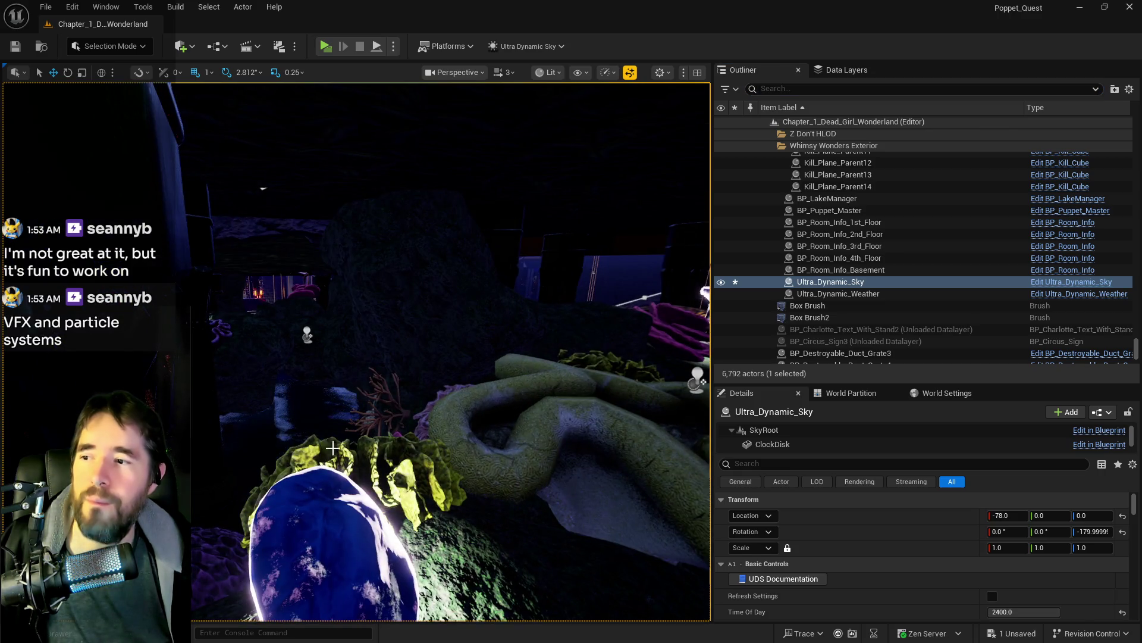
left_click(478, 470)
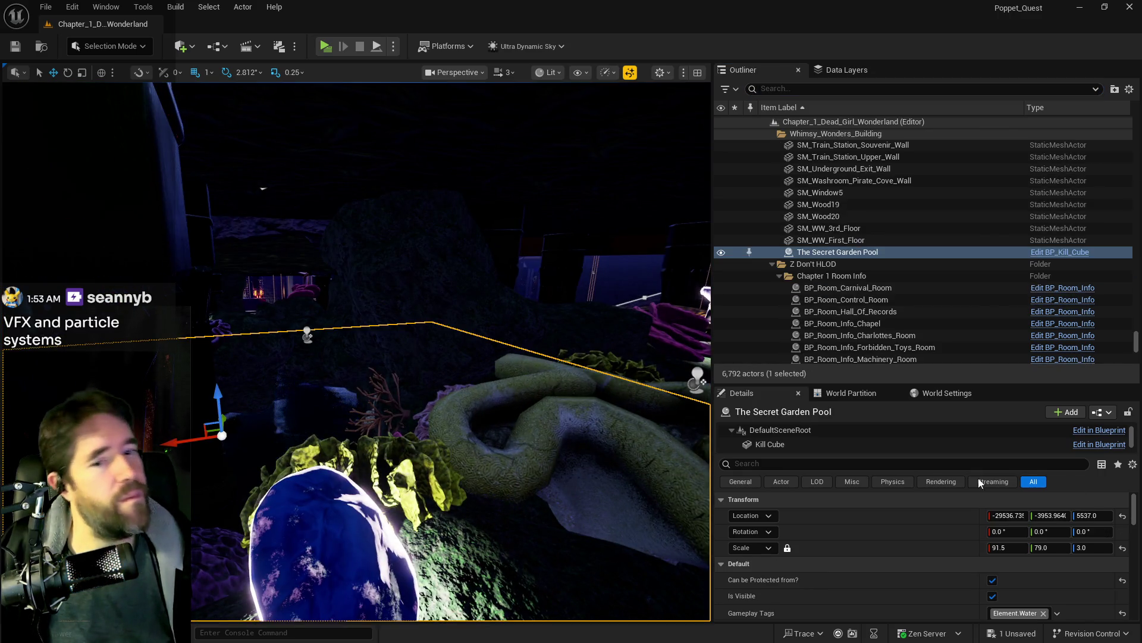
scroll(941, 579, "down", 5)
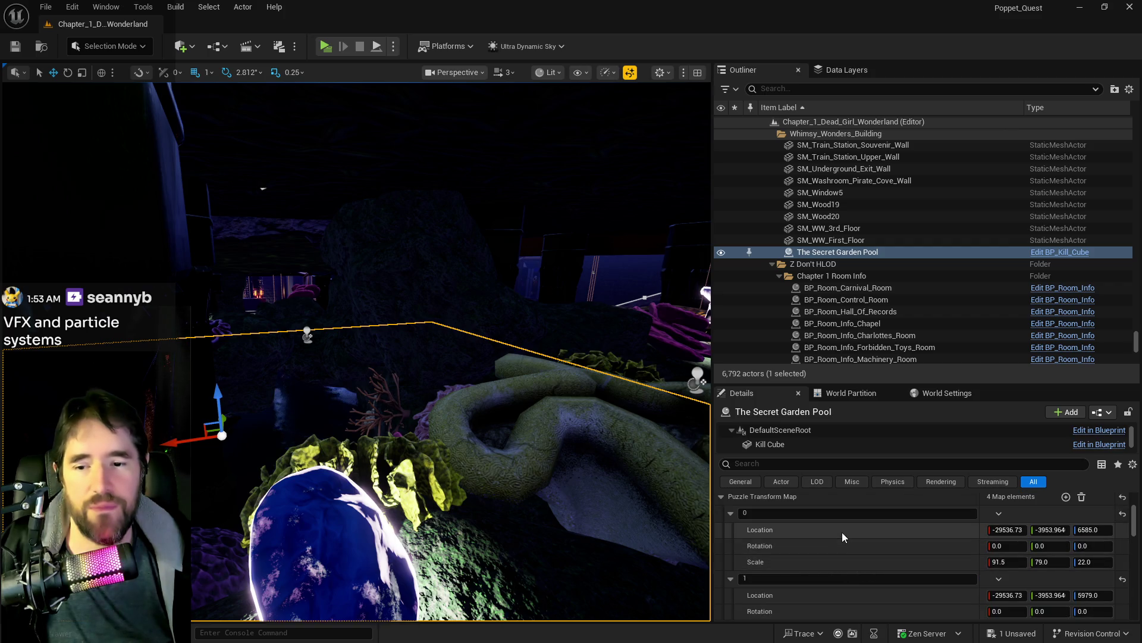
right_click(866, 599)
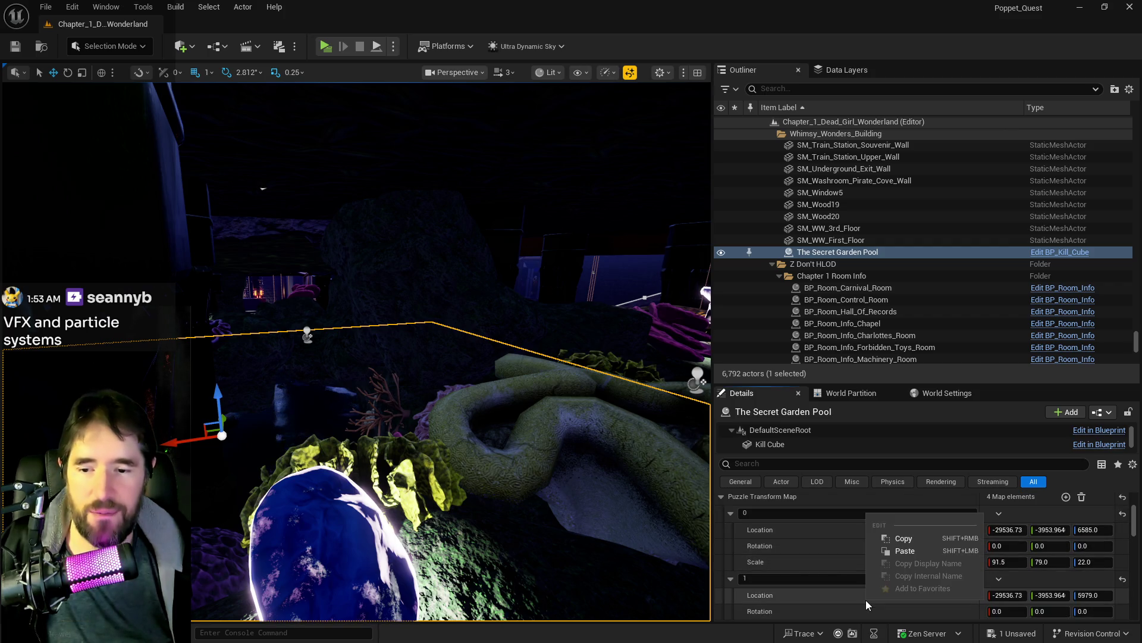
left_click(891, 544)
scroll(890, 558, "up", 5)
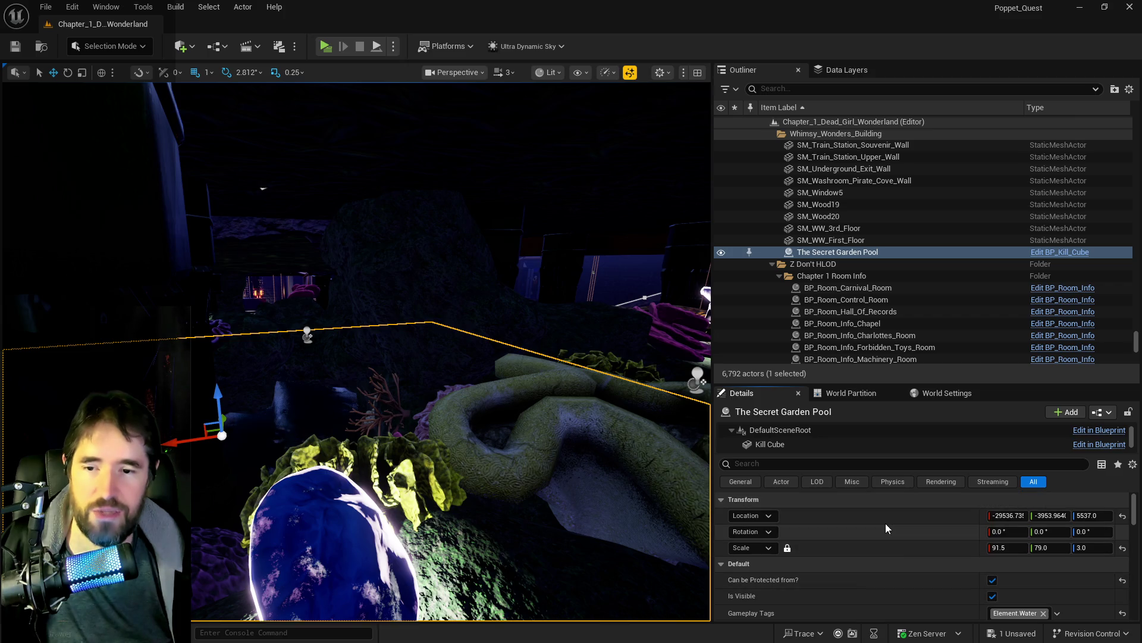
right_click(882, 522)
left_click(895, 544)
Step: Paste element 1's stored scale onto the pool, giving it Scale Z 12.0
scroll(896, 569, "down", 3)
scroll(881, 575, "down", 1)
scroll(859, 583, "down", 3)
right_click(831, 557)
left_click(862, 580)
scroll(885, 521, "up", 3)
scroll(884, 521, "up", 3)
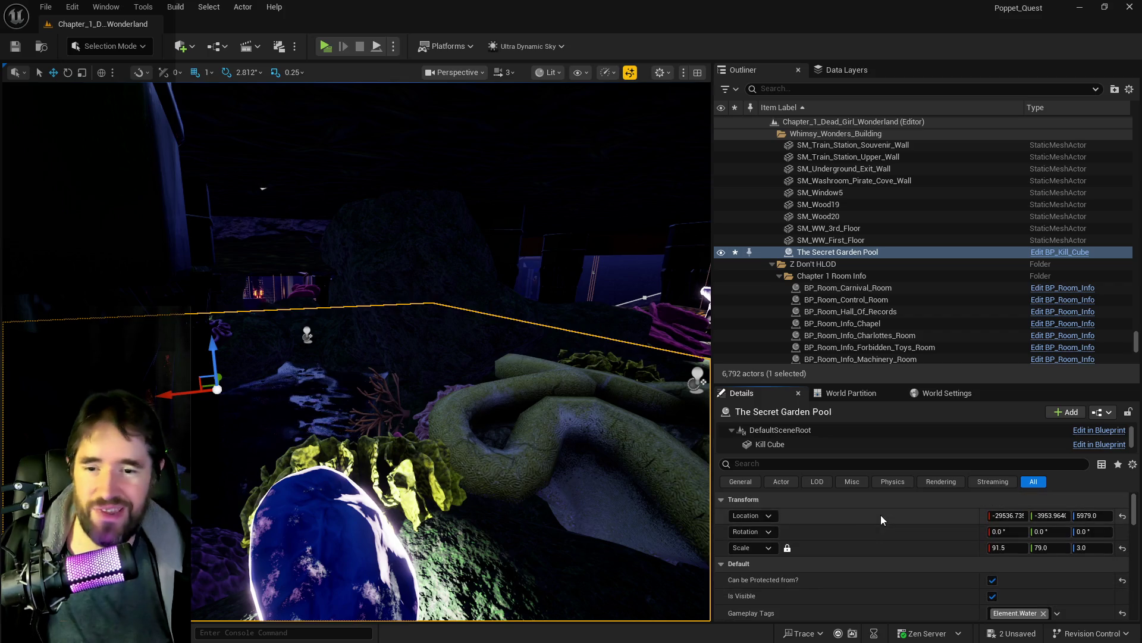
right_click(866, 544)
left_click(881, 584)
left_click_drag(522, 484, 523, 83)
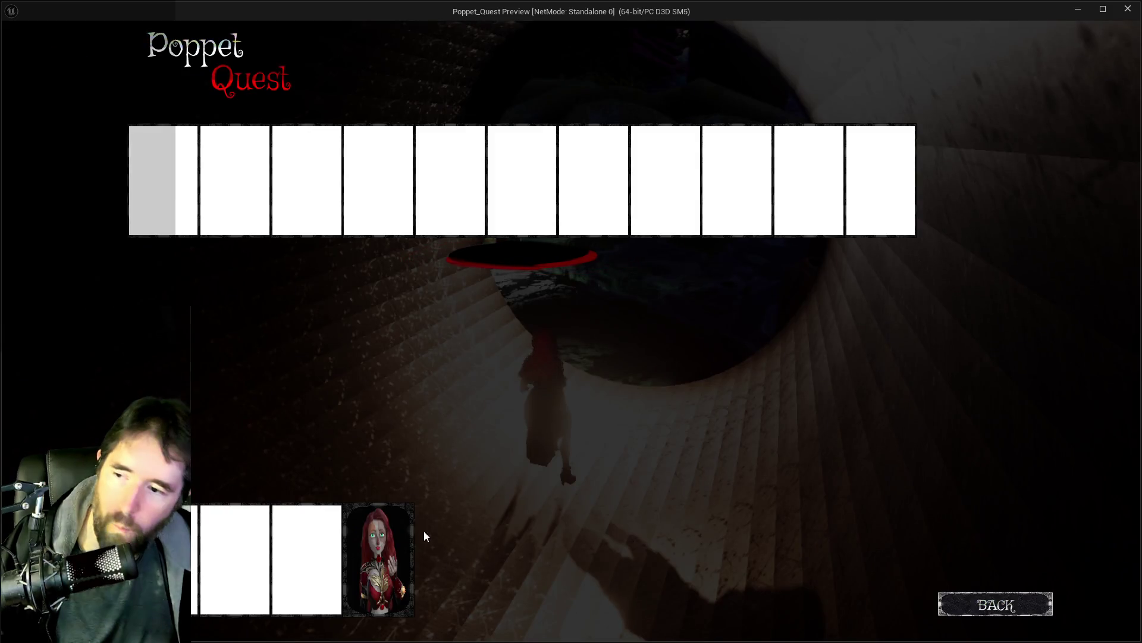
Step: Switch the active card to The World, glide over the coral, and walk up to the blue clam shell
left_click(424, 530)
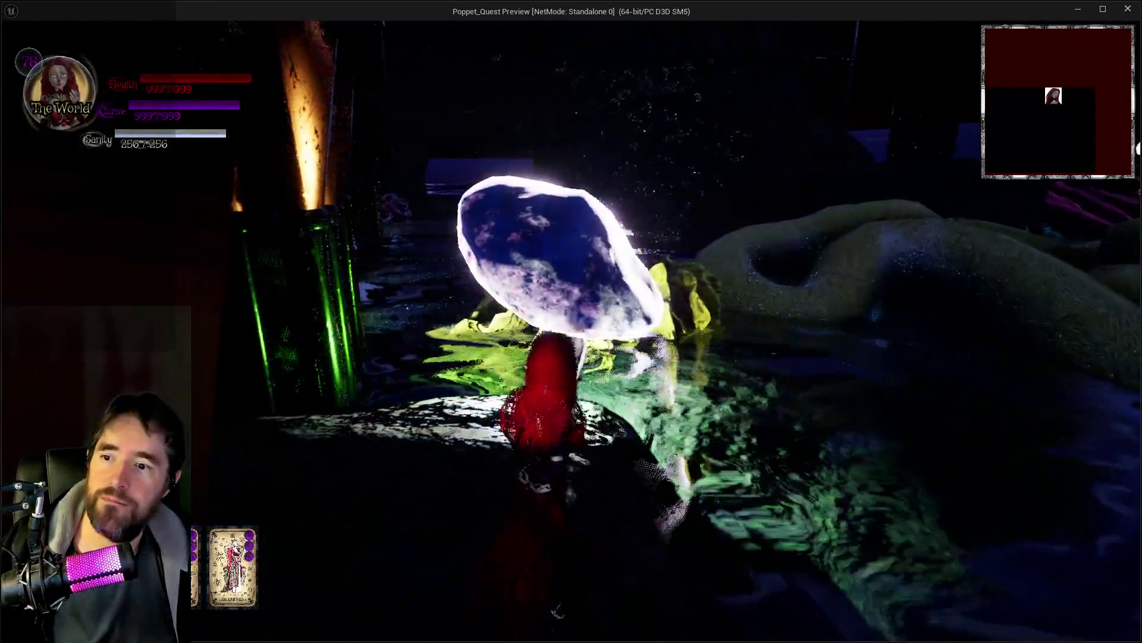
key("space")
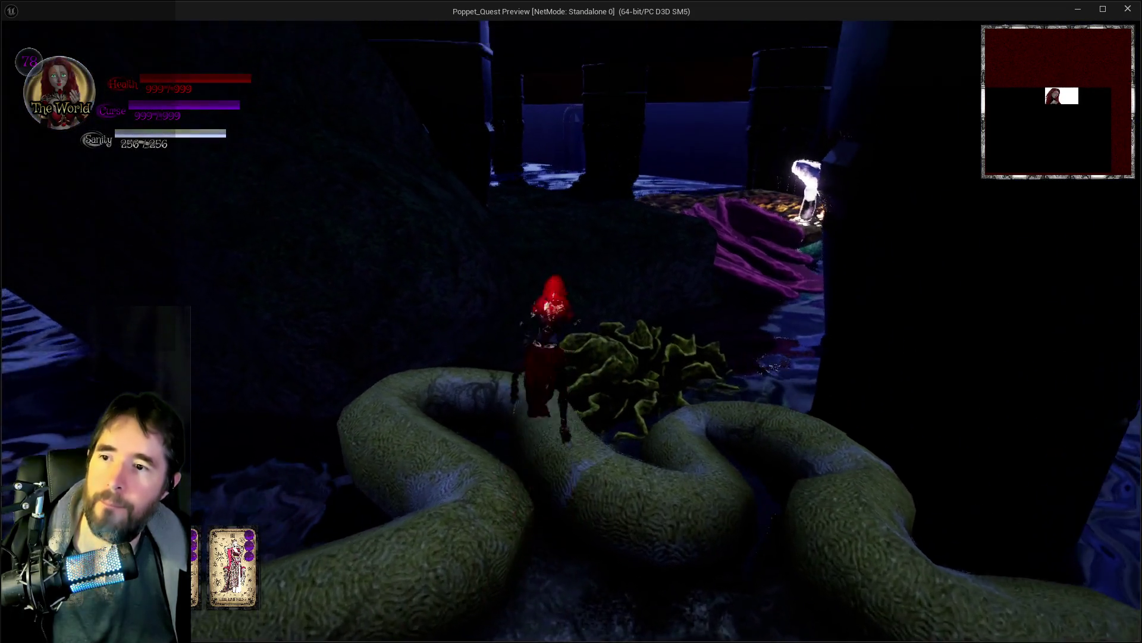
key("space")
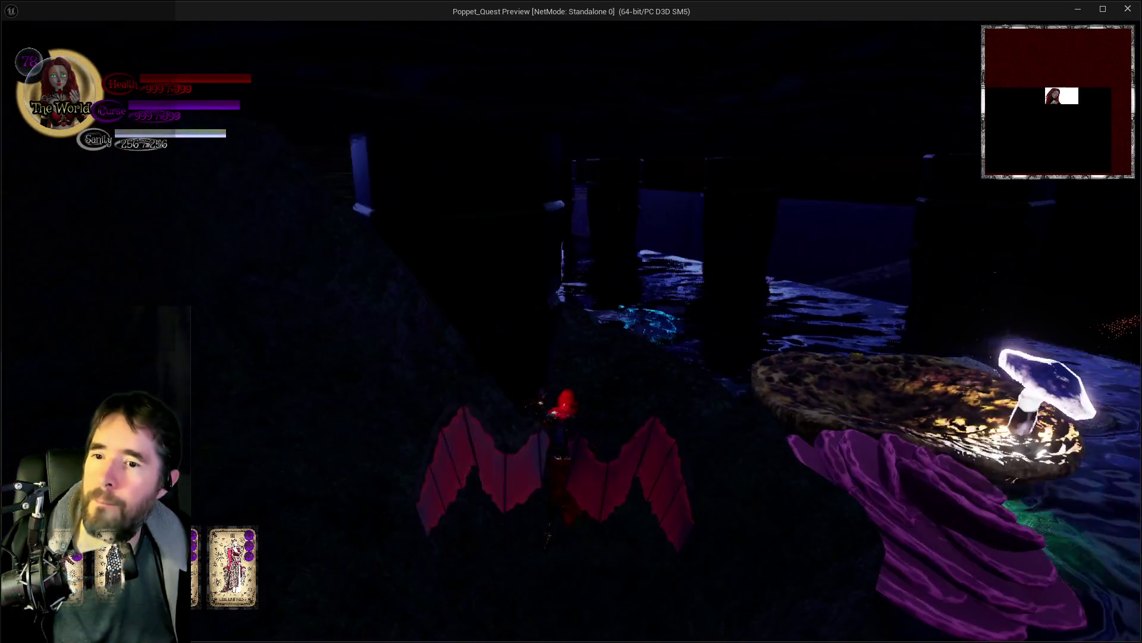
key("w")
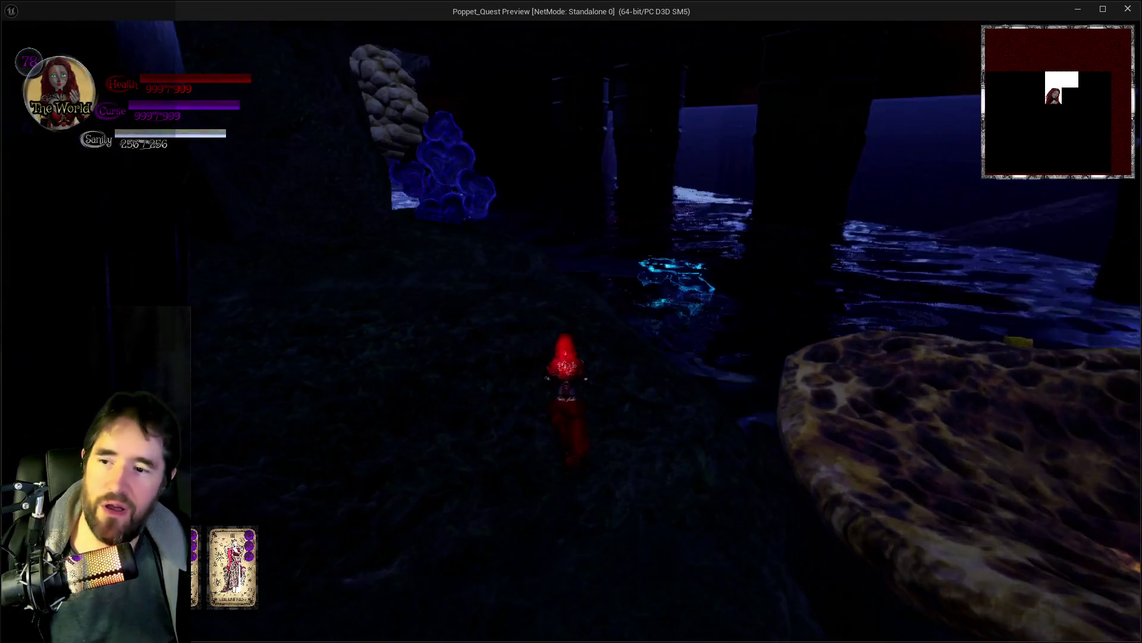
key("w")
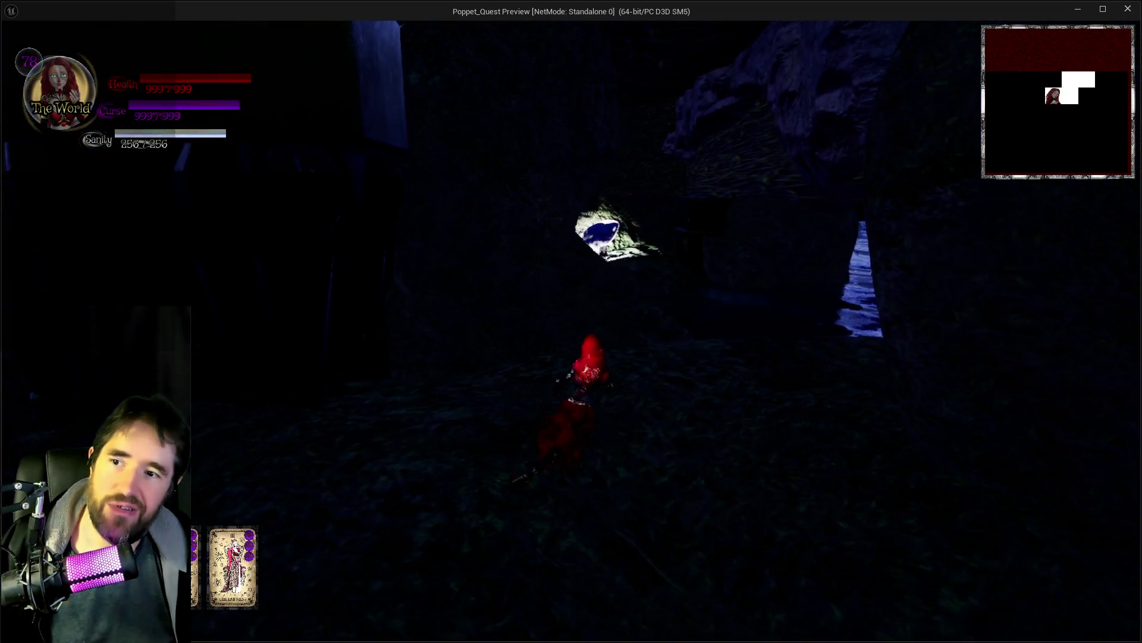
key("w")
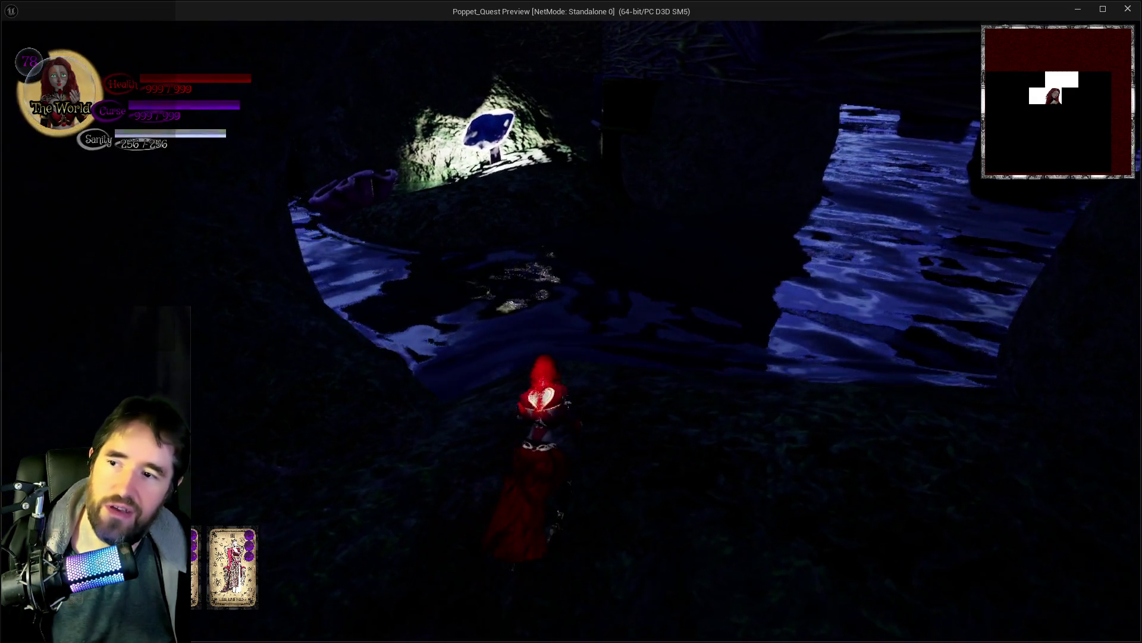
key("w")
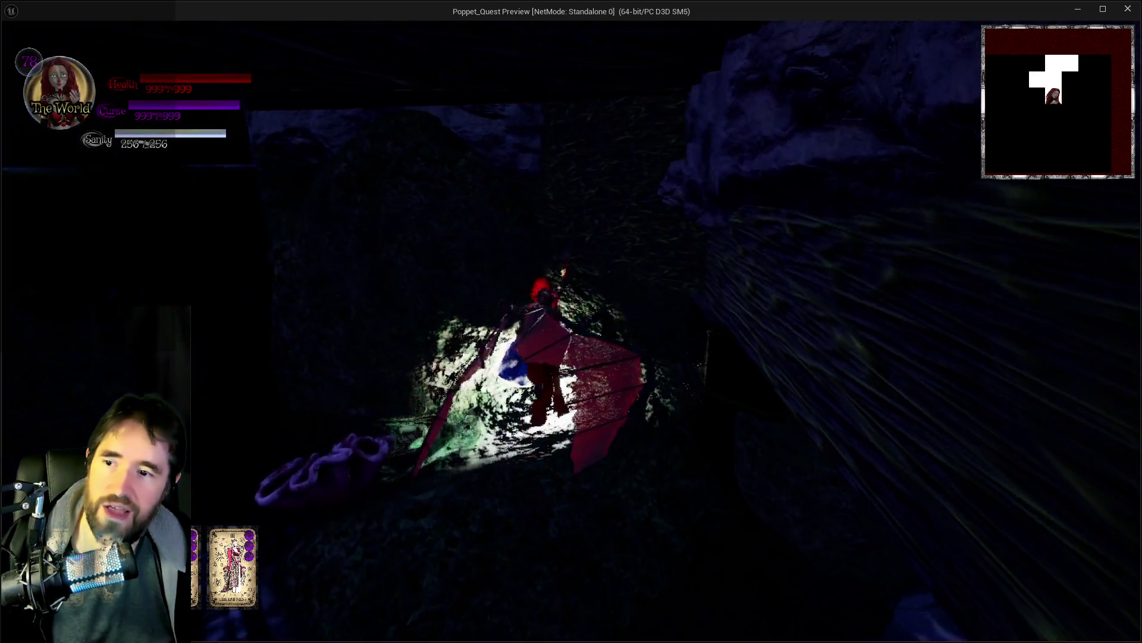
key("w")
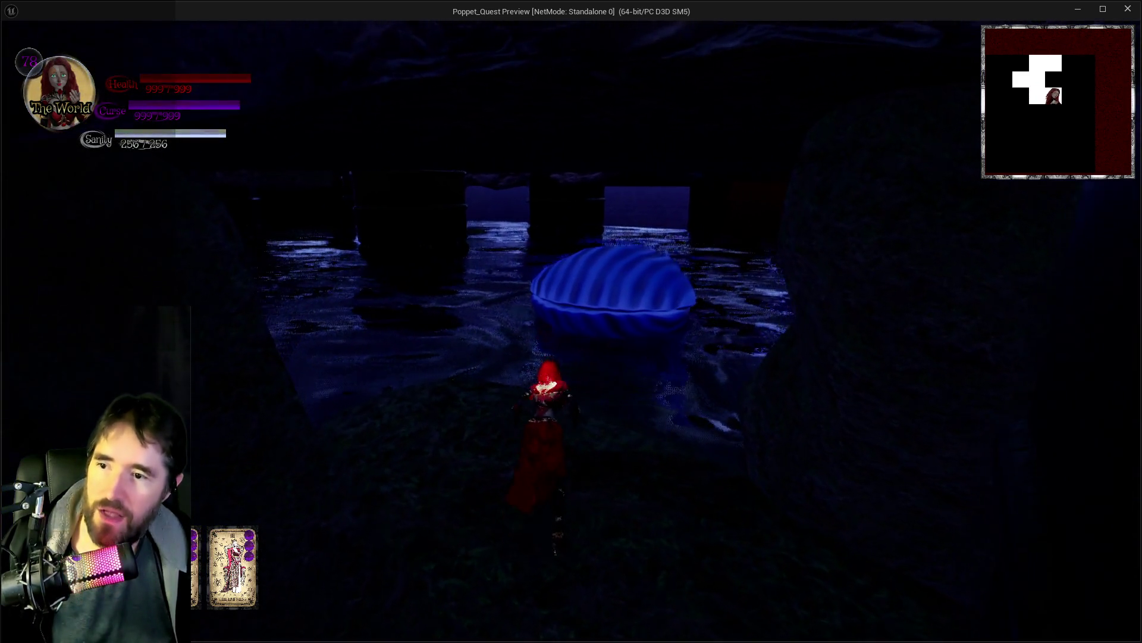
key("w")
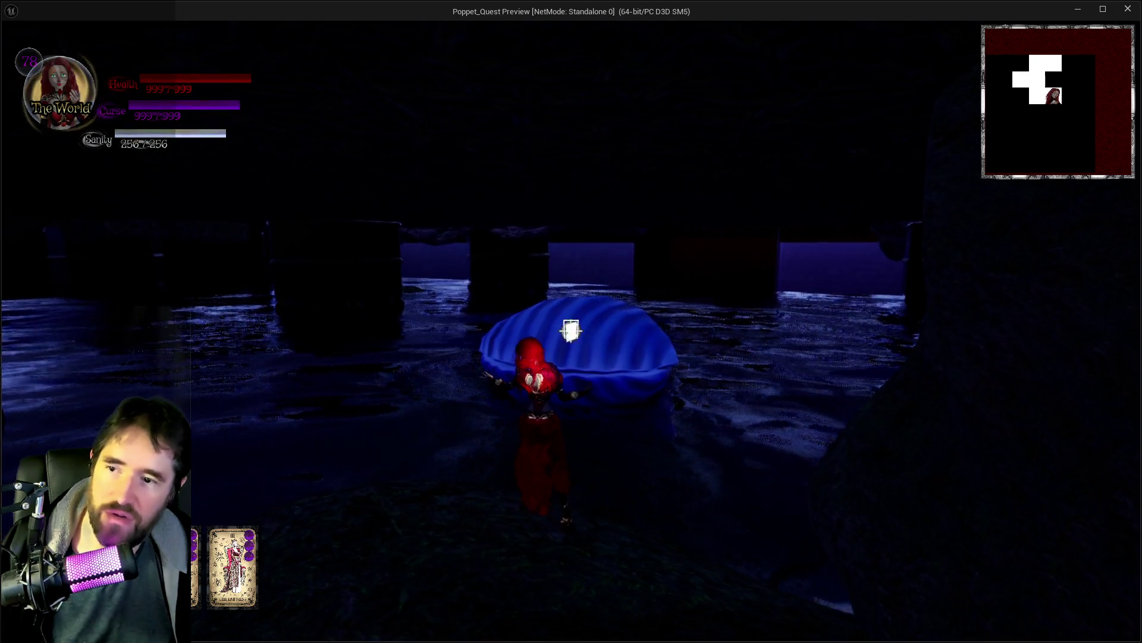
key("w")
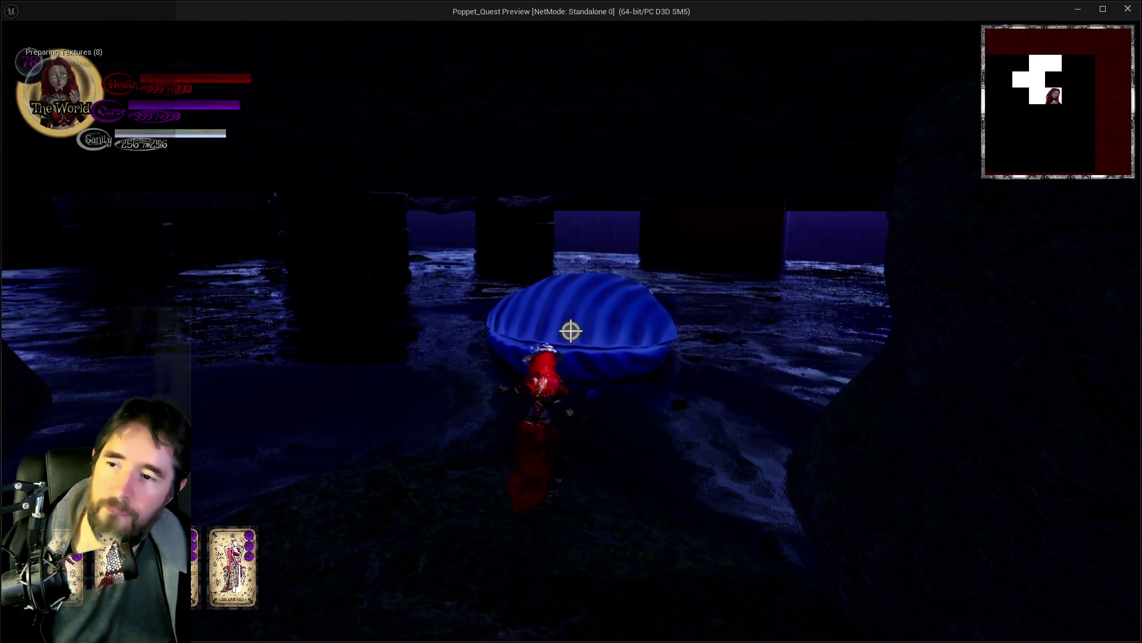
Step: Open the clam shell, explore the glowing-mushroom chamber and cave, then head back over the water
key("w")
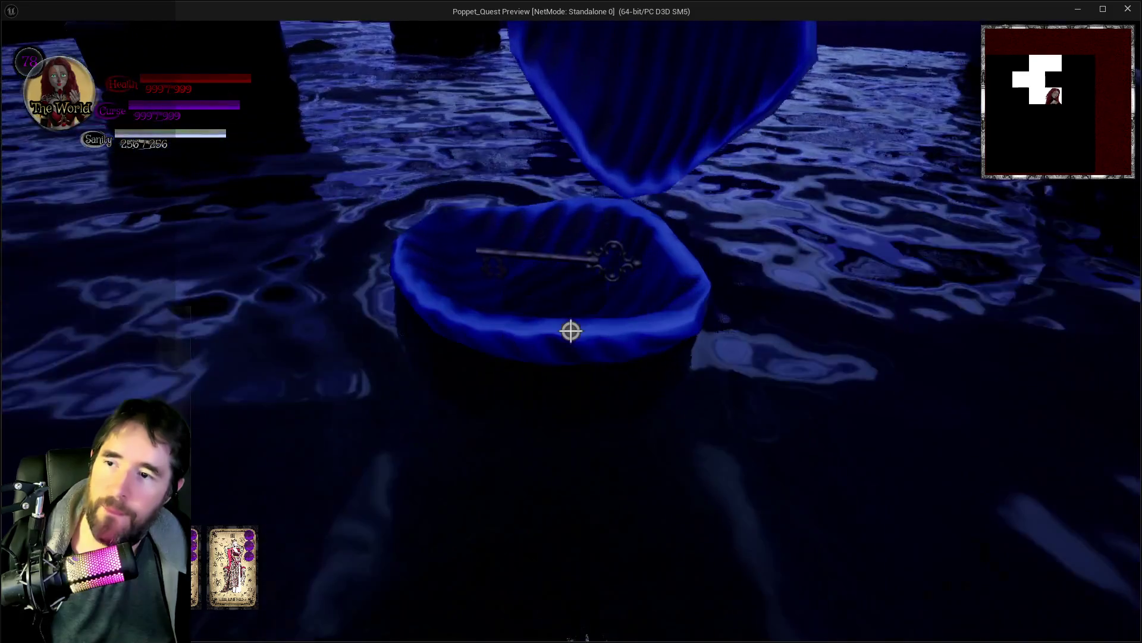
key("w")
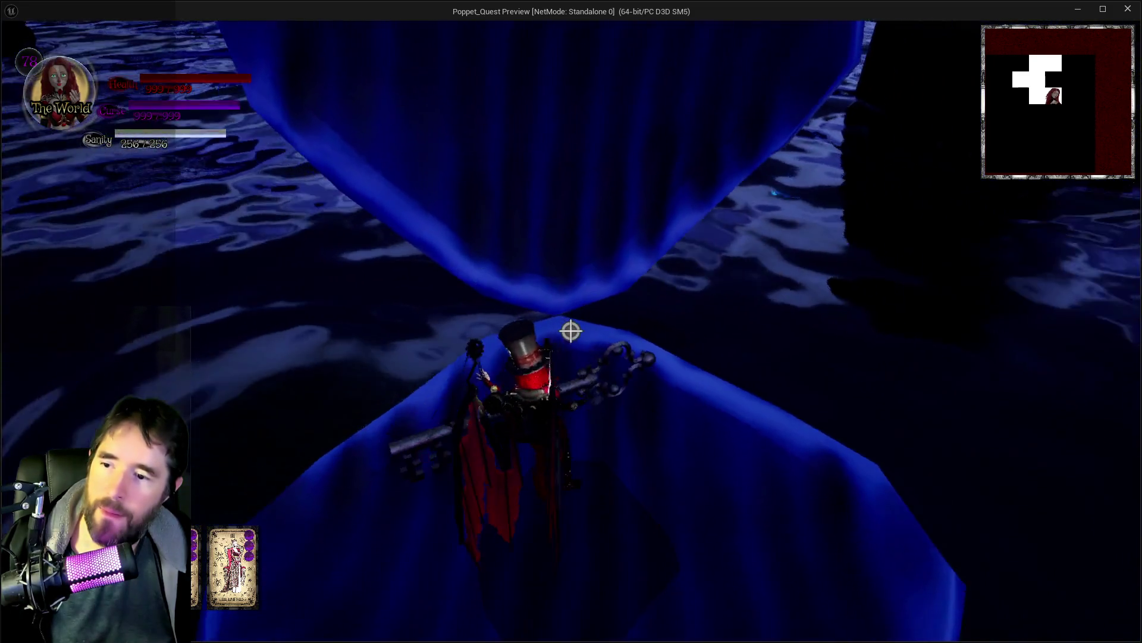
key("w")
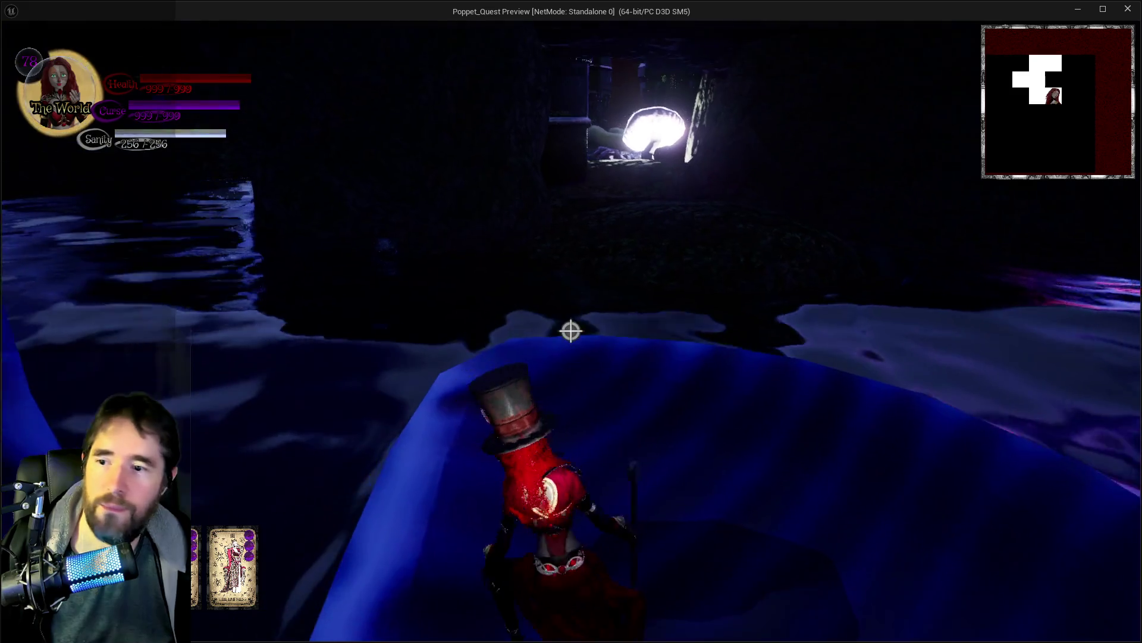
key("w")
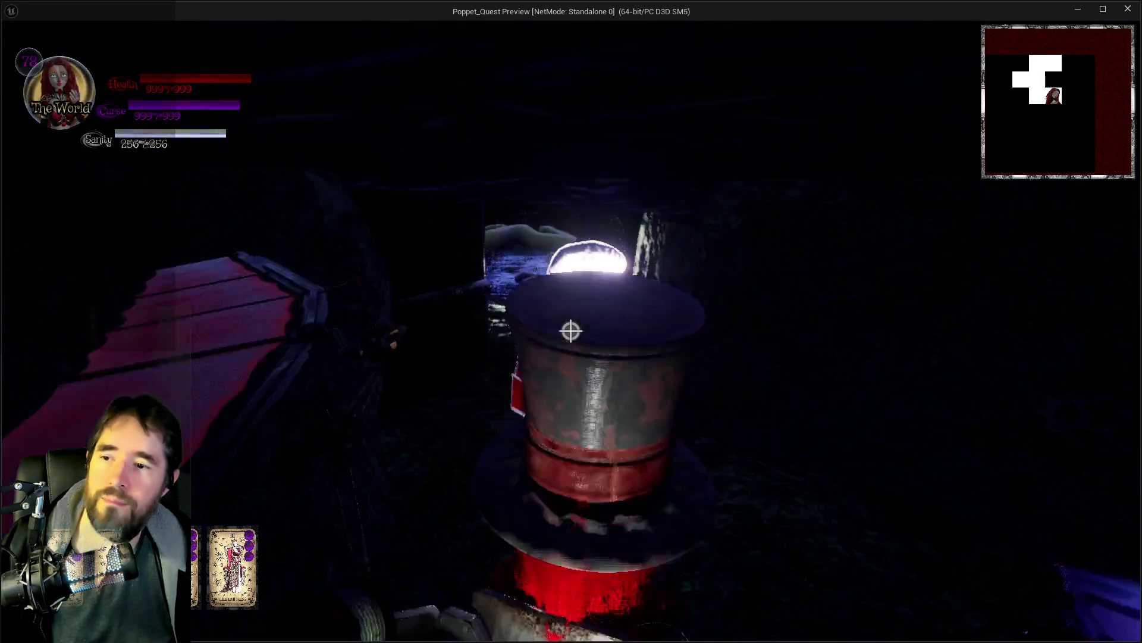
key("w")
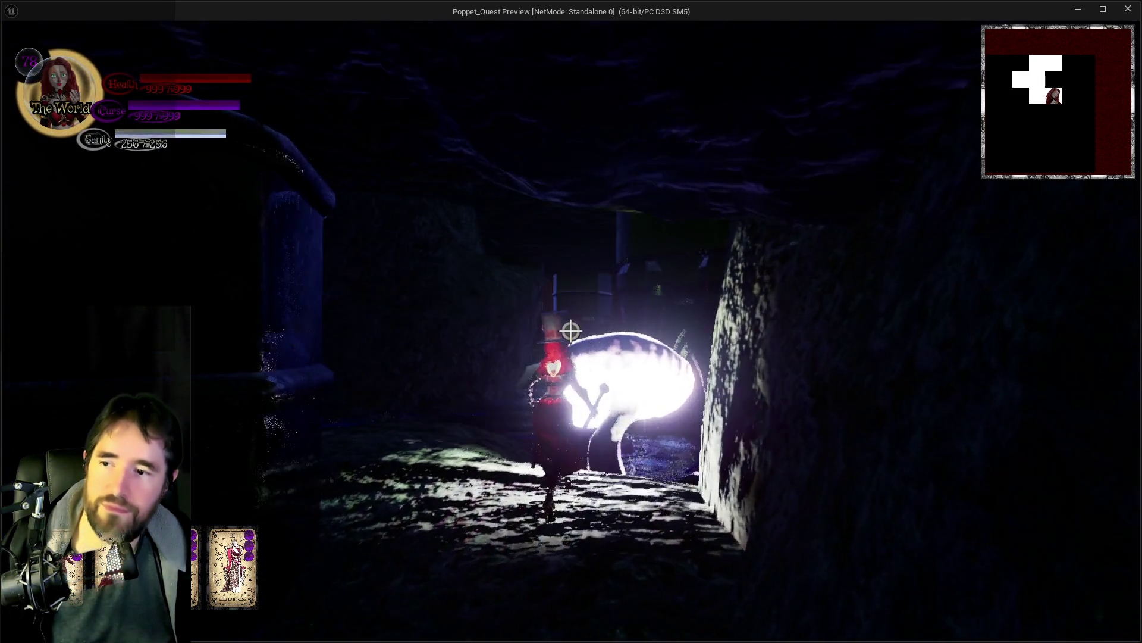
key("w")
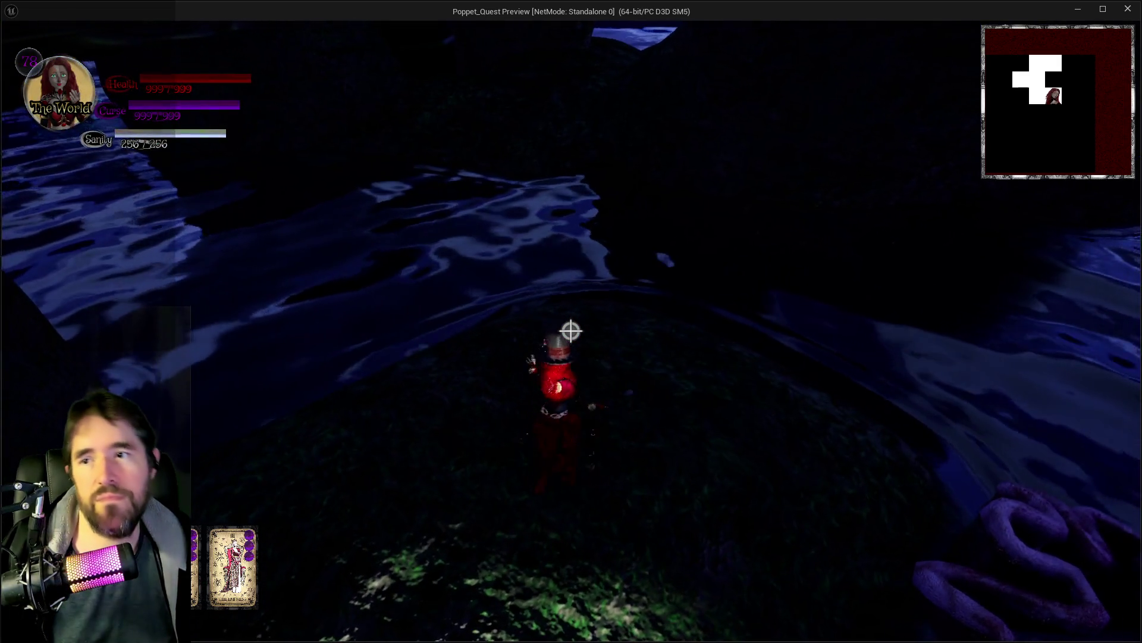
key("w")
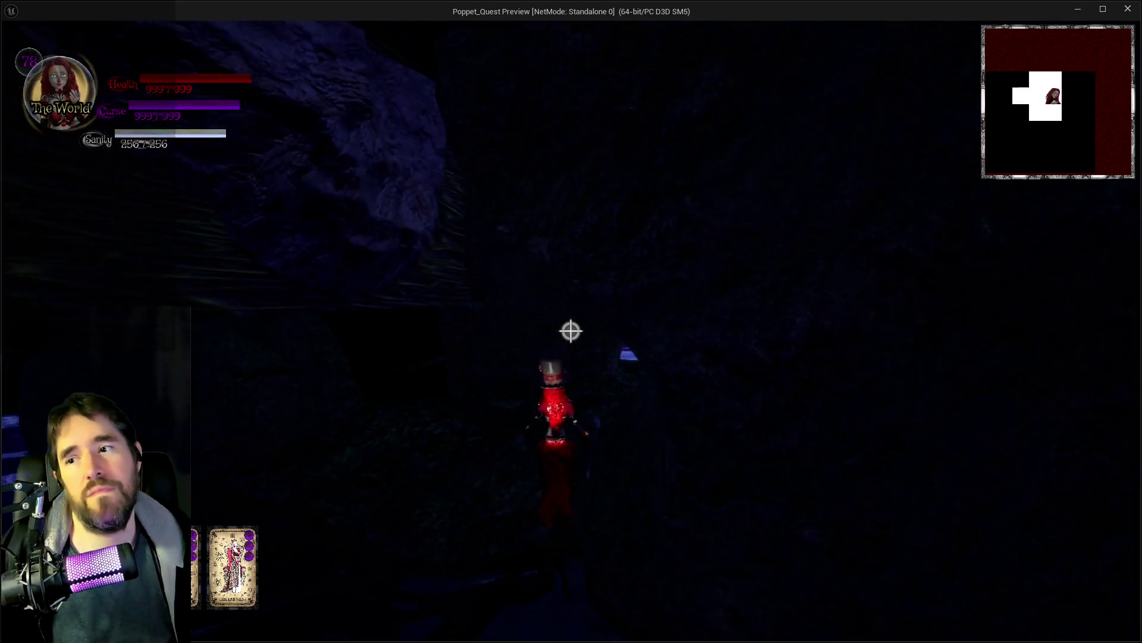
key("s")
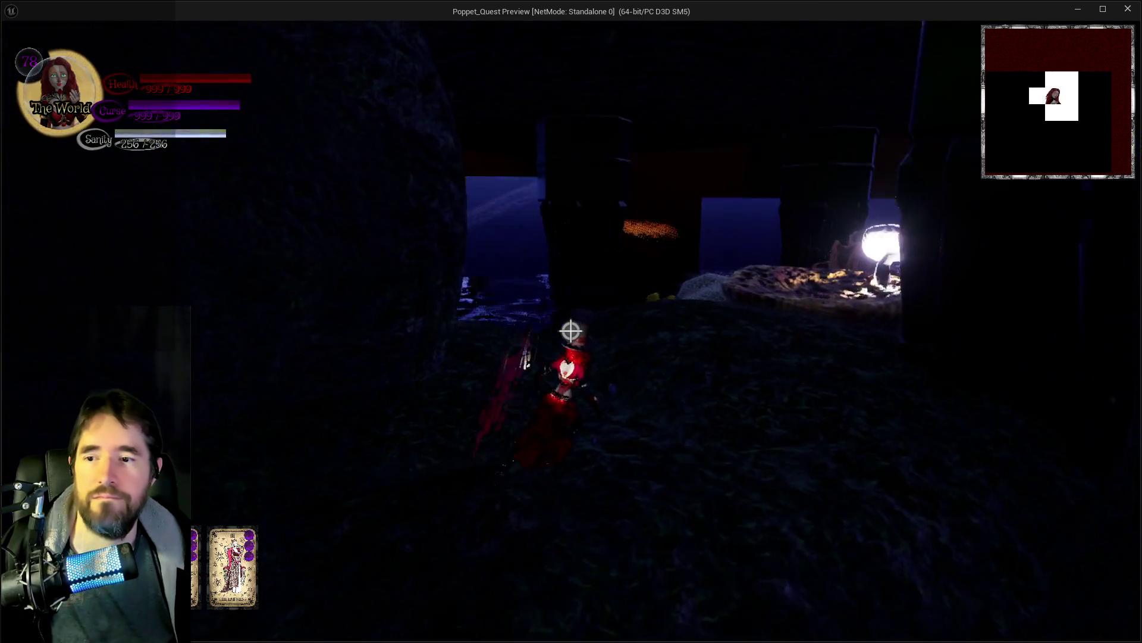
key("w")
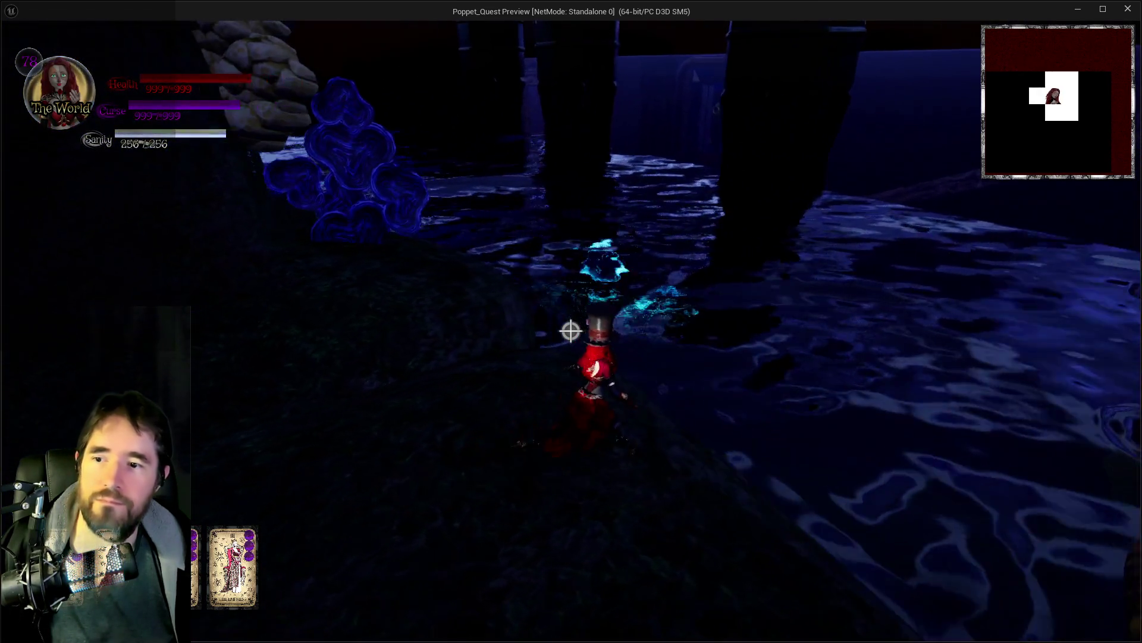
key("w")
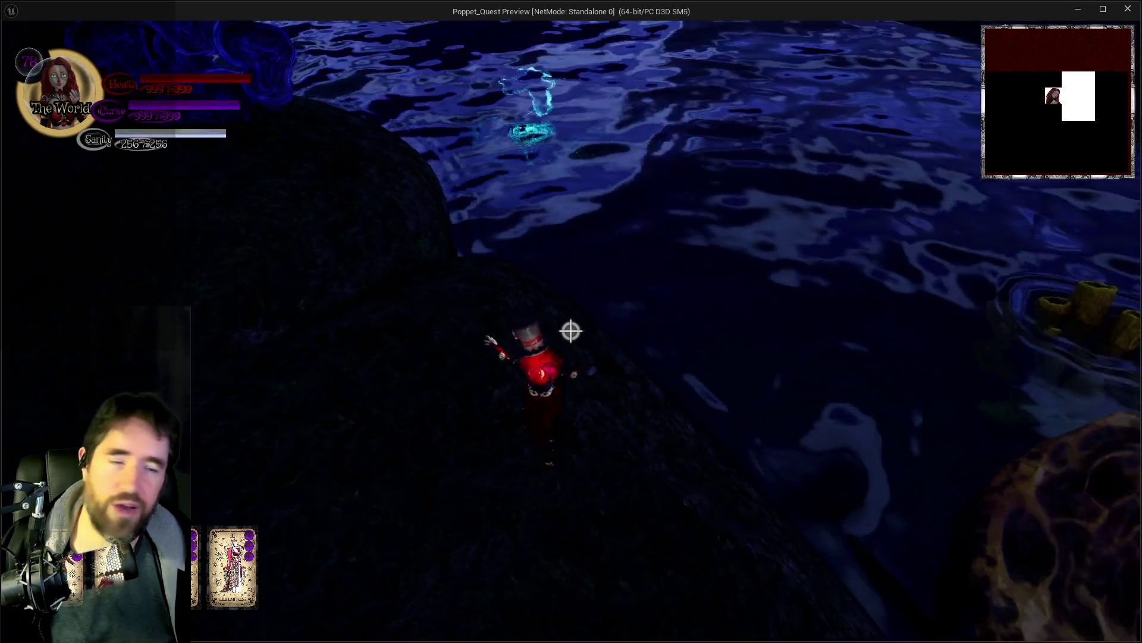
key("alt+Tab")
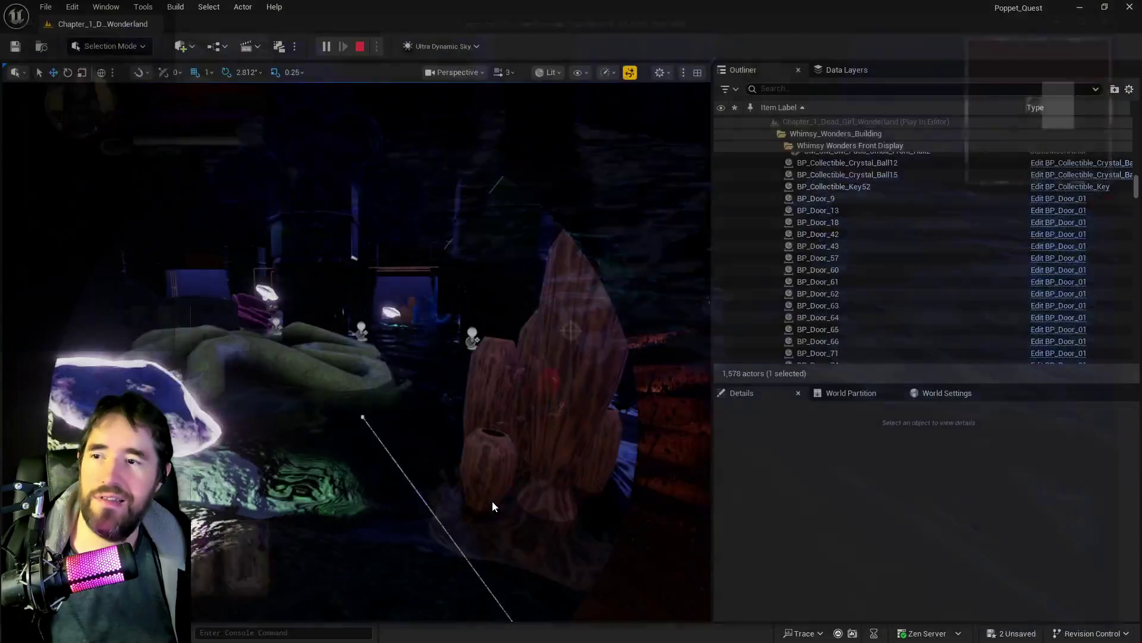
Step: Stop the play session and paste element 3's location onto the Secret Garden Pool
key("Escape")
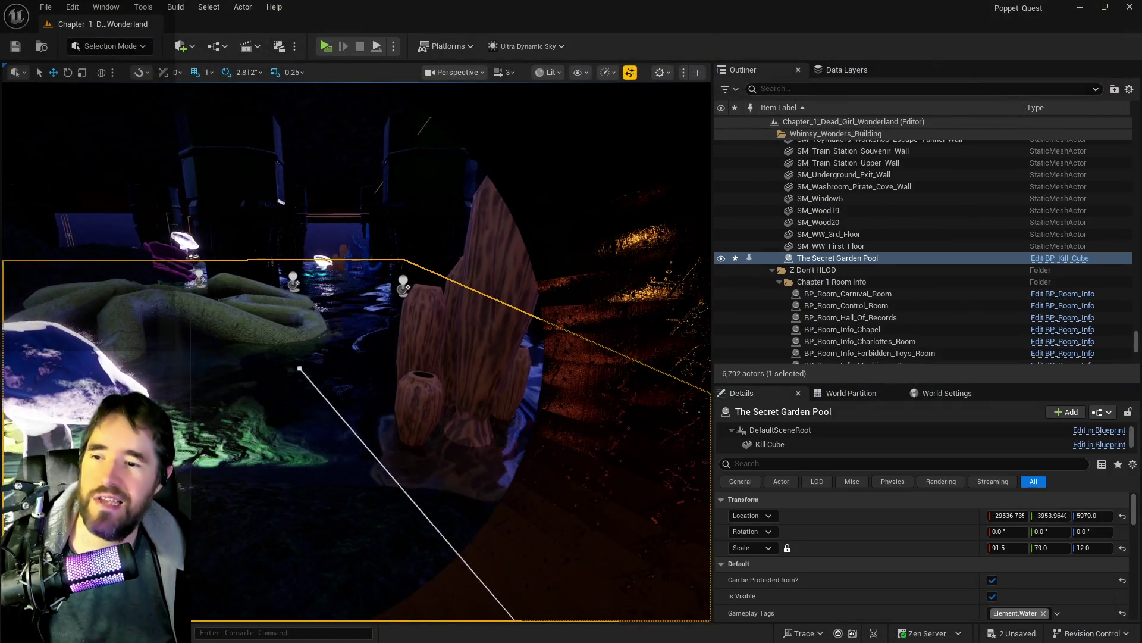
scroll(894, 575, "down", 5)
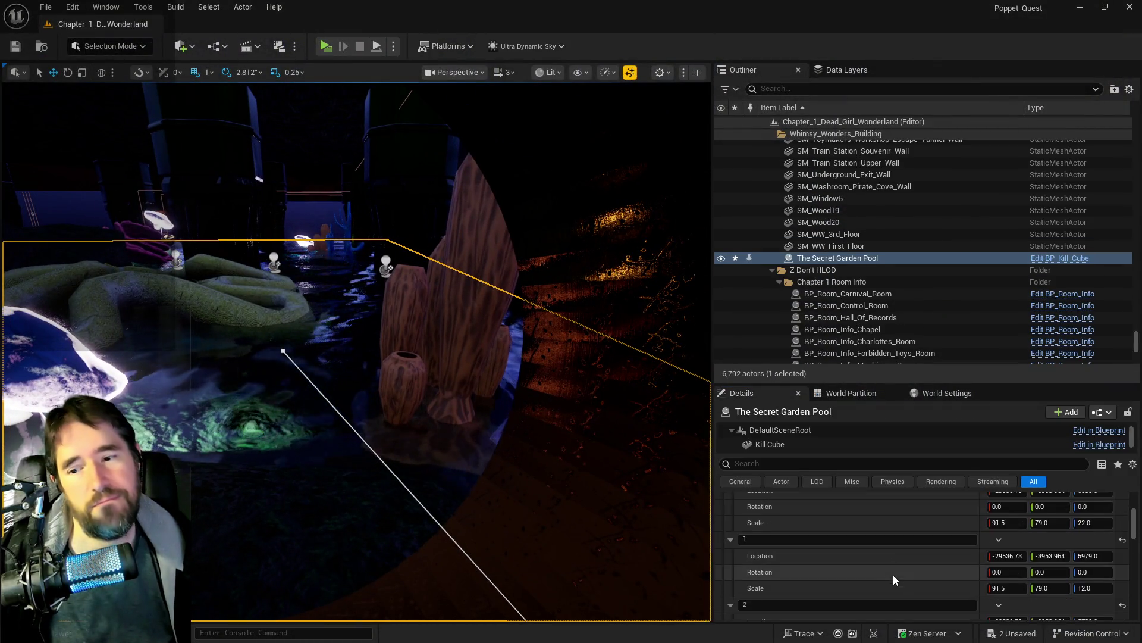
right_click(834, 558)
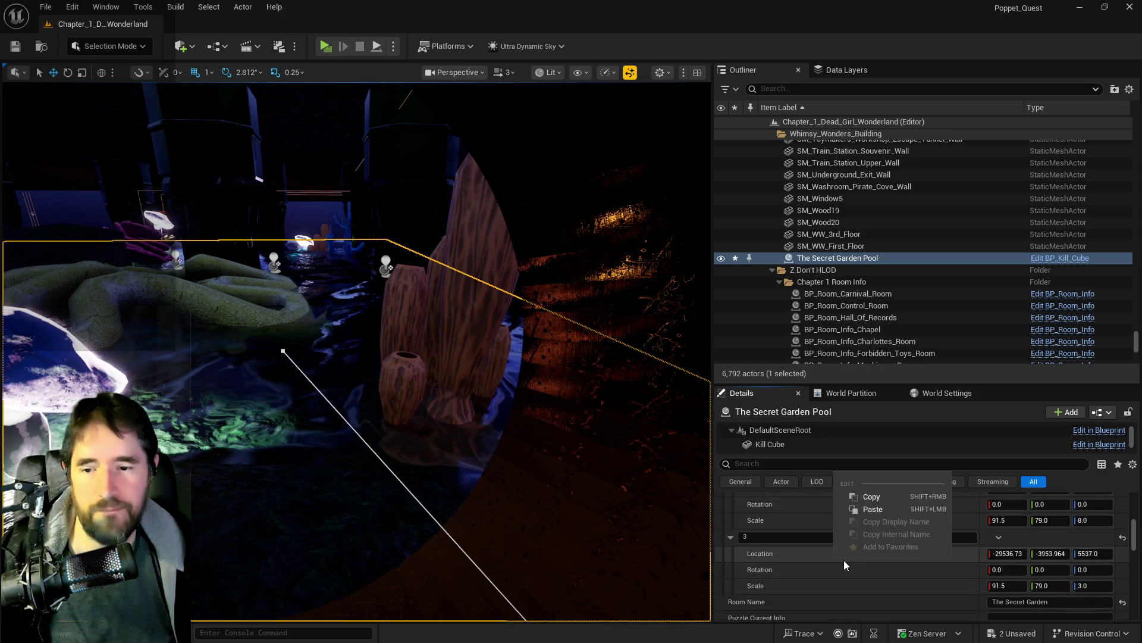
scroll(875, 542, "up", 10)
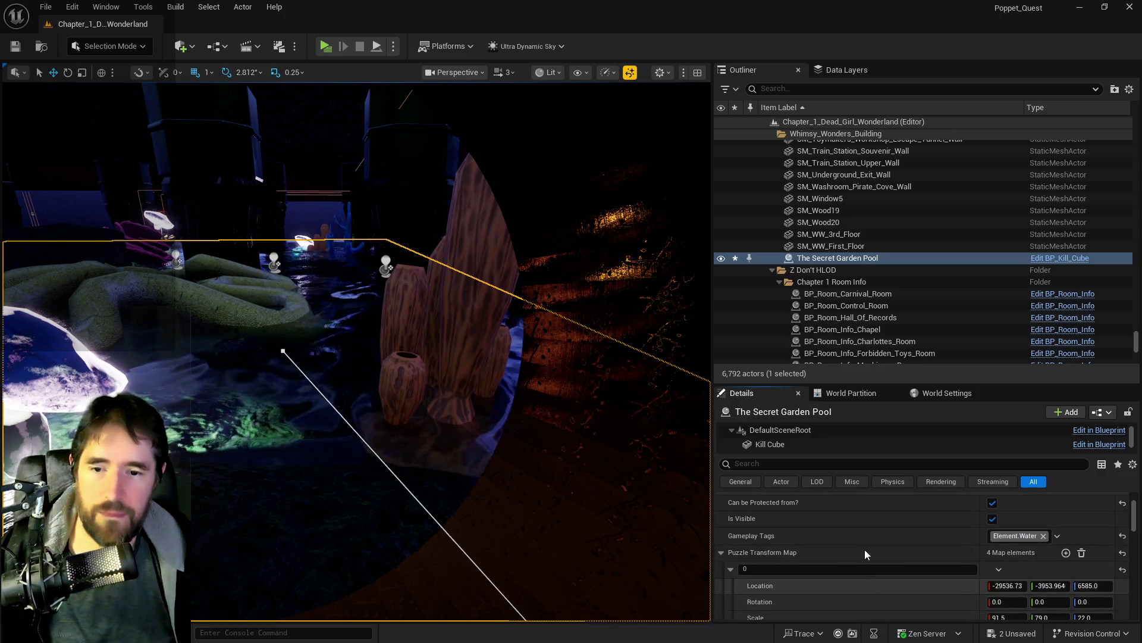
right_click(860, 515)
left_click(881, 548)
Step: Copy element 3's scale onto the pool, then bring the view down to the garden's glowing orb
scroll(880, 550, "down", 10)
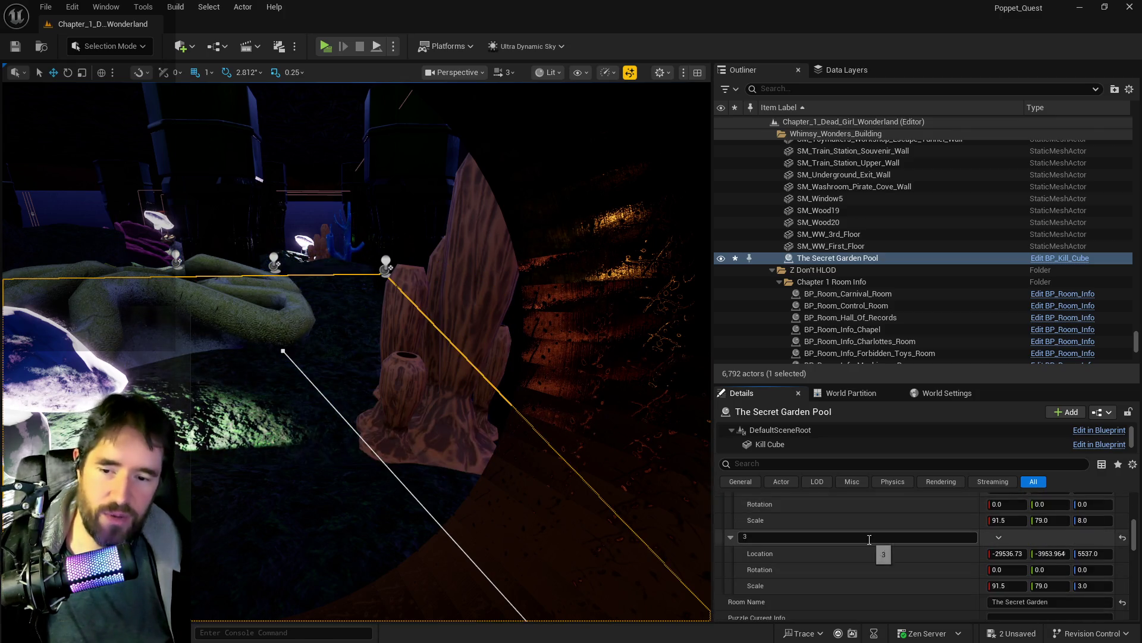
right_click(842, 551)
left_click(864, 567)
scroll(862, 569, "up", 3)
scroll(863, 570, "up", 2)
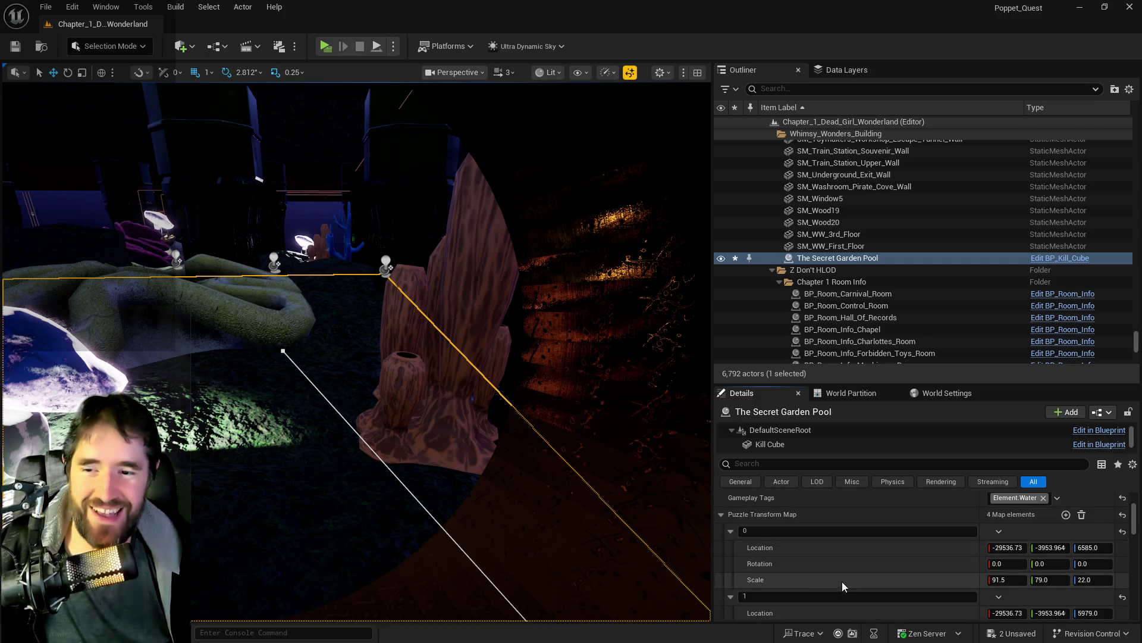
scroll(844, 571, "up", 3)
right_click(850, 547)
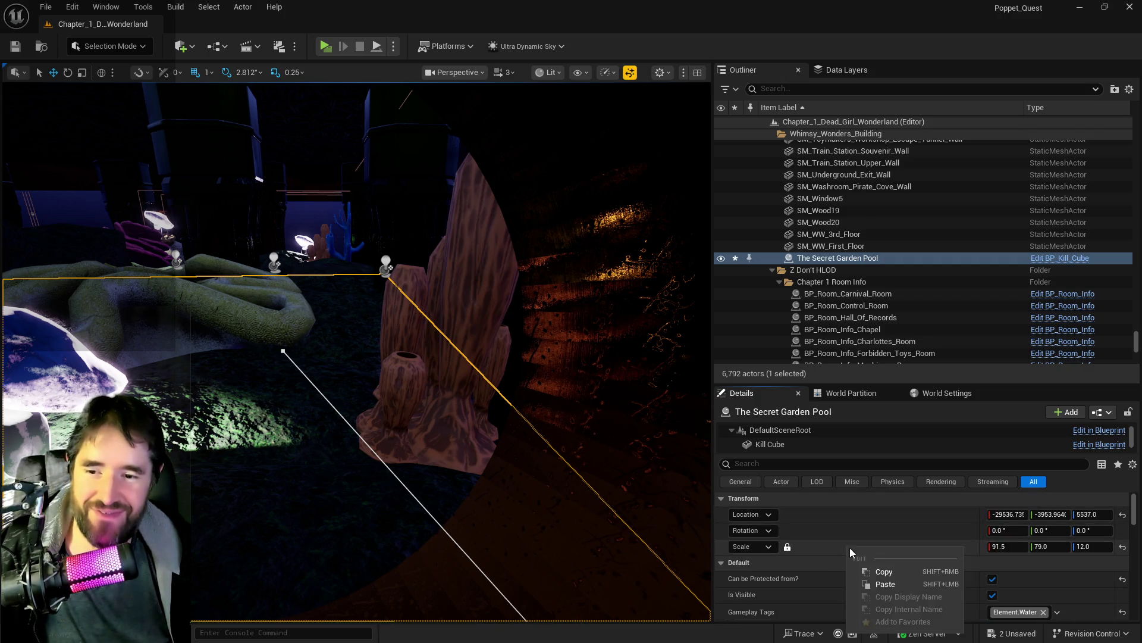
left_click(862, 581)
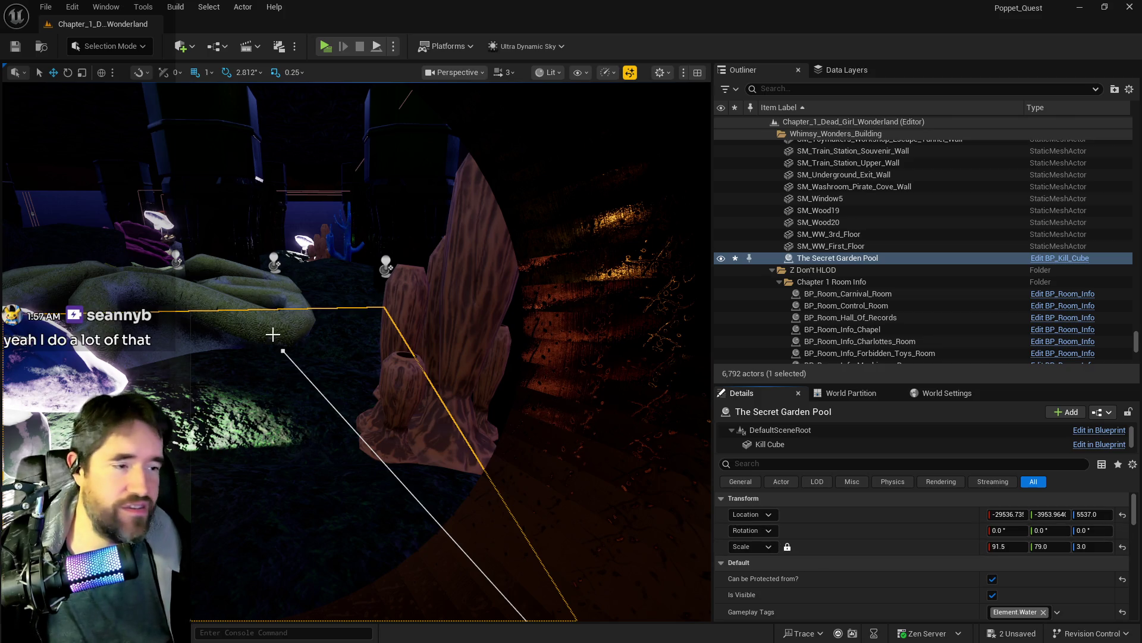
mouse_move(396, 406)
left_mouse_down()
mouse_move(387, 485)
mouse_move(393, 401)
left_mouse_up()
mouse_move(477, 407)
left_mouse_down()
mouse_move(479, 333)
mouse_move(480, 401)
left_mouse_up()
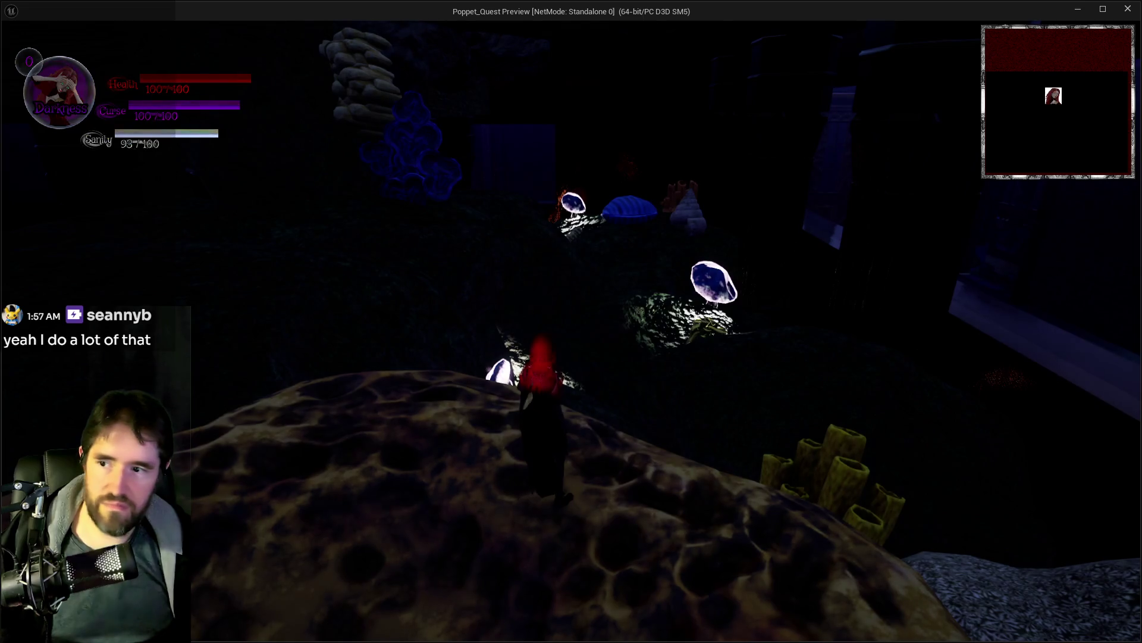
Step: Switch between the editor and the running game, then open and close the inventory
key("alt+Tab")
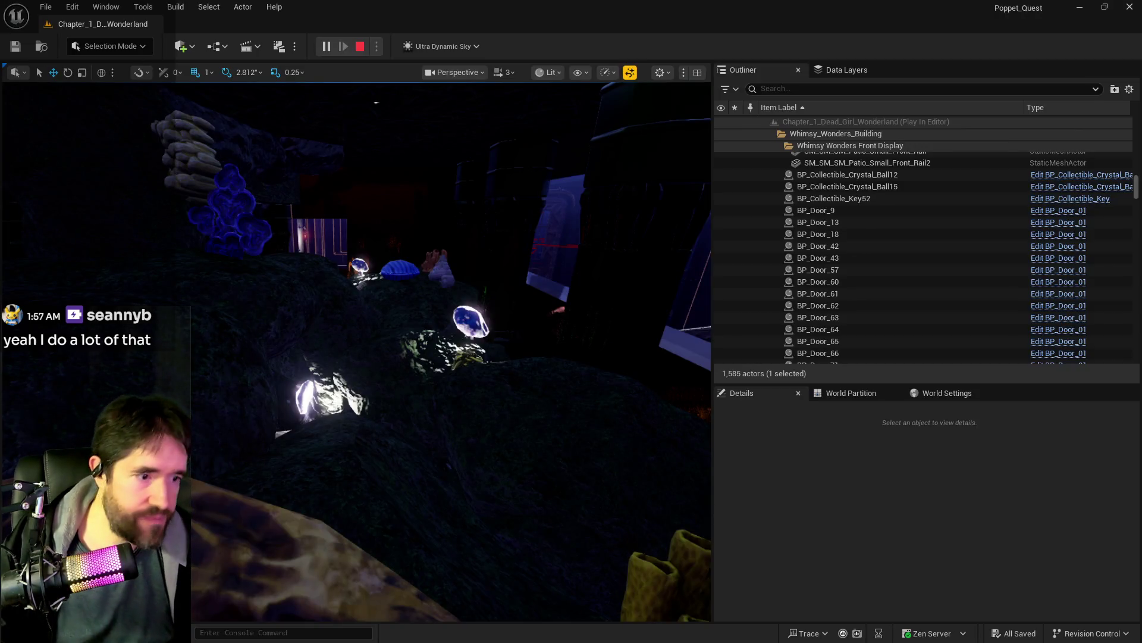
key("alt+Tab")
key("alt+Tab")
key("alt+Tab")
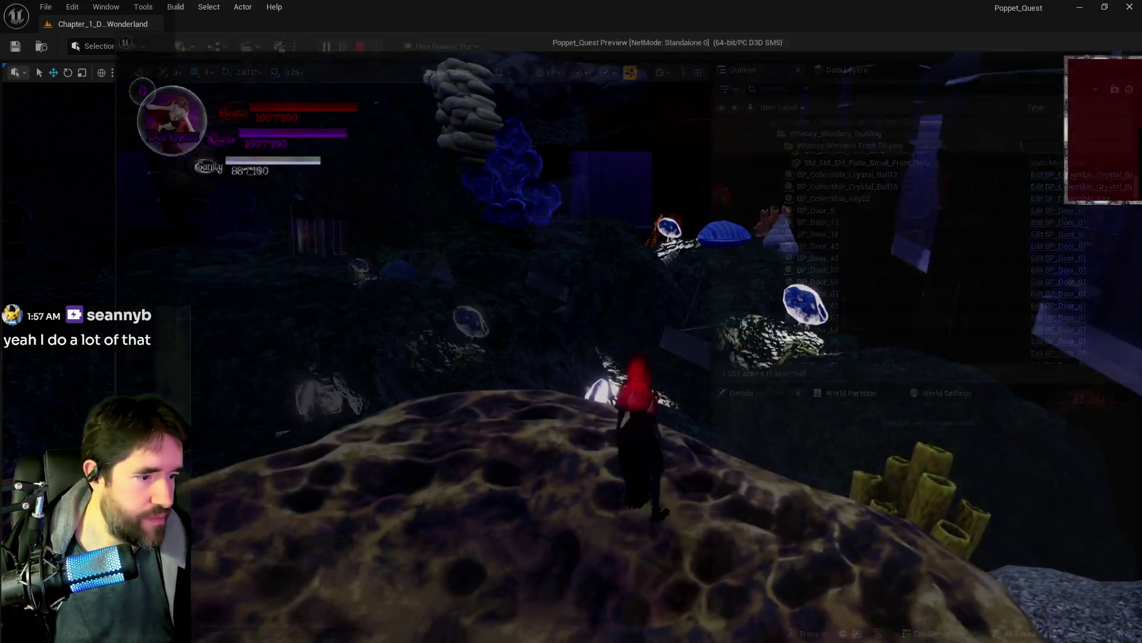
key("i")
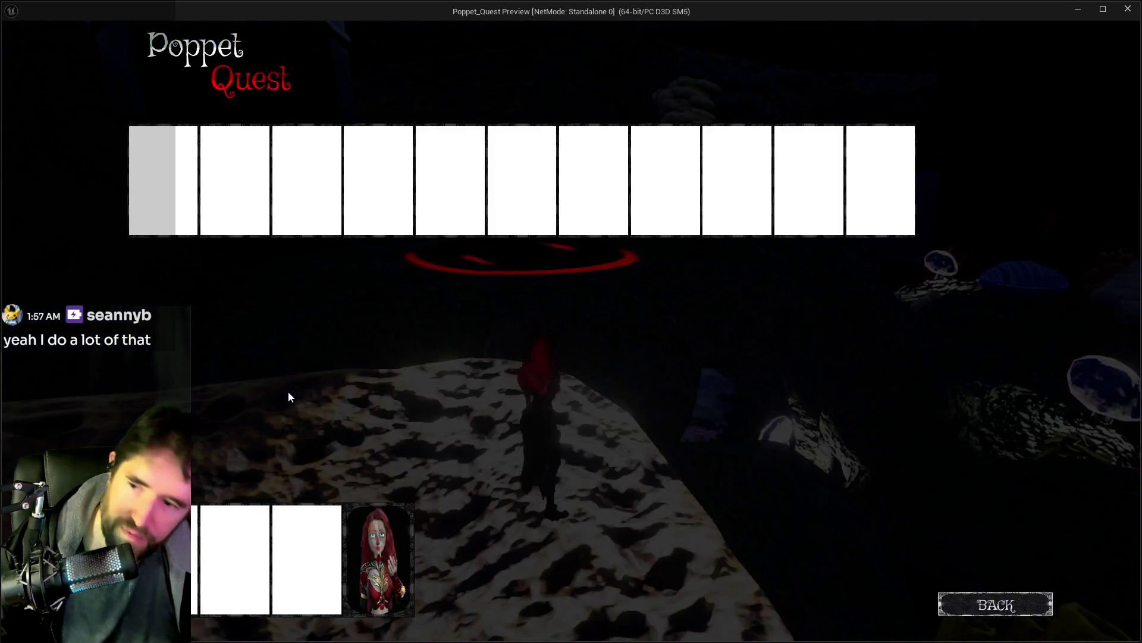
key("i")
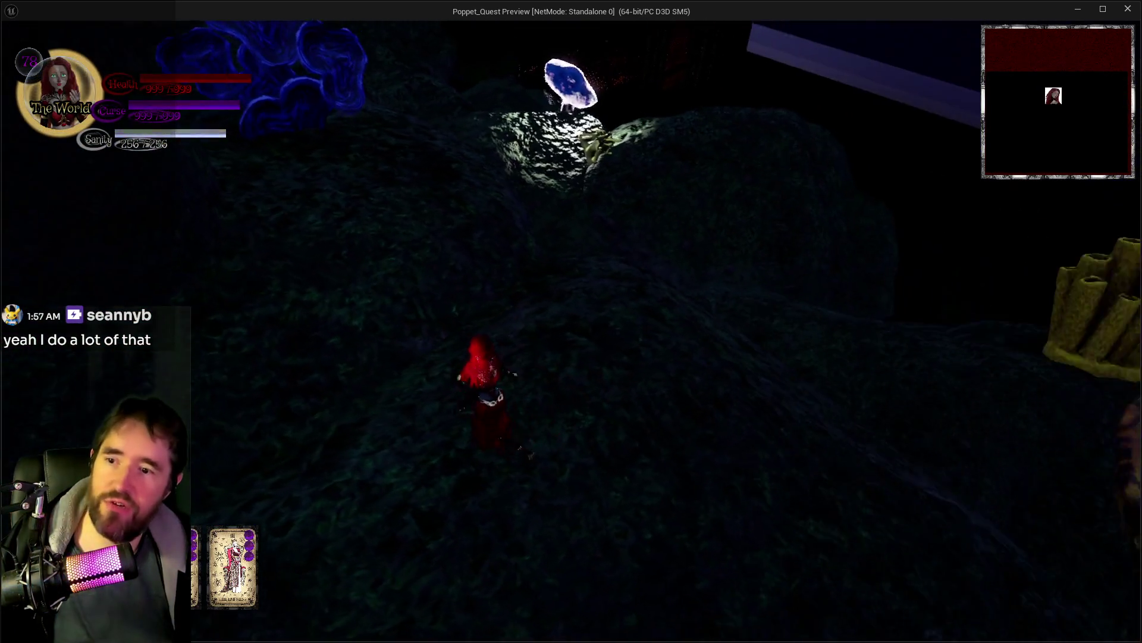
Step: Walk the character past the blue crystal, through the cave and the portal, up the dark path
key("w")
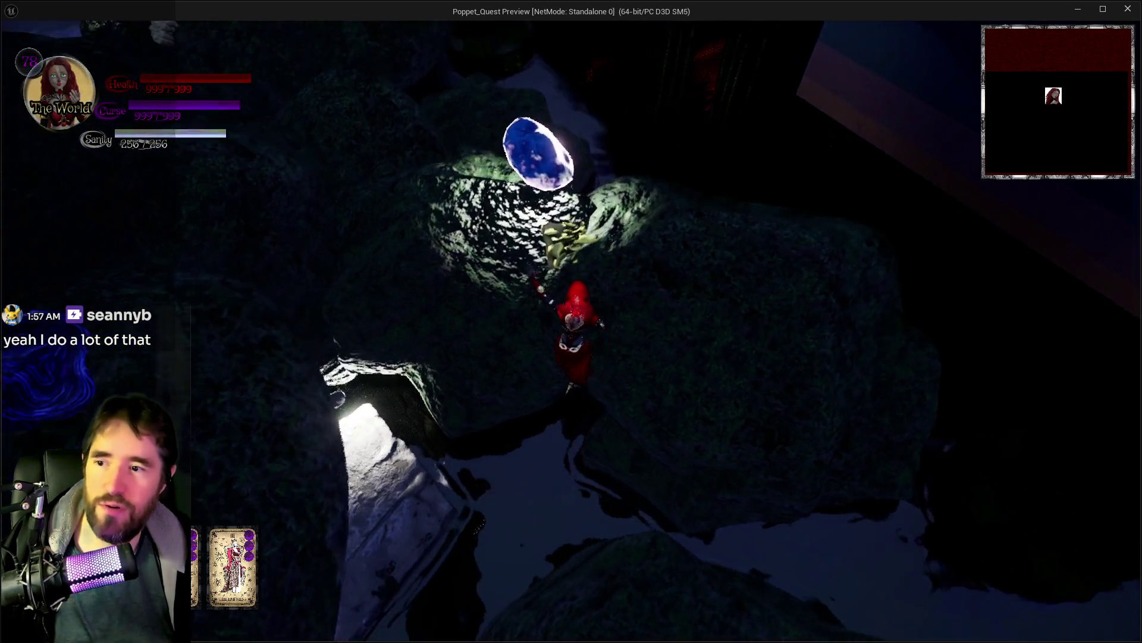
key("w")
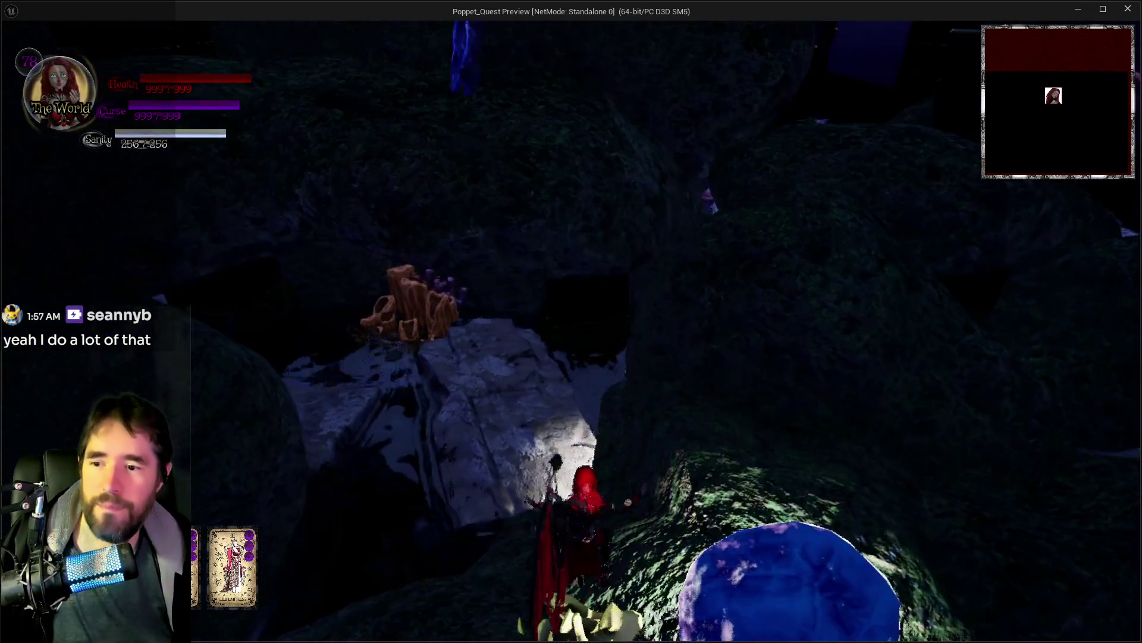
key("w")
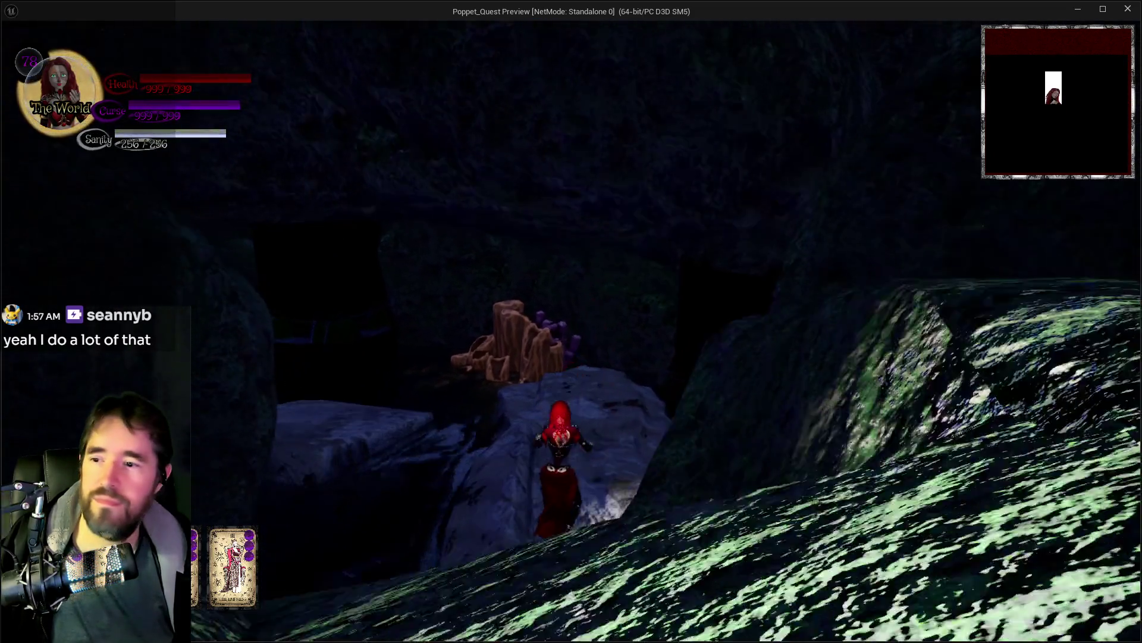
key("w")
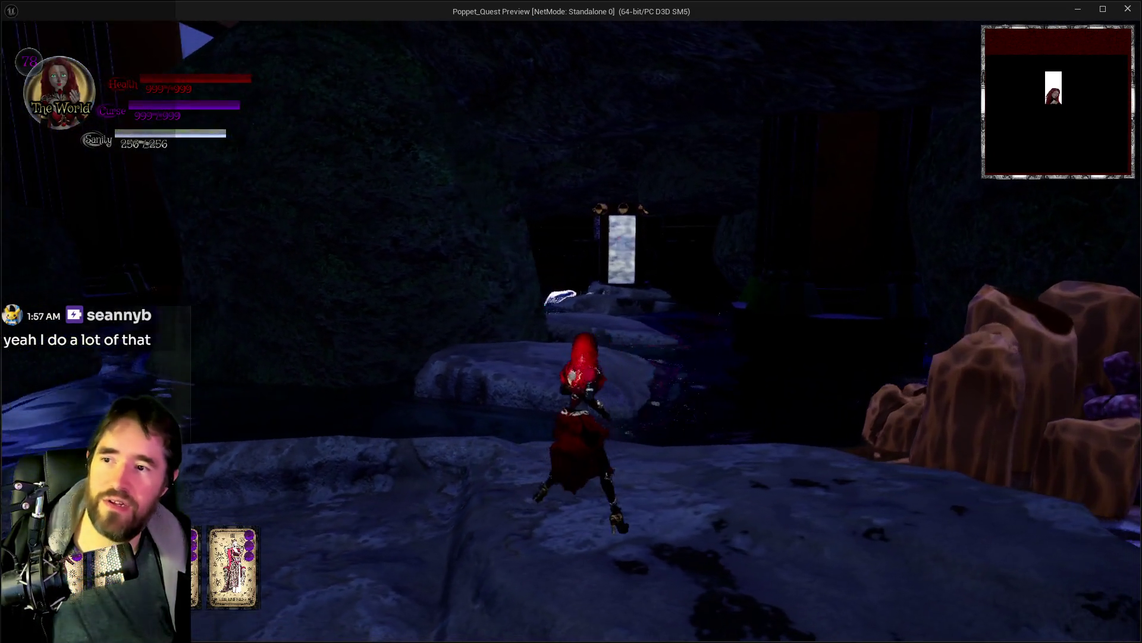
key("w")
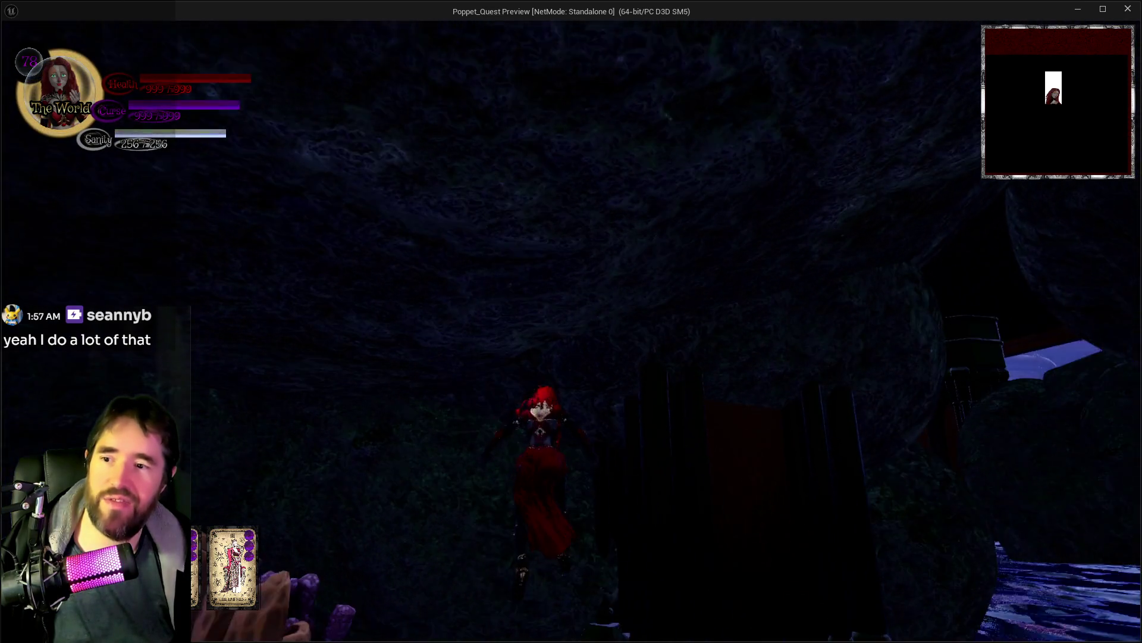
key("w")
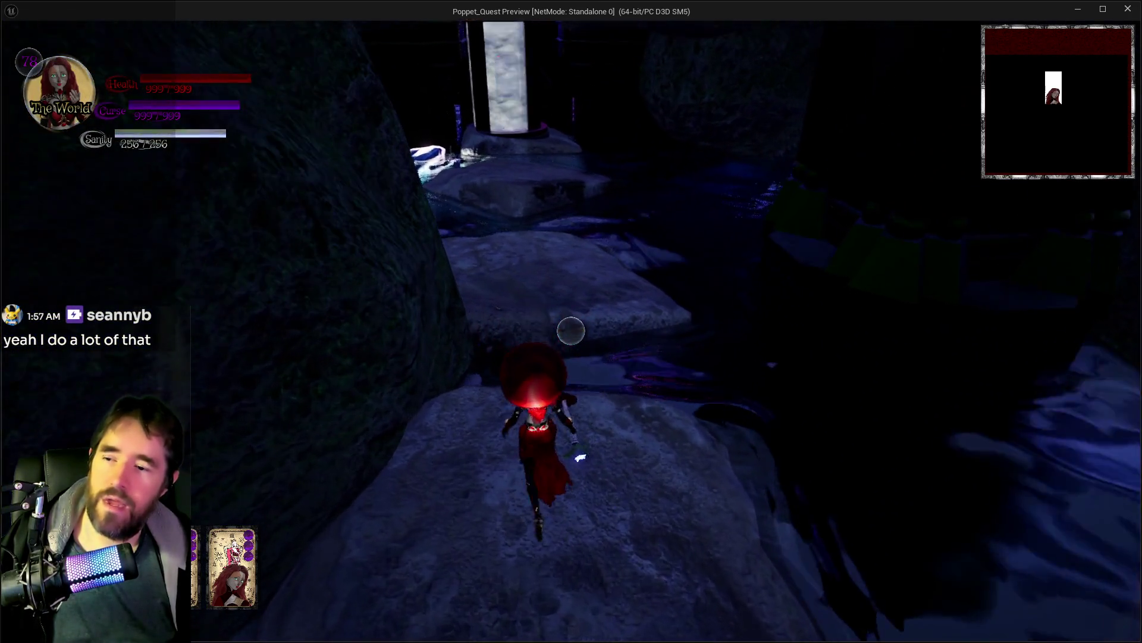
key("w")
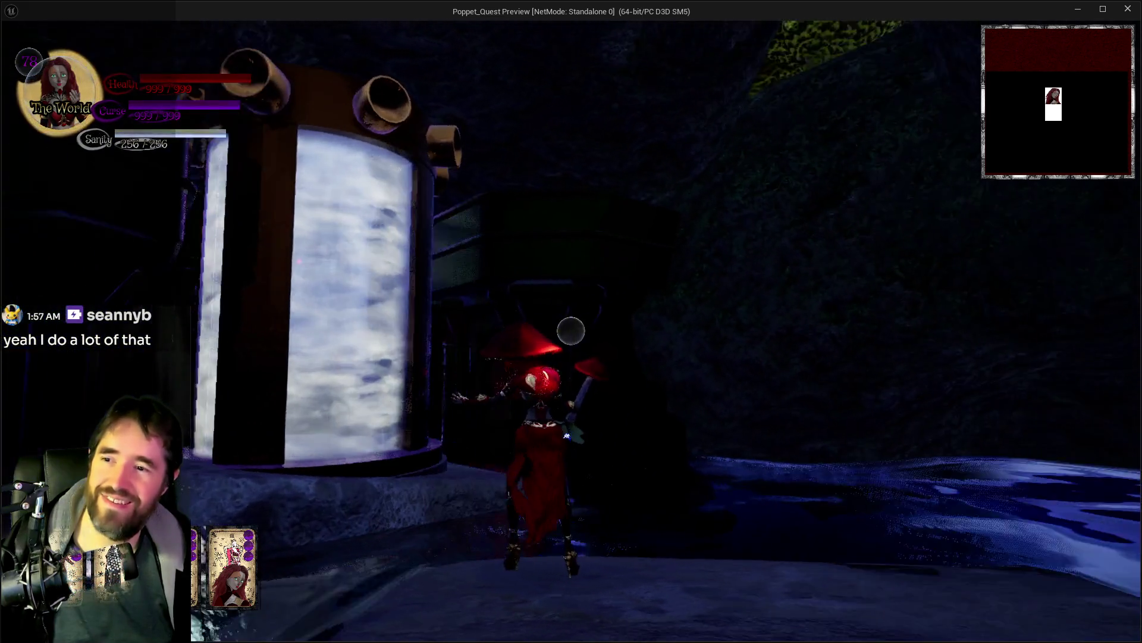
key("w")
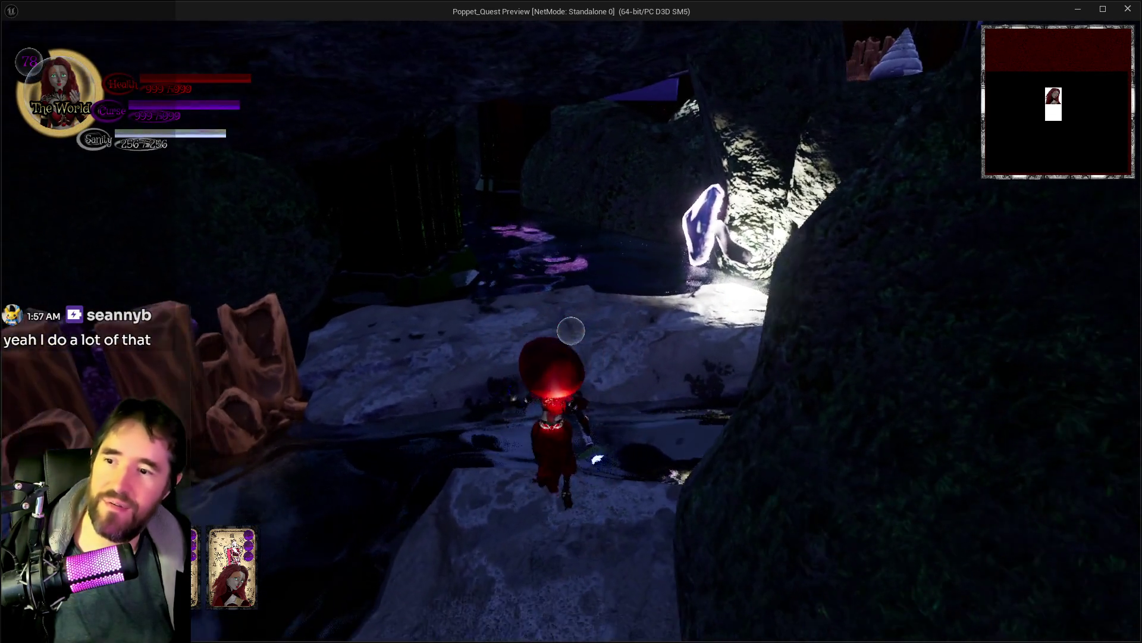
key("w")
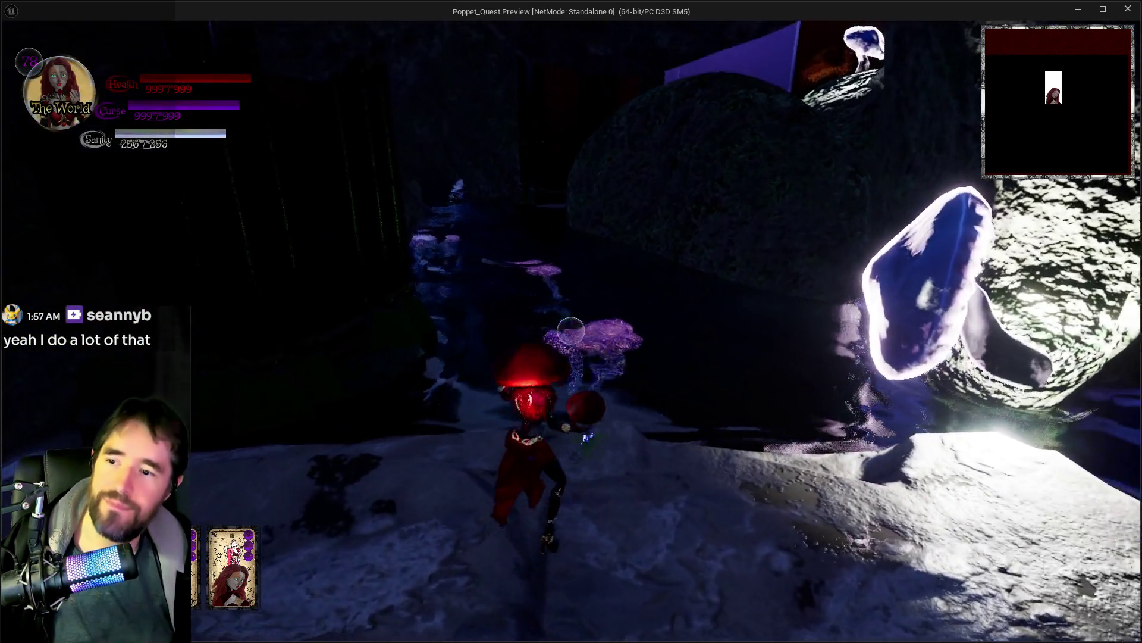
key("w")
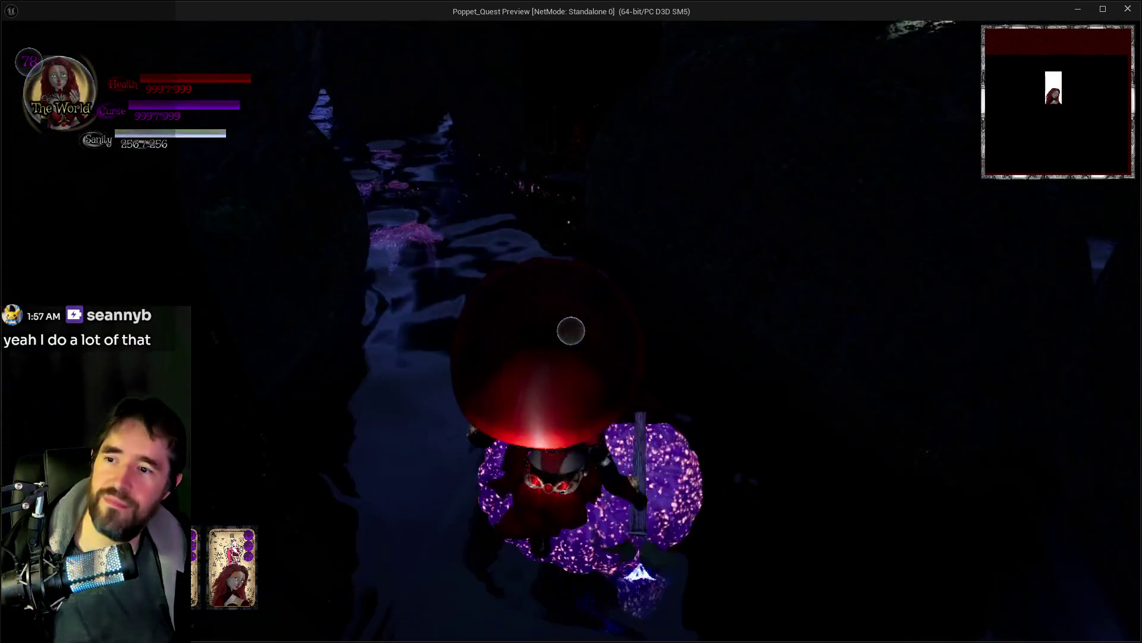
Step: Walk across the stepping stones and Capsule Control pad, through the green-lit doorway, gliding left
key("w")
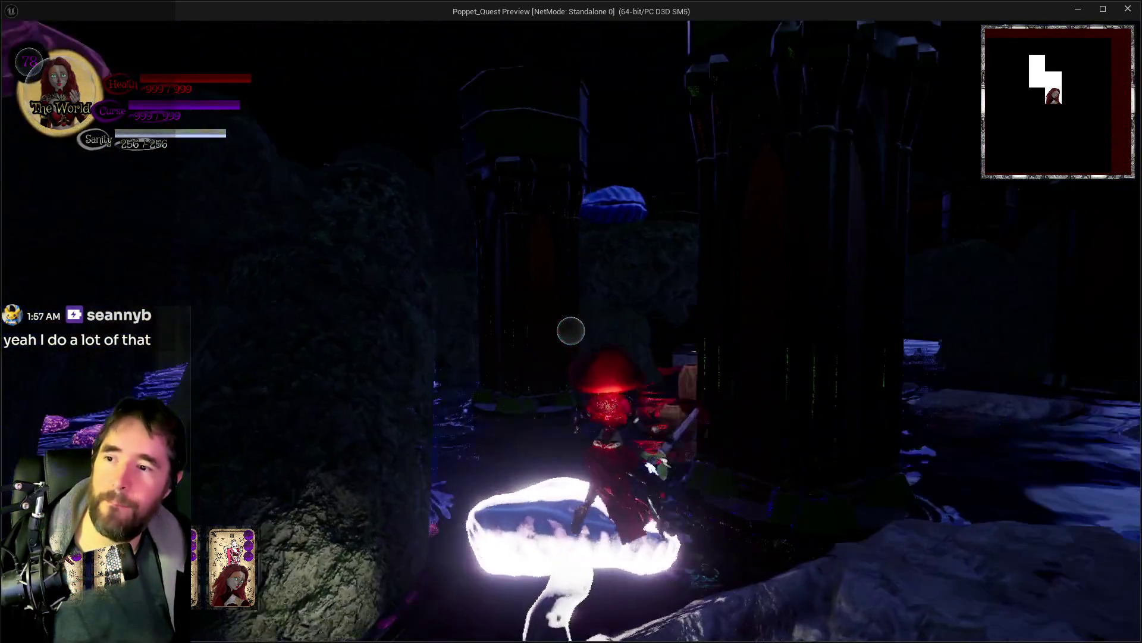
key("w")
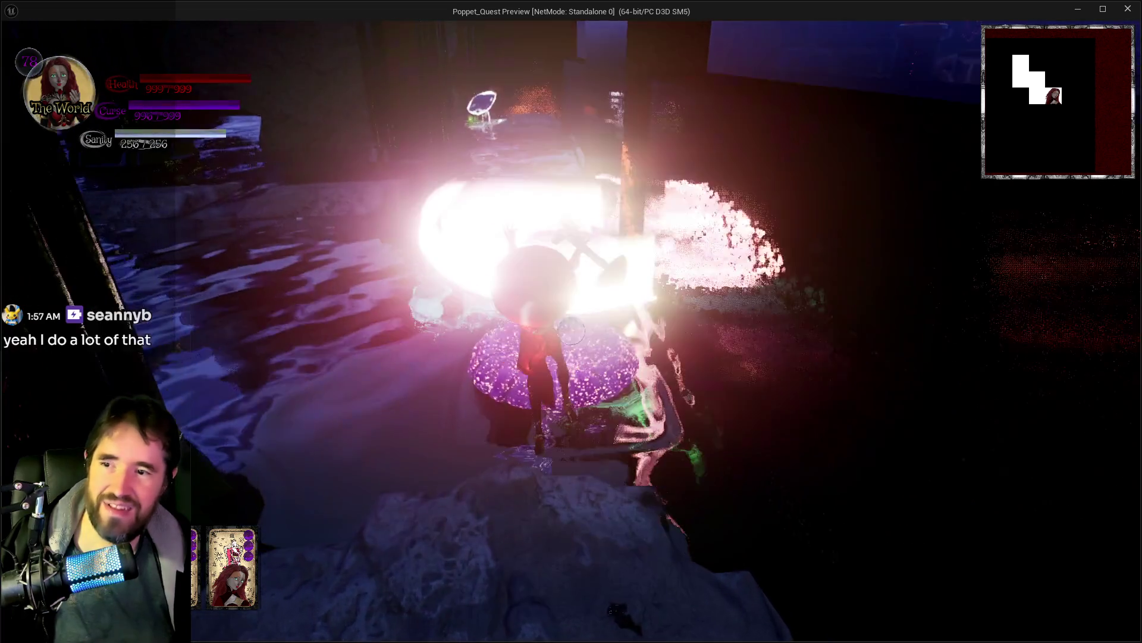
key("w")
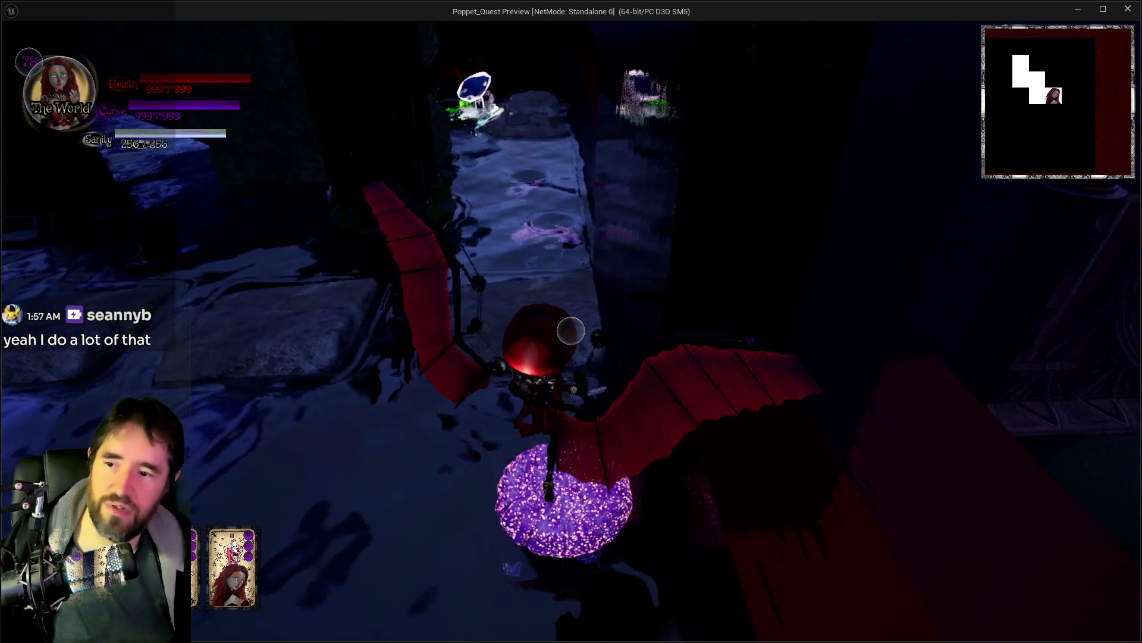
key("w")
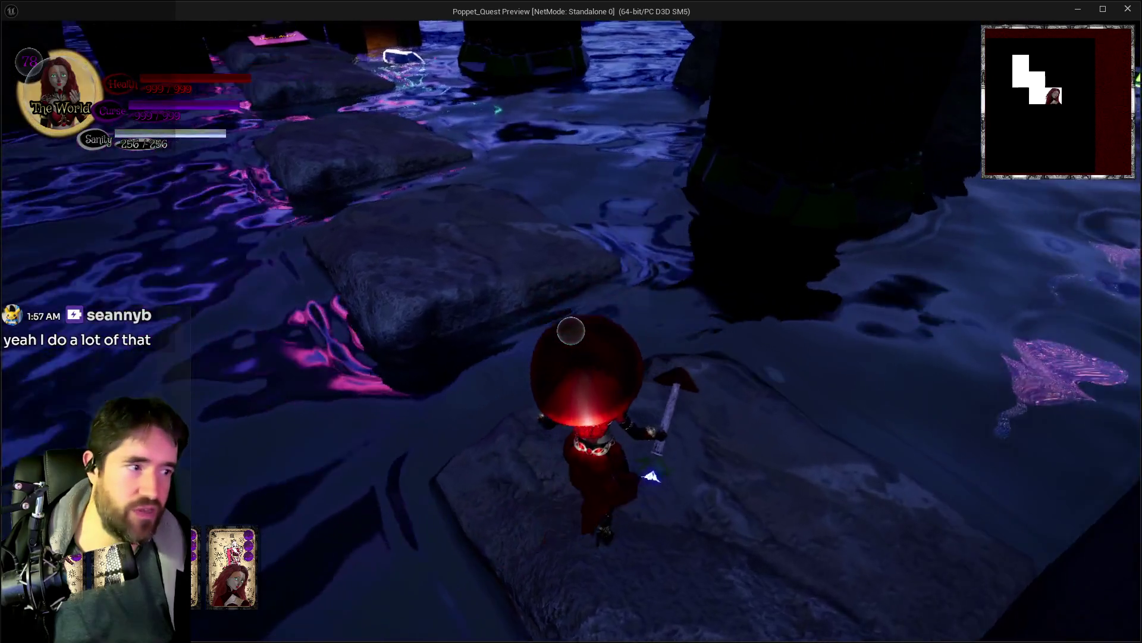
key("w")
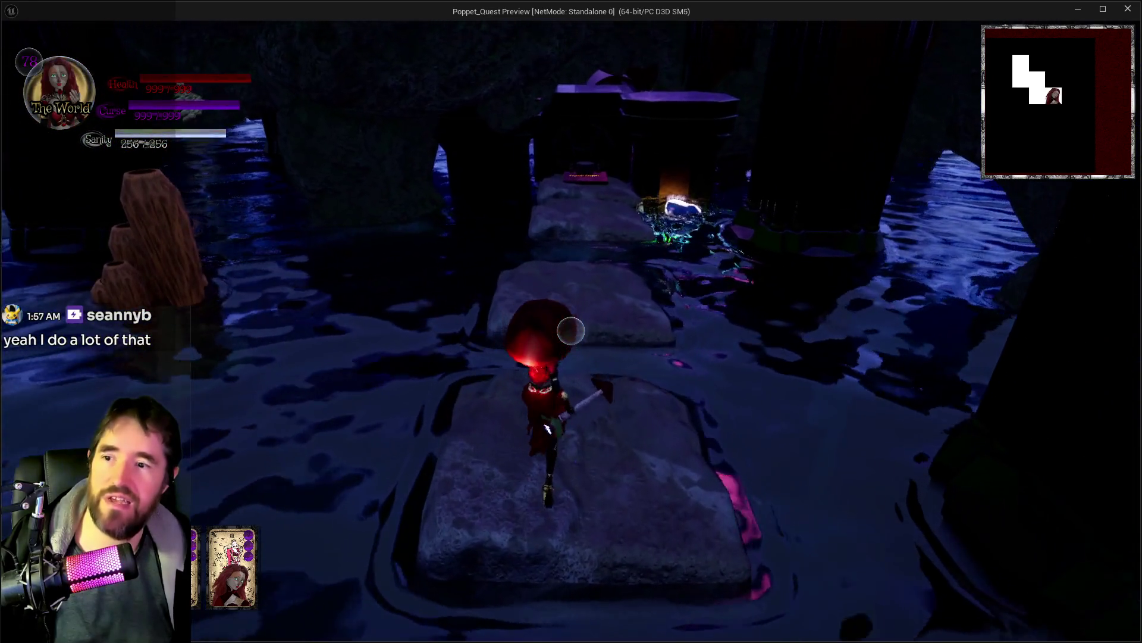
key("w")
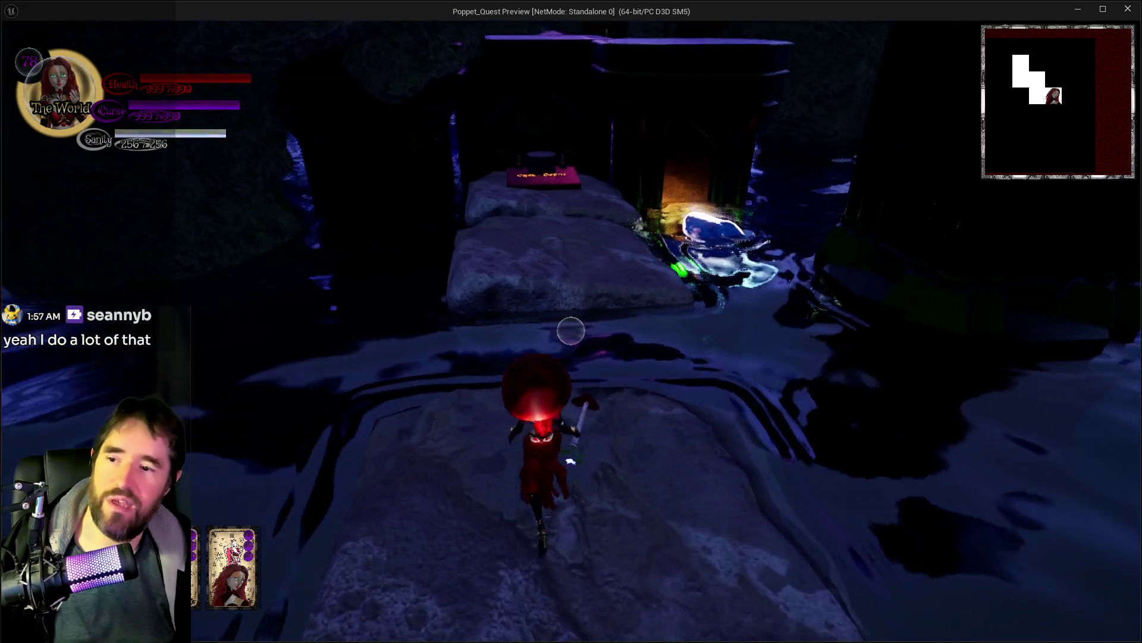
key("w")
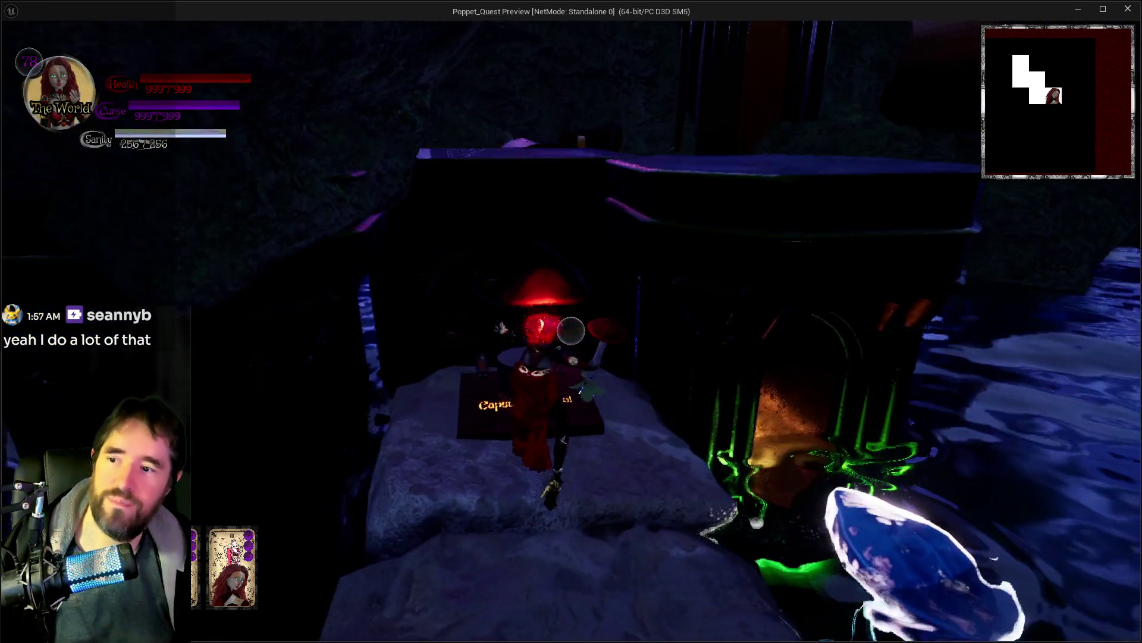
key("w")
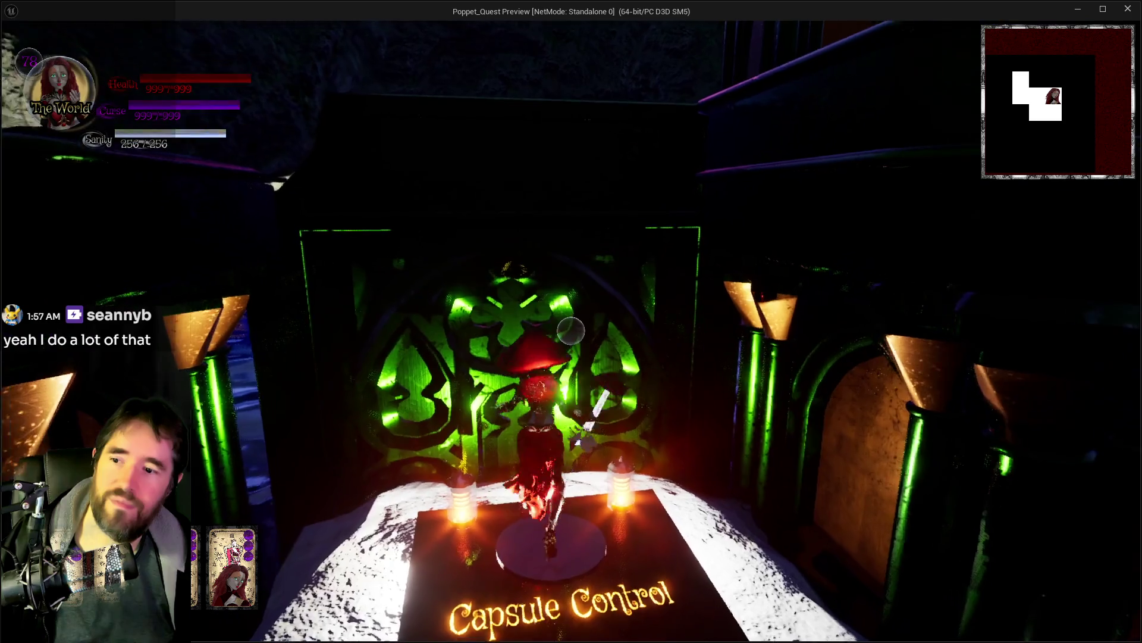
key("w")
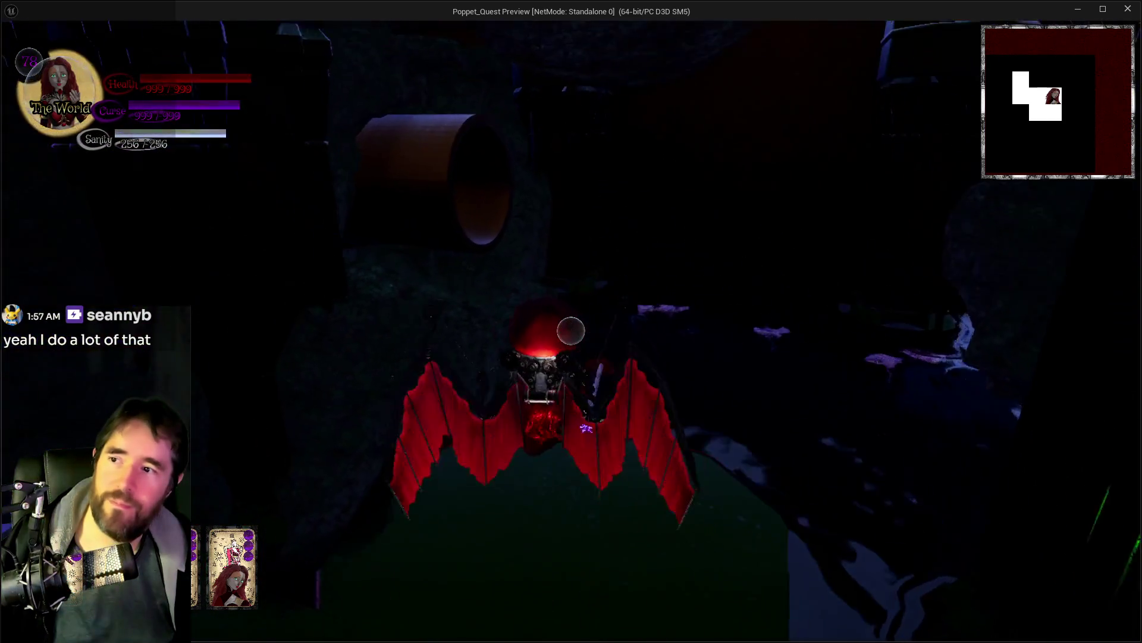
key("a")
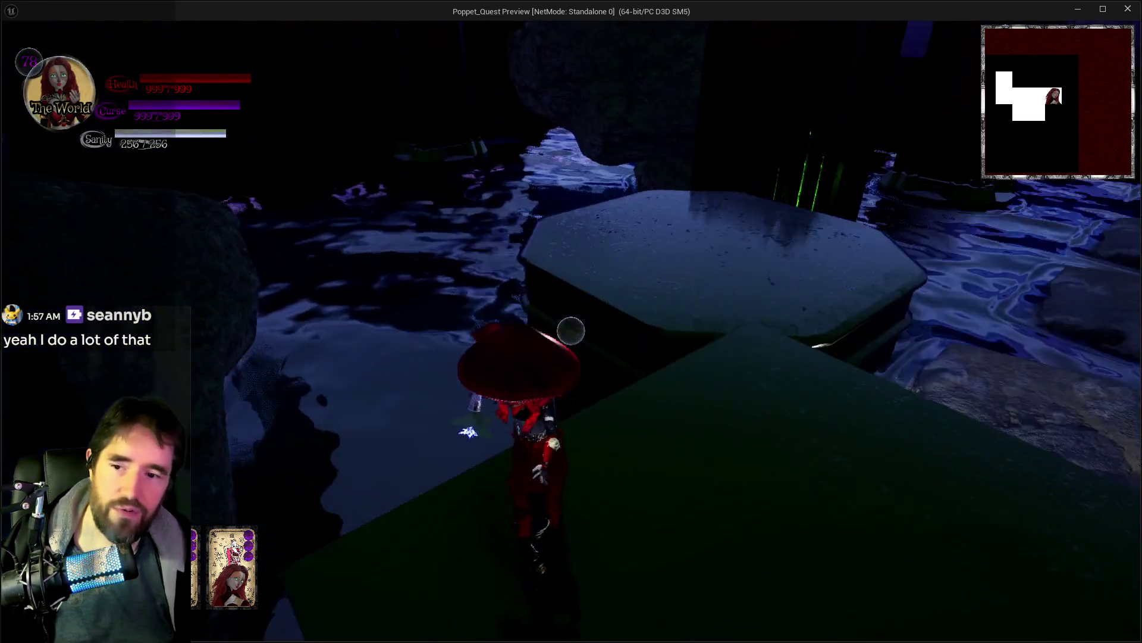
Step: Cross the octagonal platform and stepping stones, then glide off the purple mushroom onto the walkway
key("d")
key("w")
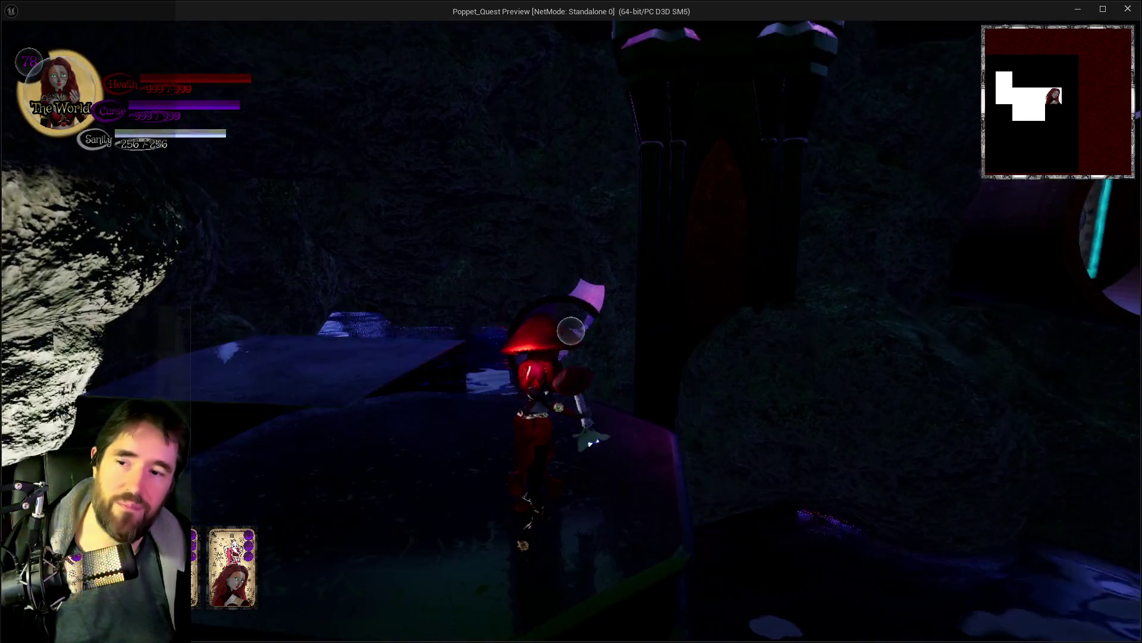
key("w")
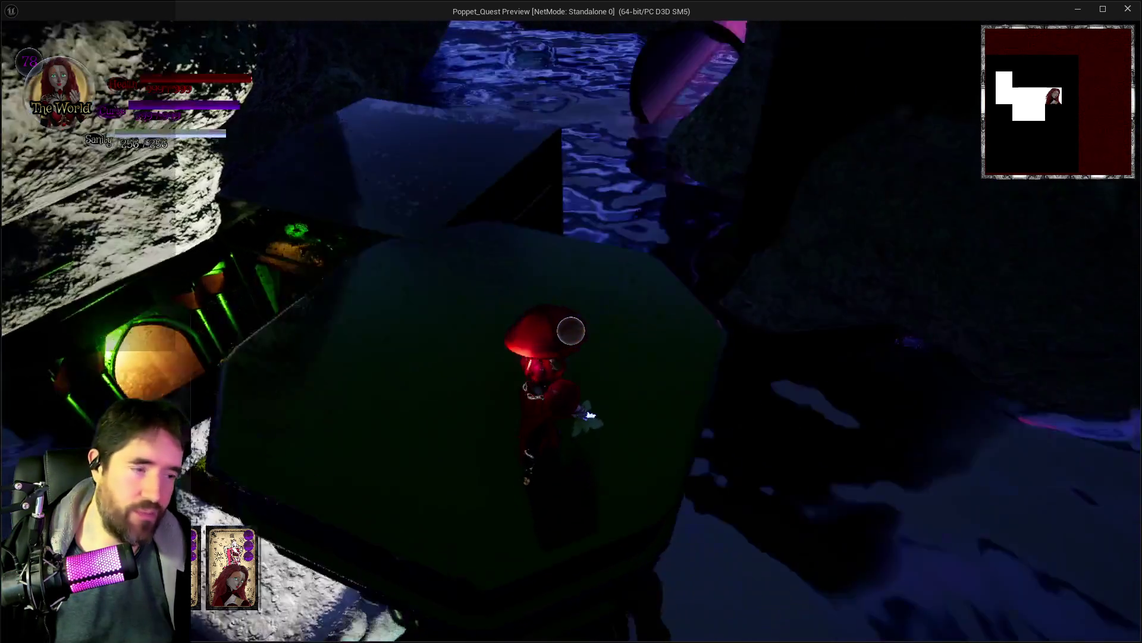
key("s")
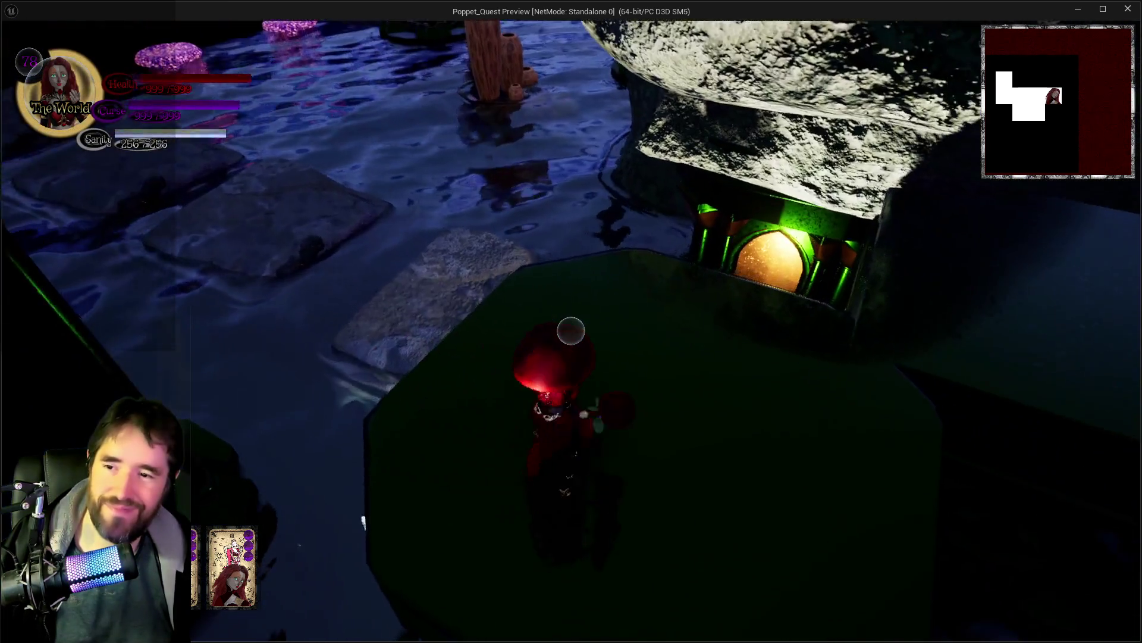
key("w")
key("w")
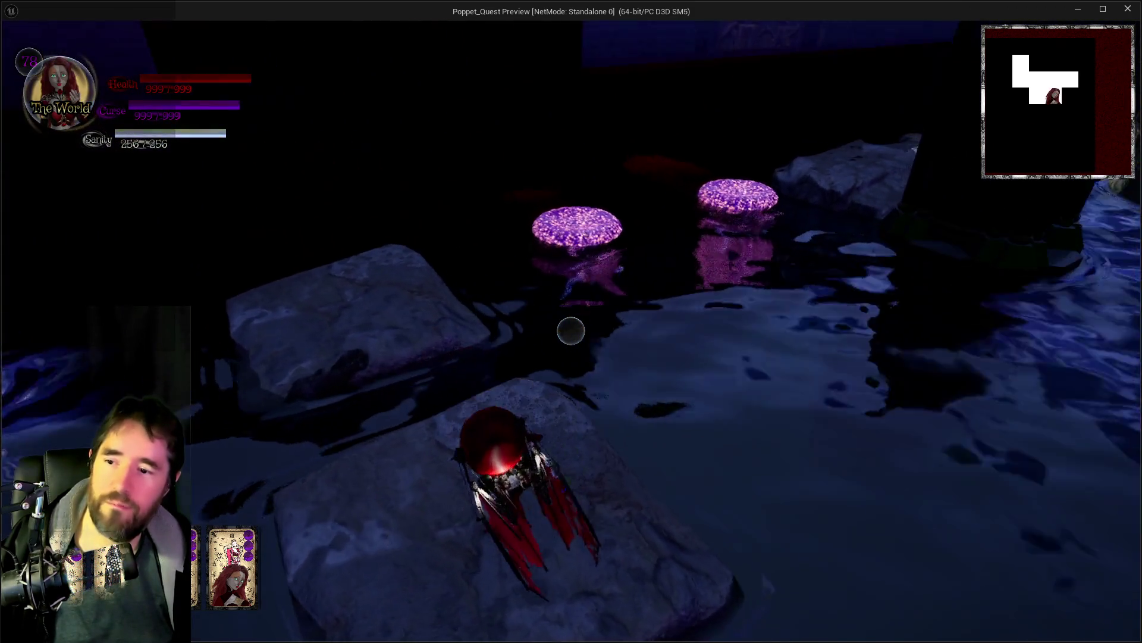
key("w")
key("a")
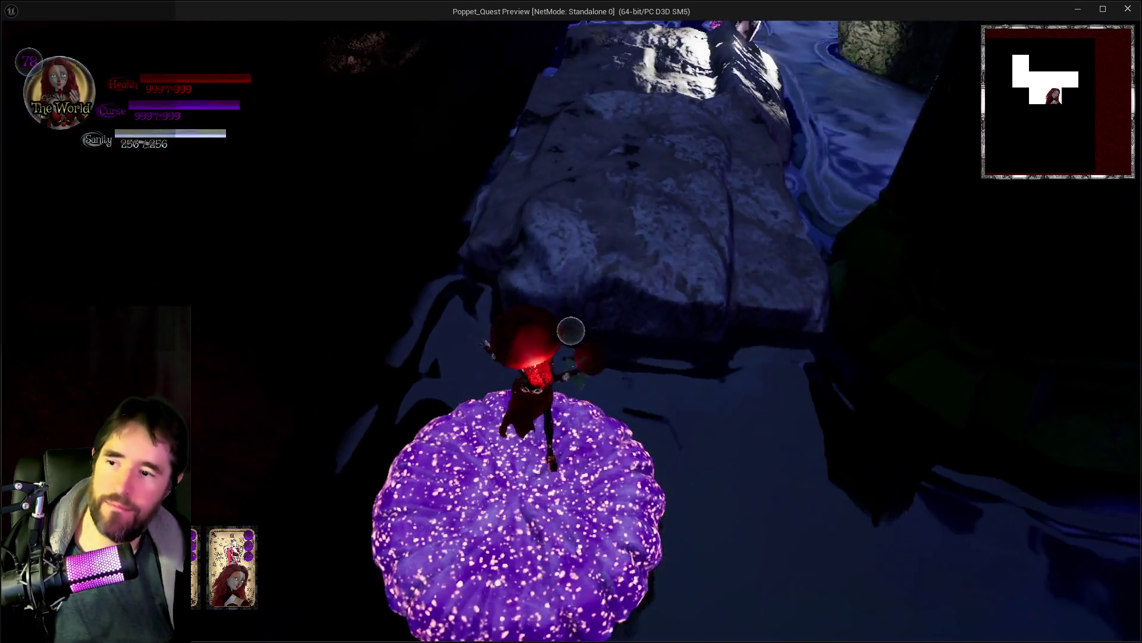
key("space")
key("w")
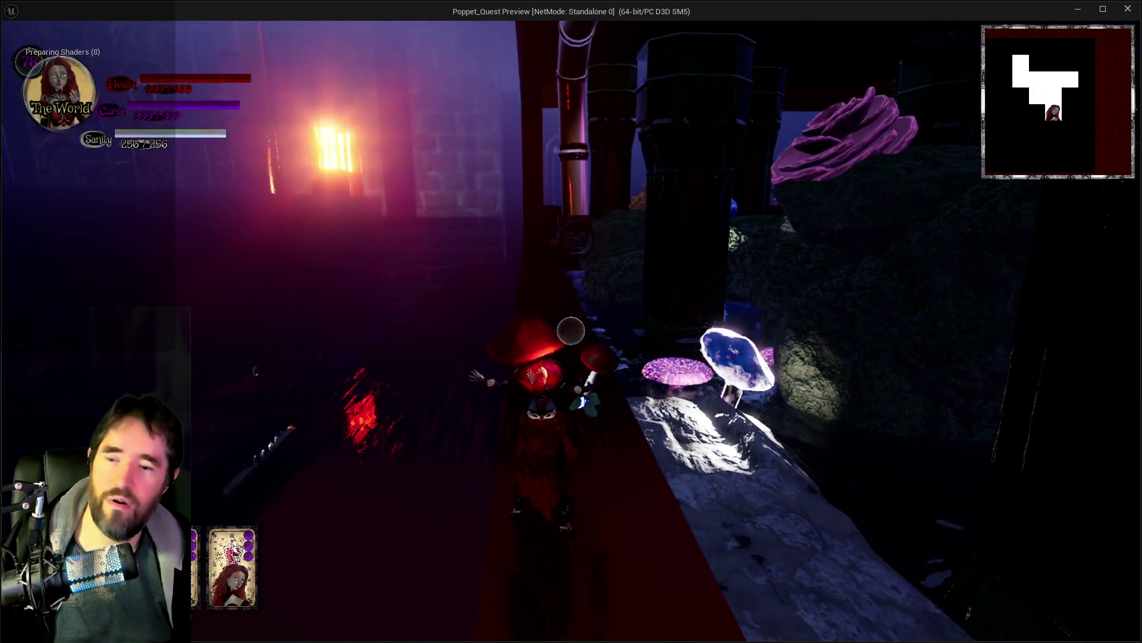
Step: Walk along the red walkway past the pipe, across the rocky stepping stones and through the doorway
key("s")
key("s")
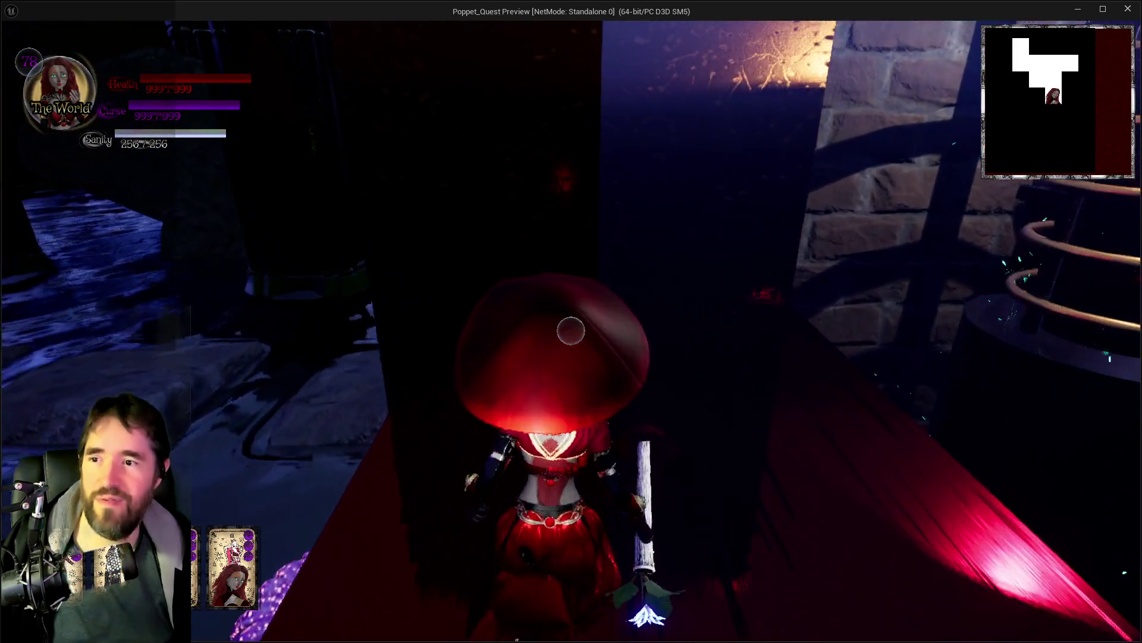
key("w")
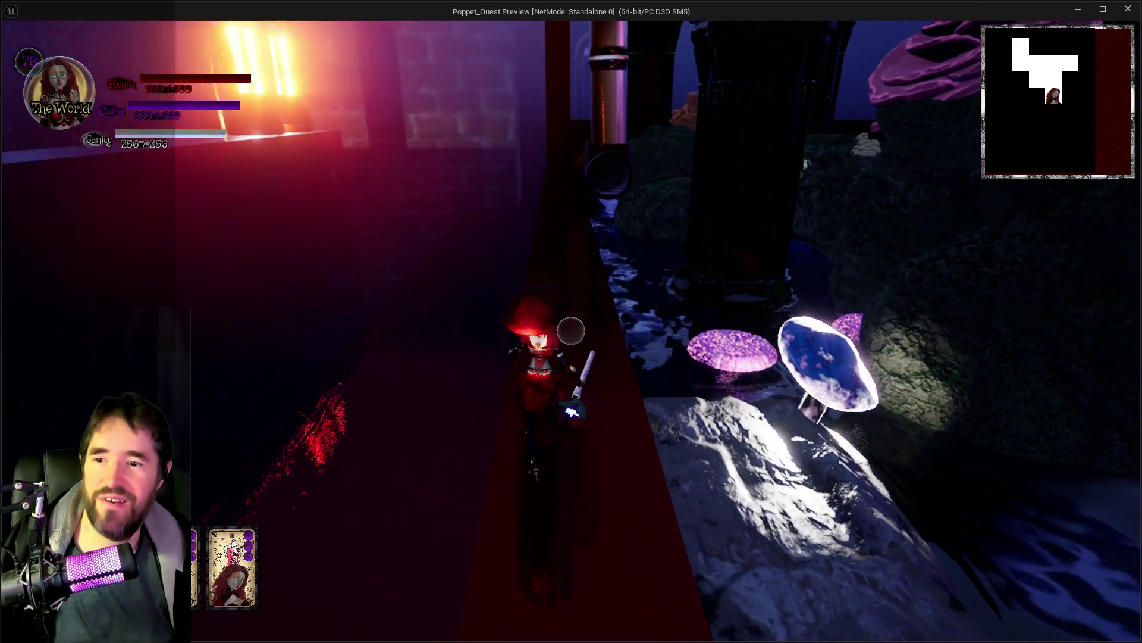
key("w")
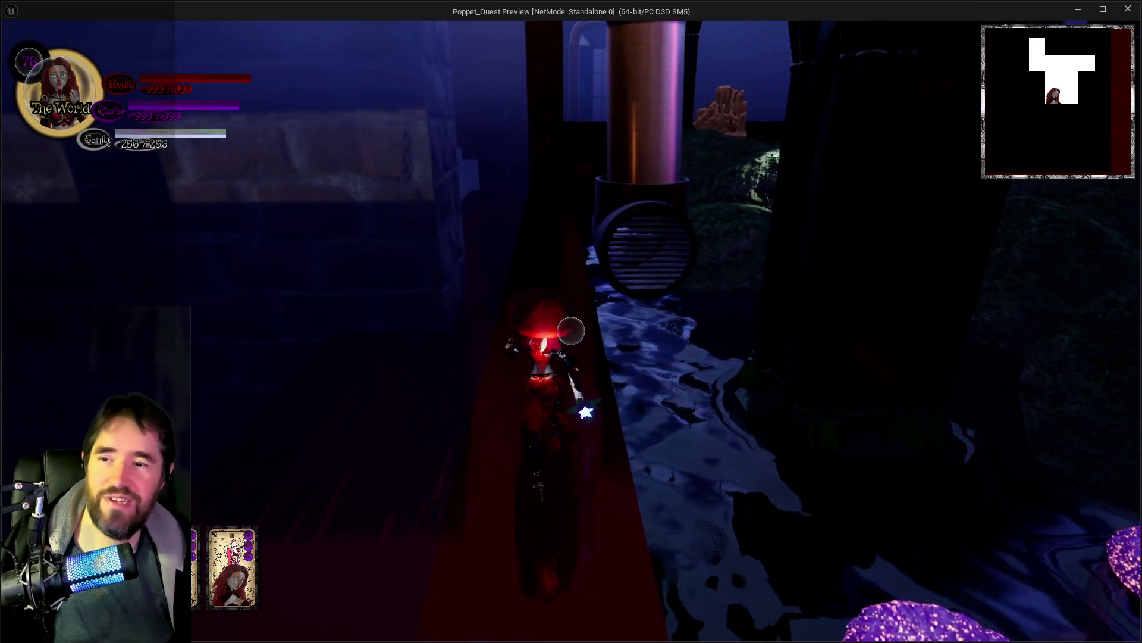
key("w")
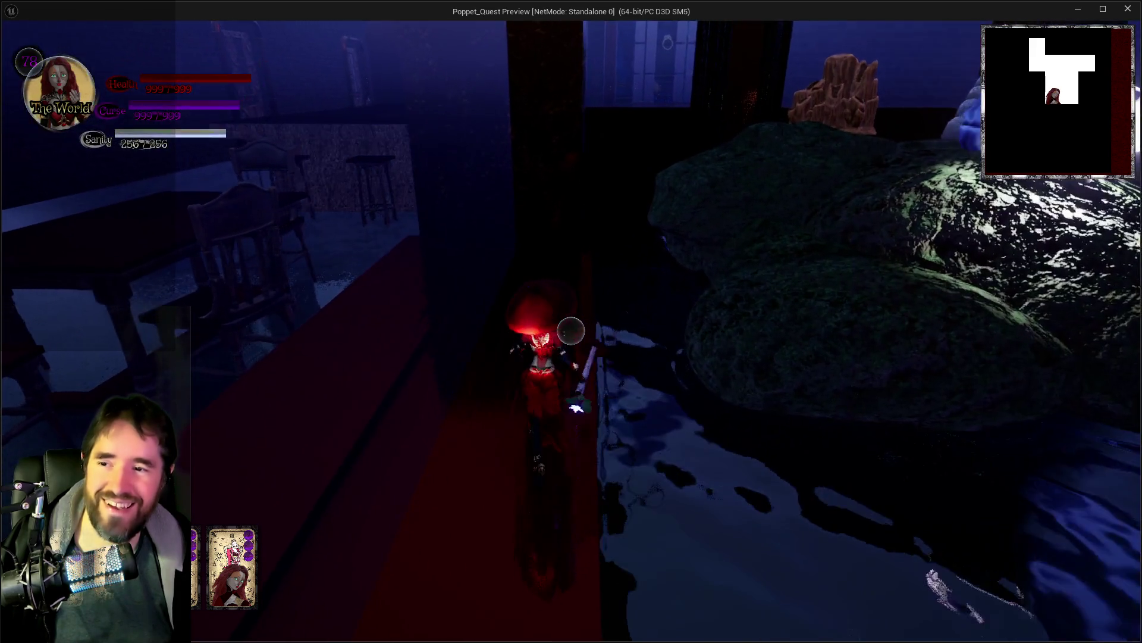
key("s")
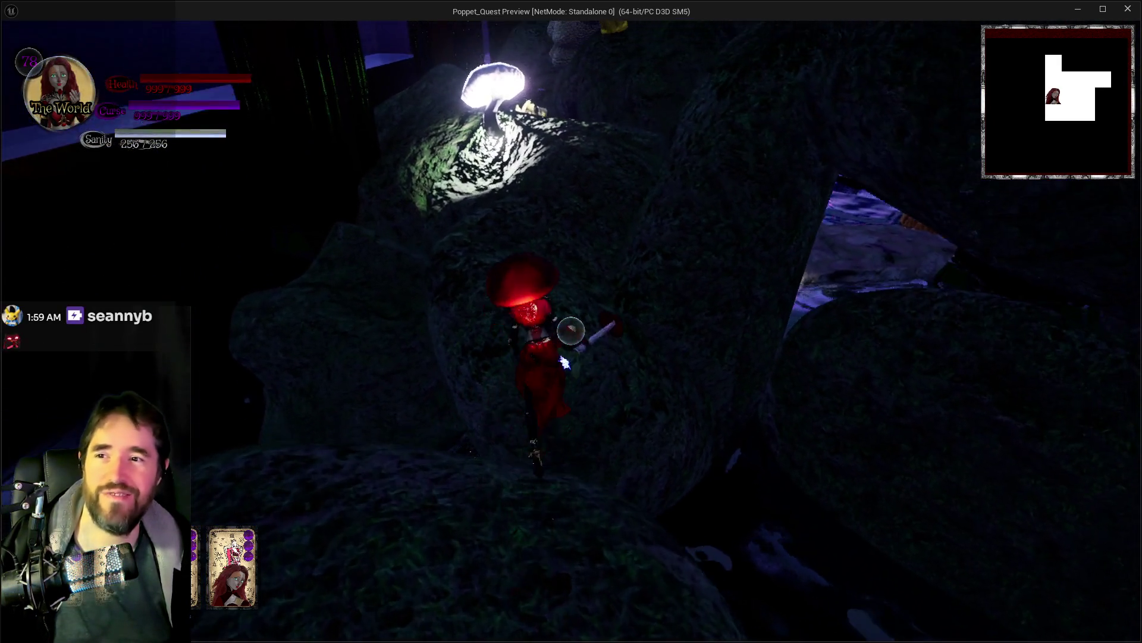
key("w")
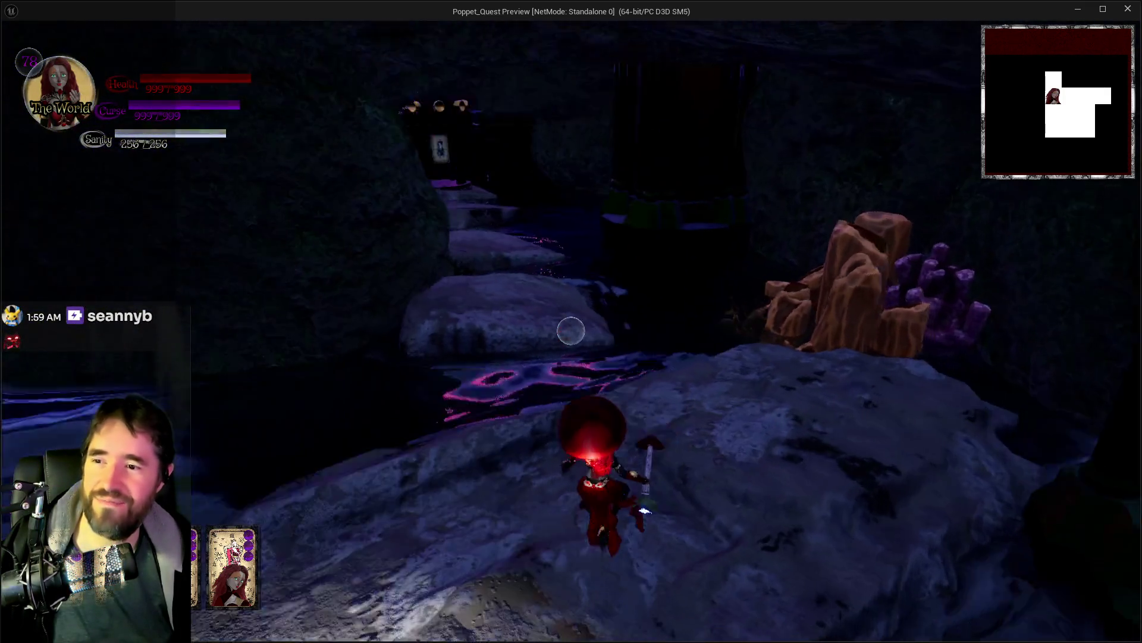
key("w")
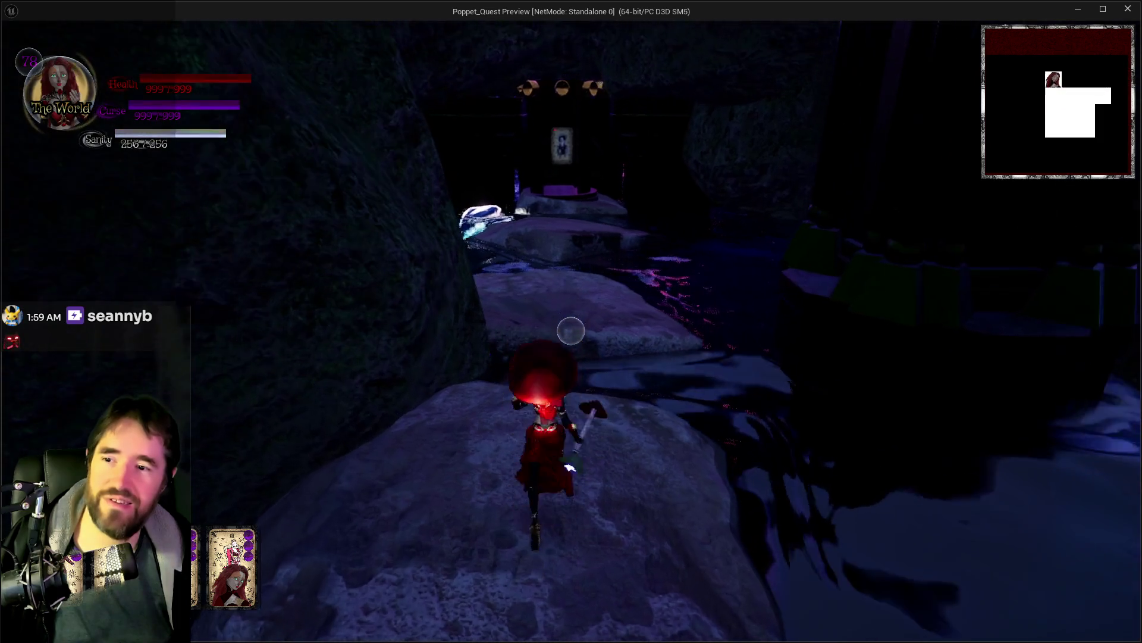
key("w")
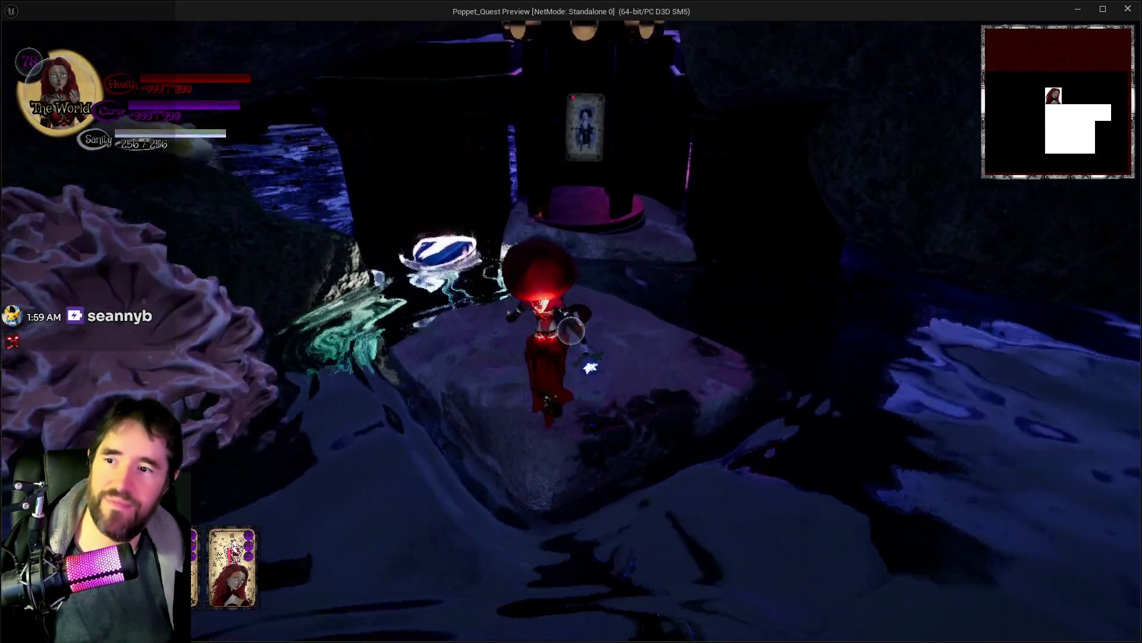
key("w")
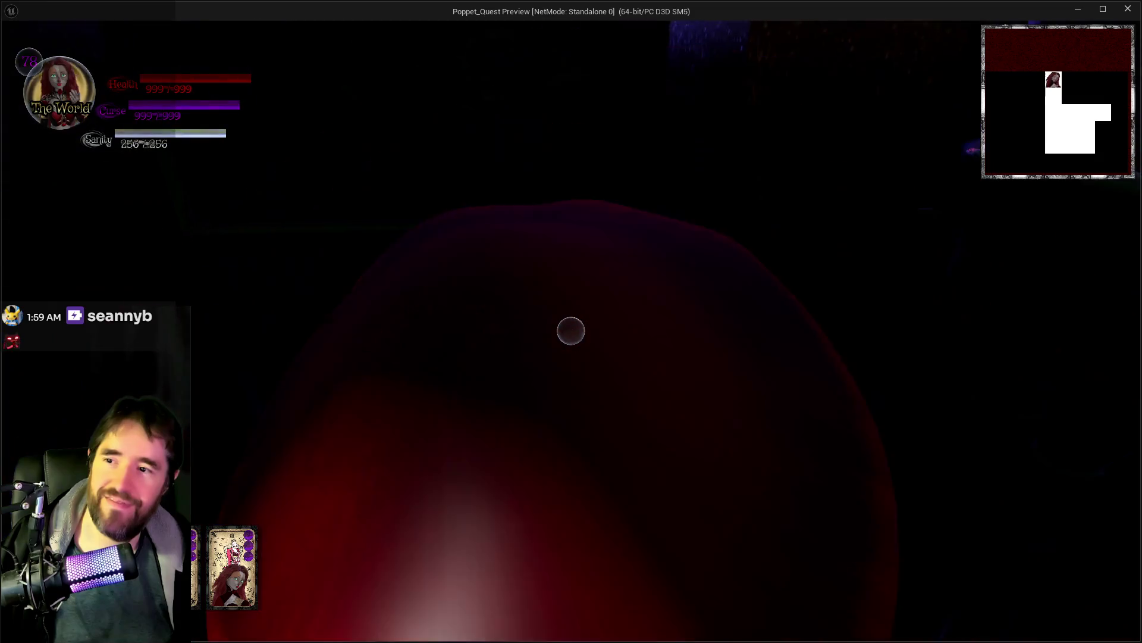
key("w")
key("w")
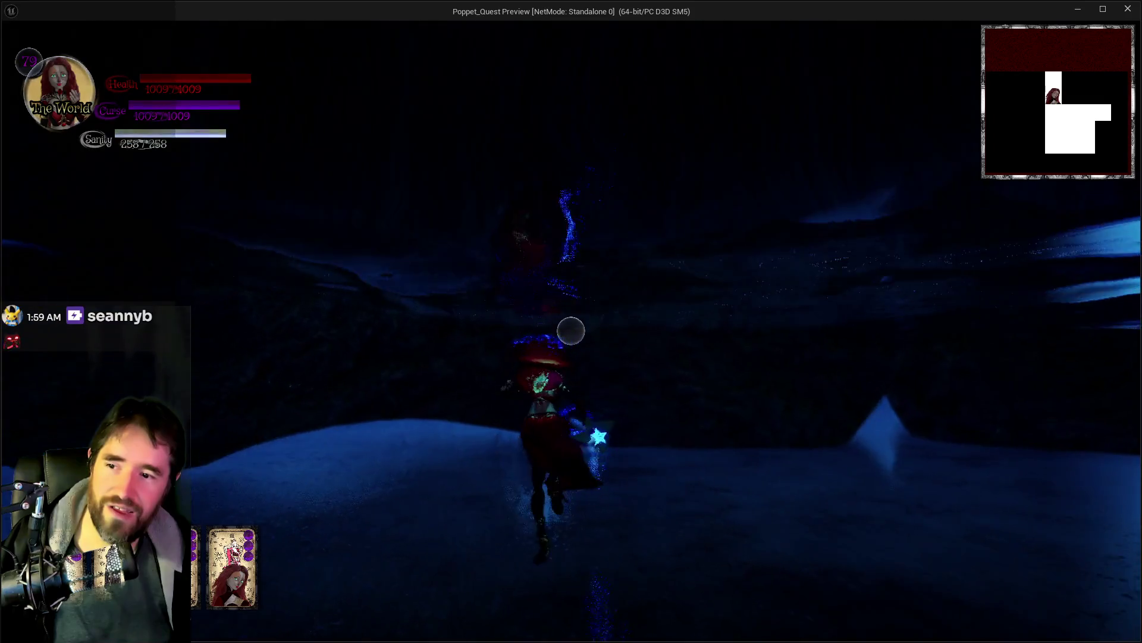
Step: Run through the cave passage, gliding over the water between mushrooms into the blue cave
key("w")
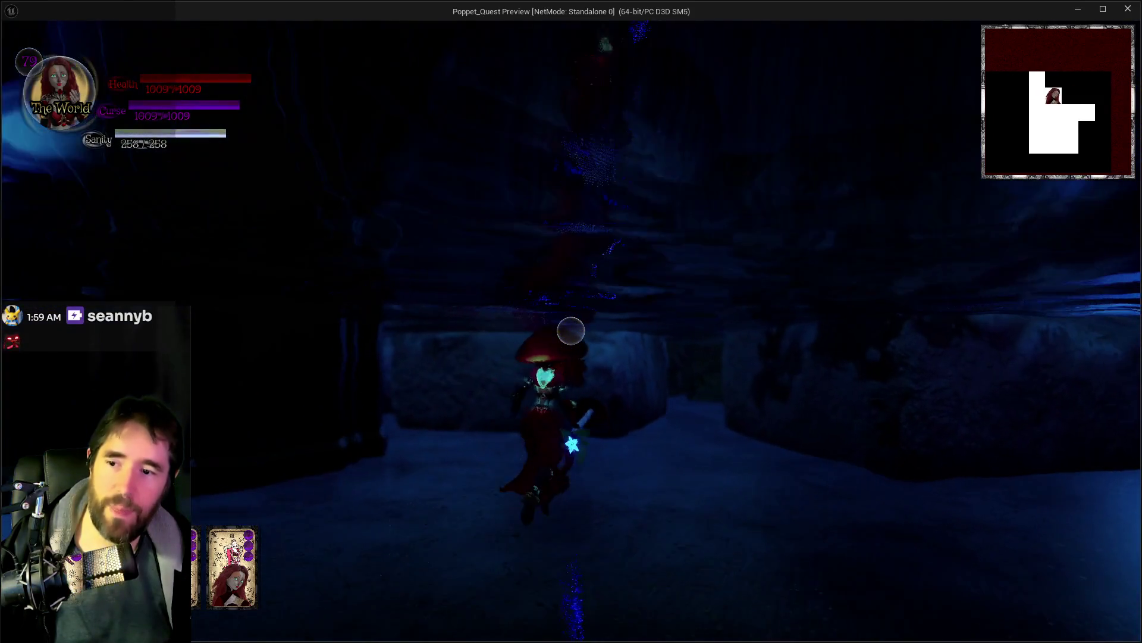
key("w")
key("w")
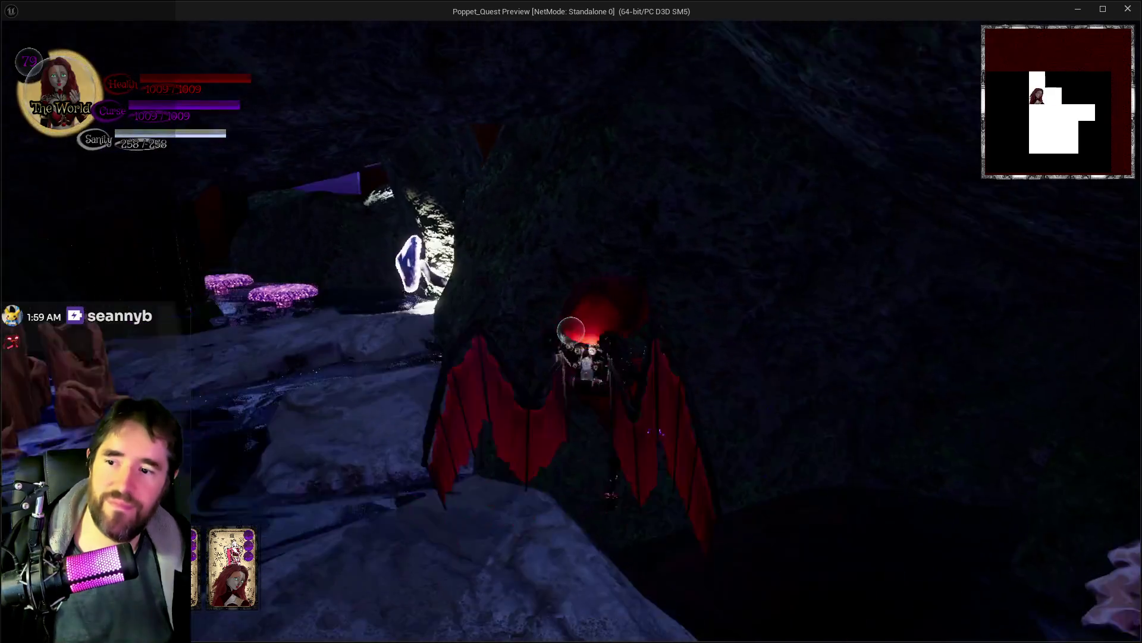
key("w")
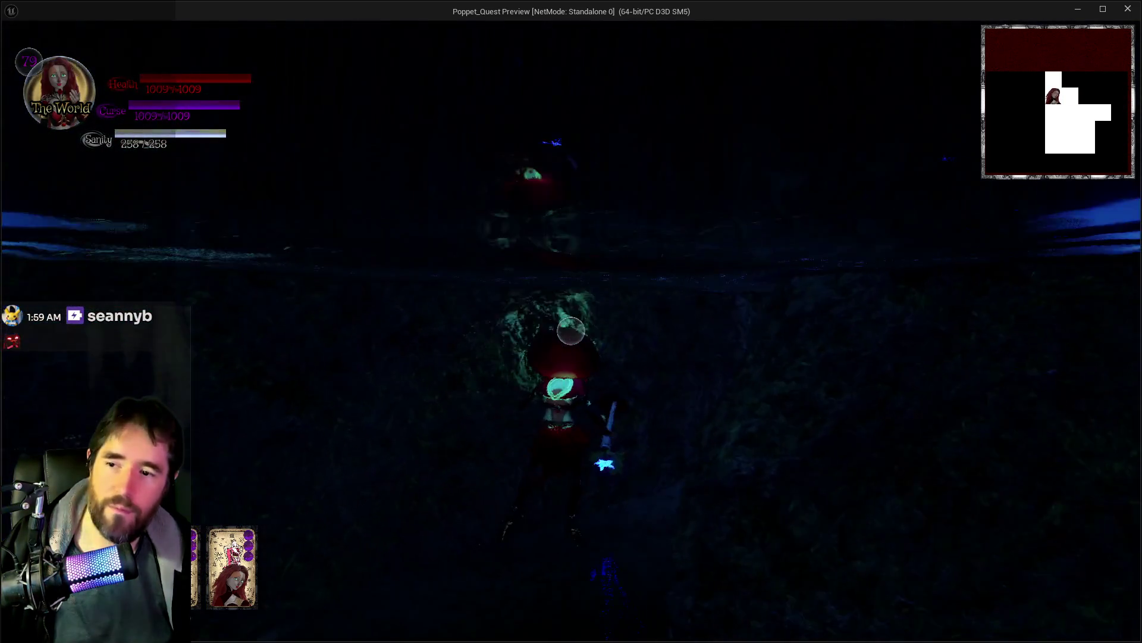
key("w")
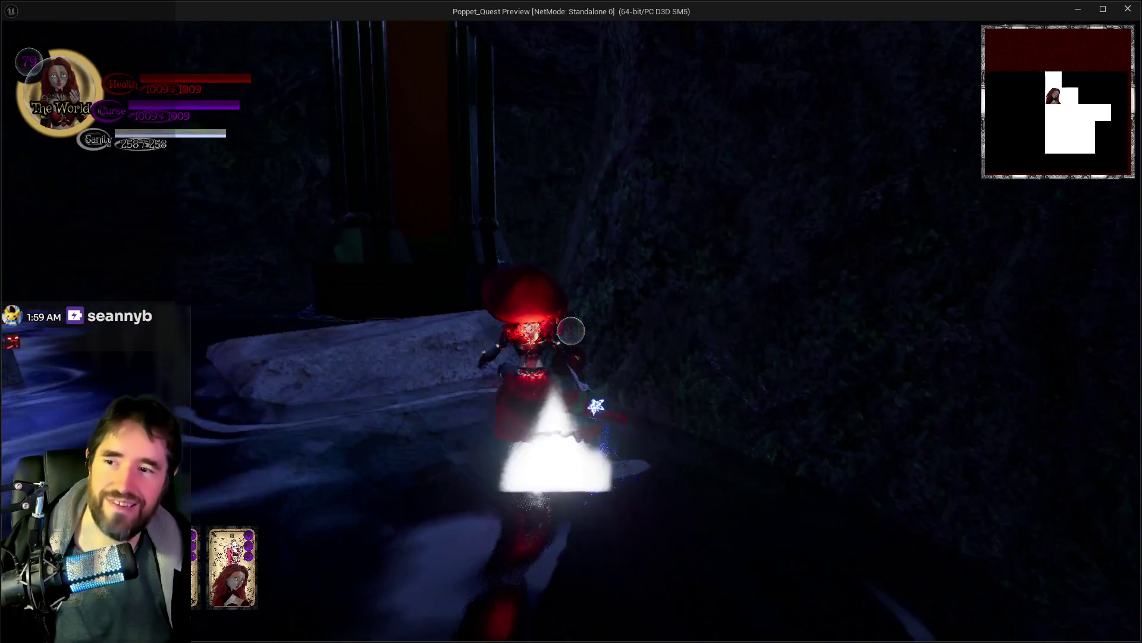
key("w")
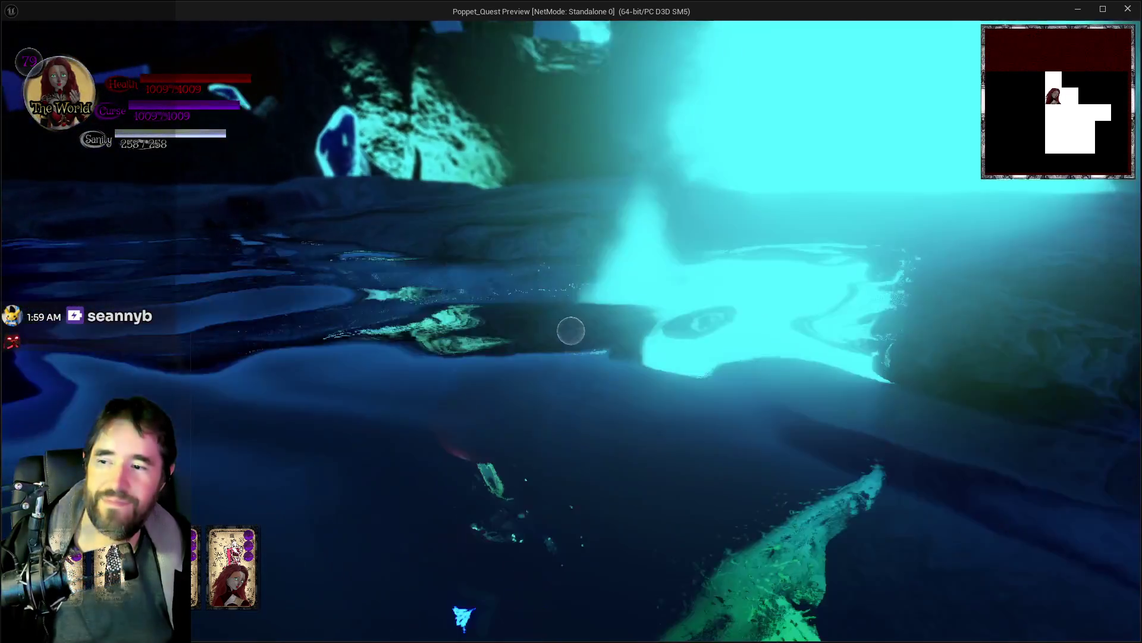
key("w")
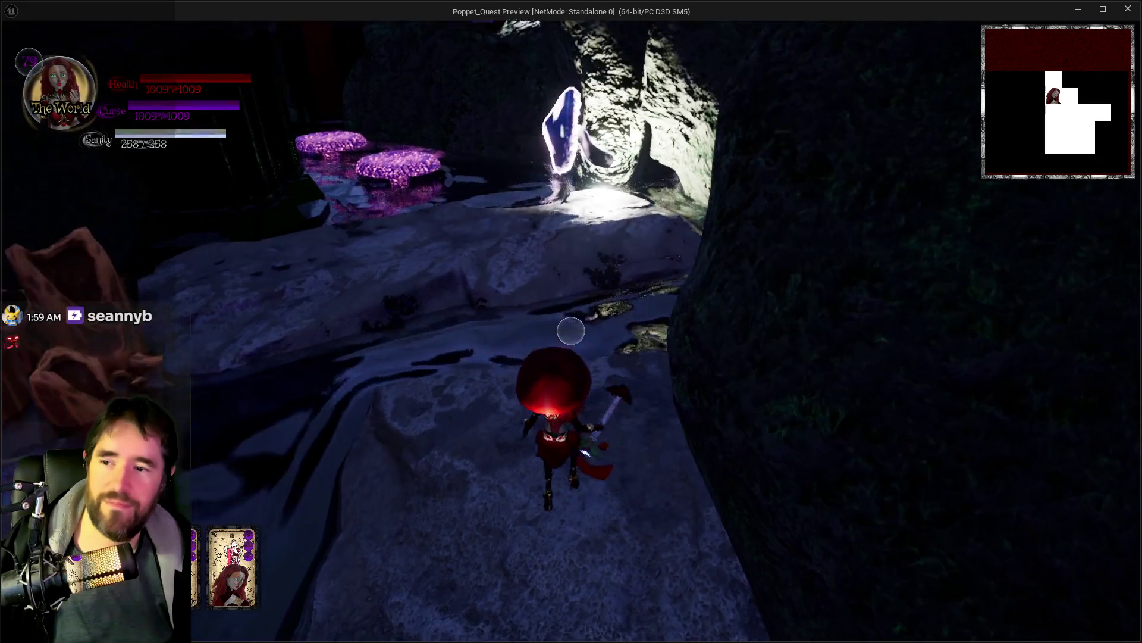
key("w")
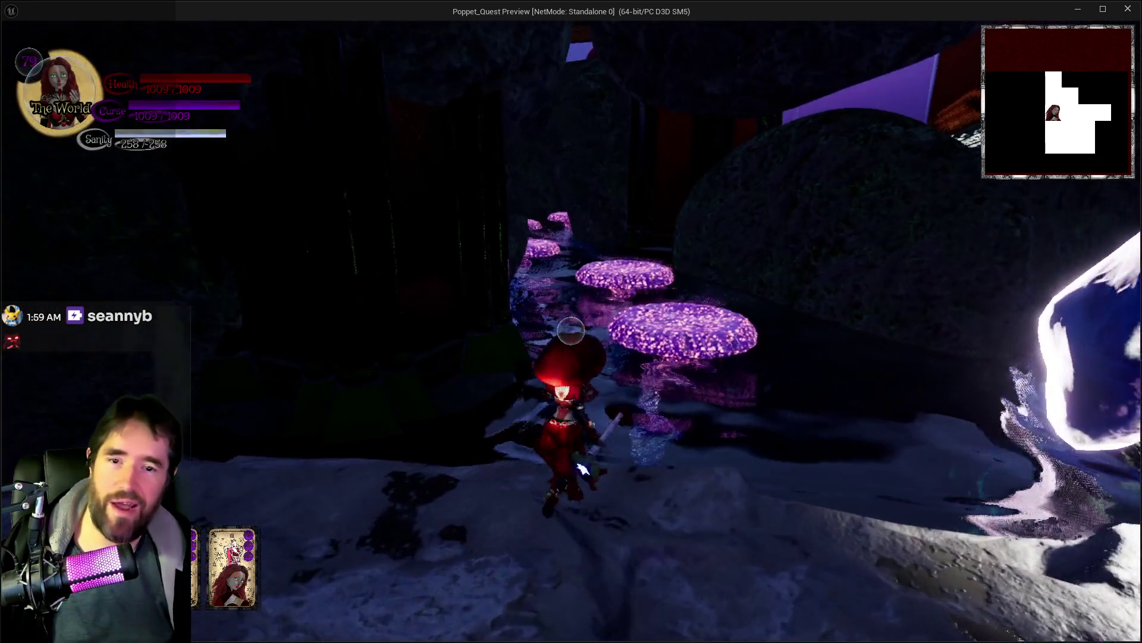
key("space")
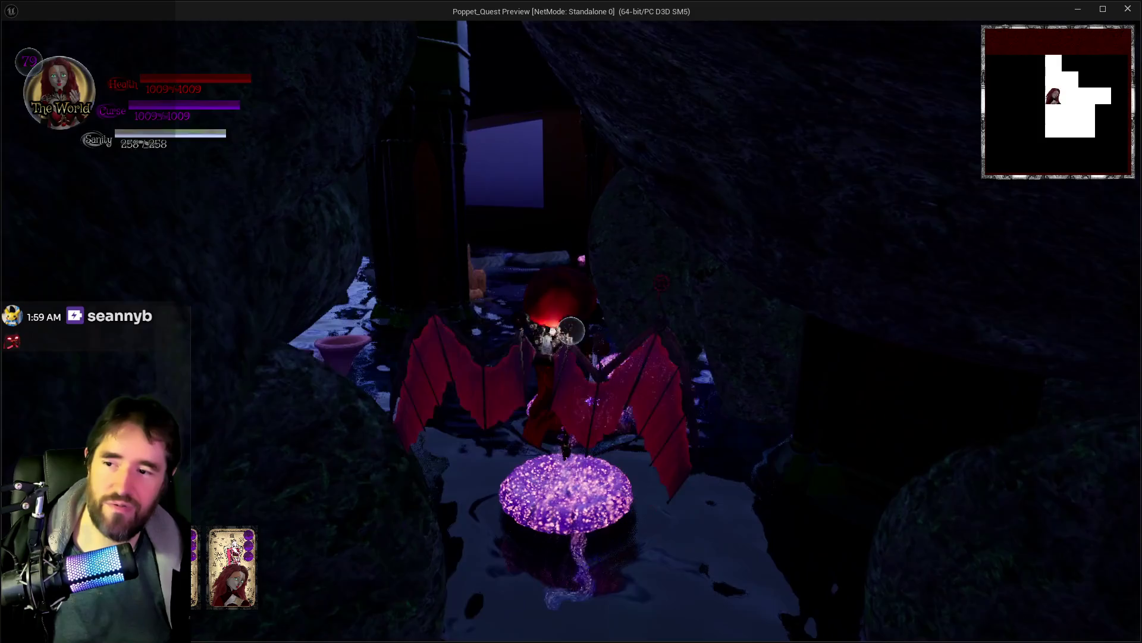
key("w")
key("space")
key("w")
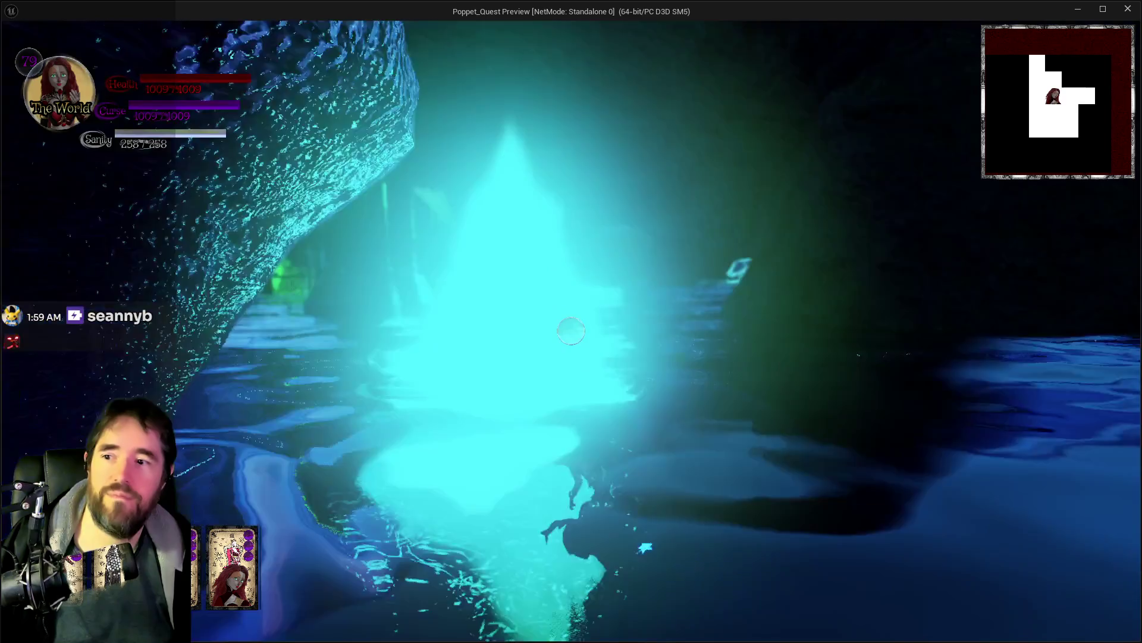
Step: Run through the blue cave, purple pipe and cyan tunnel into the glowing card portal
key("w")
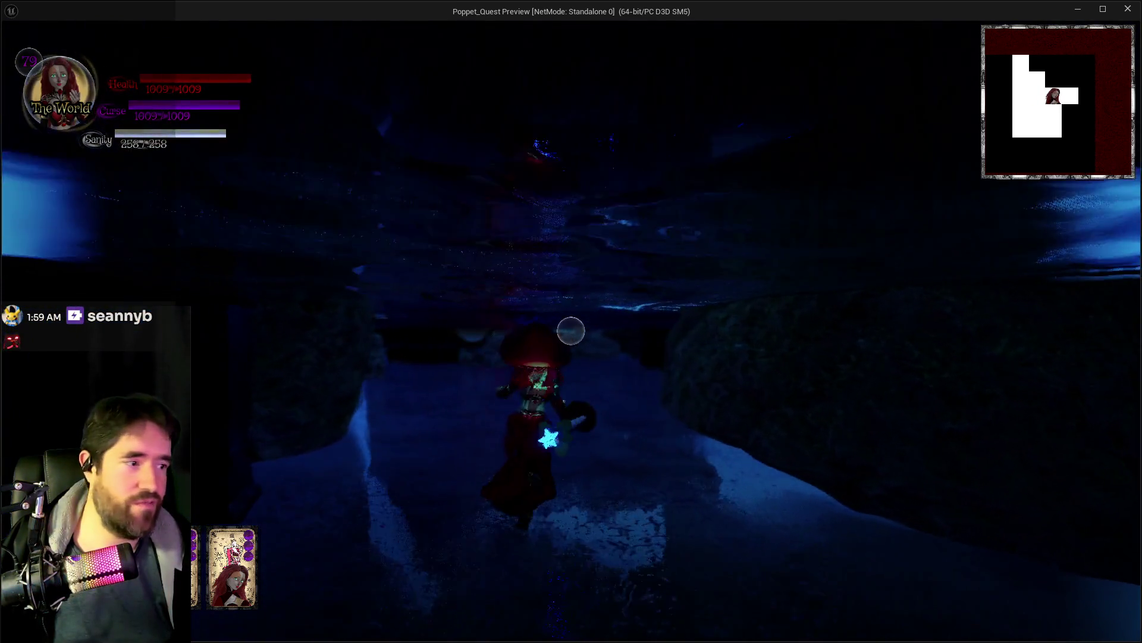
key("w")
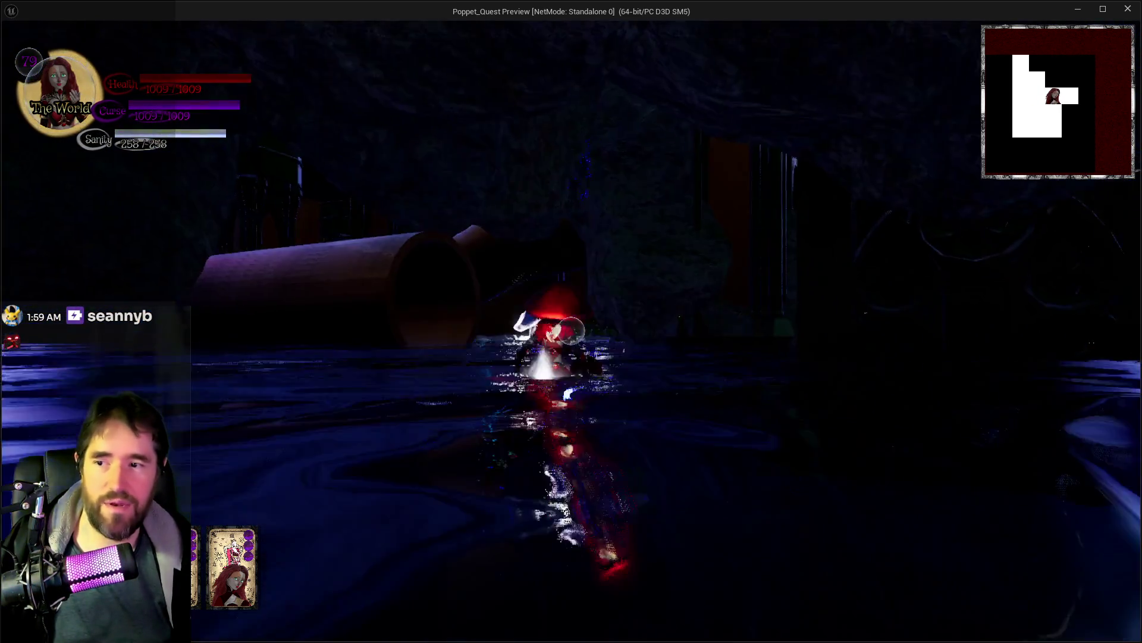
key("w")
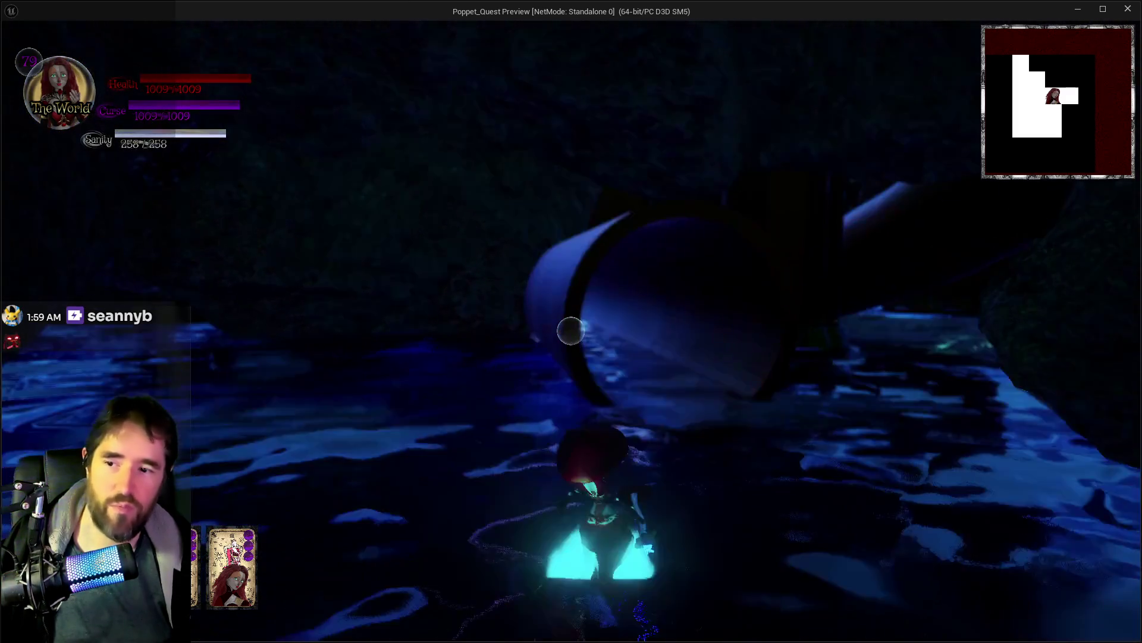
key("w")
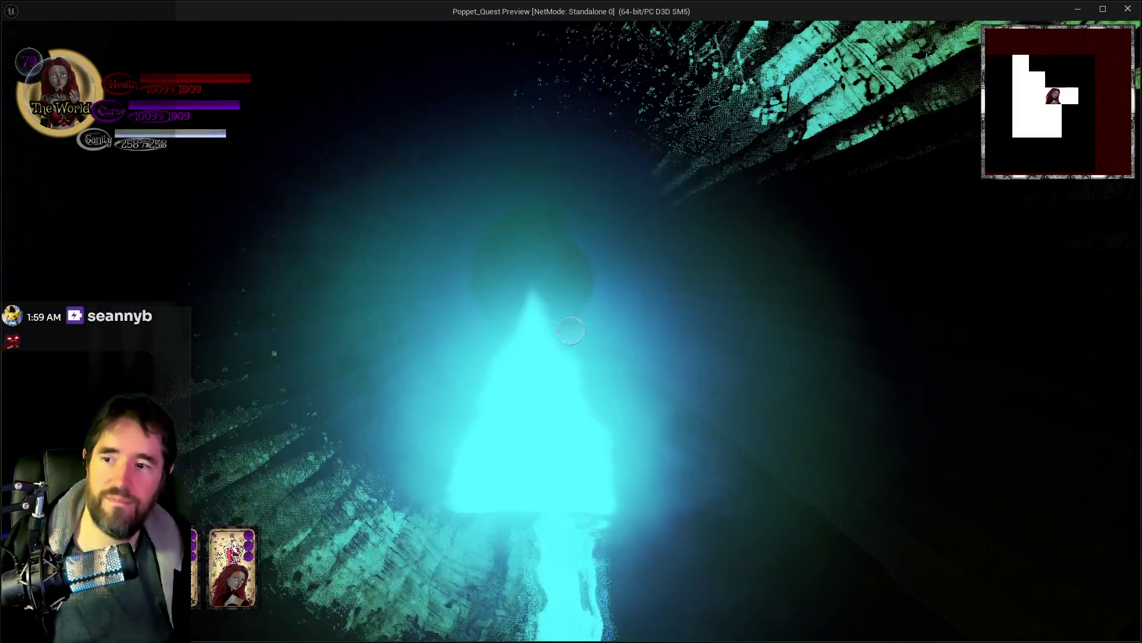
key("w")
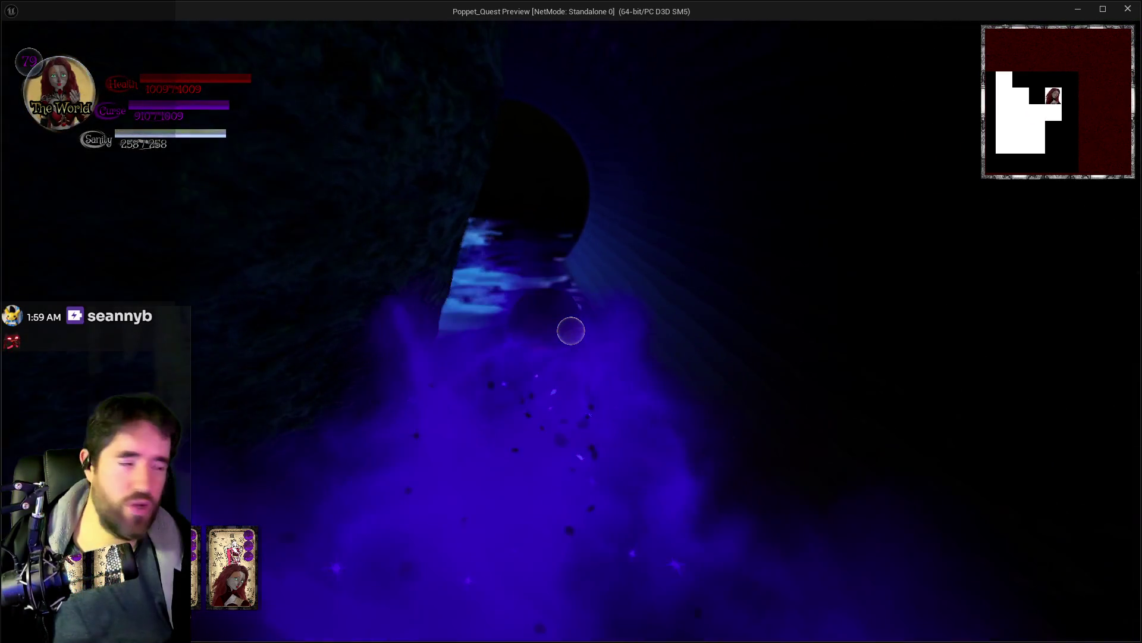
key("w")
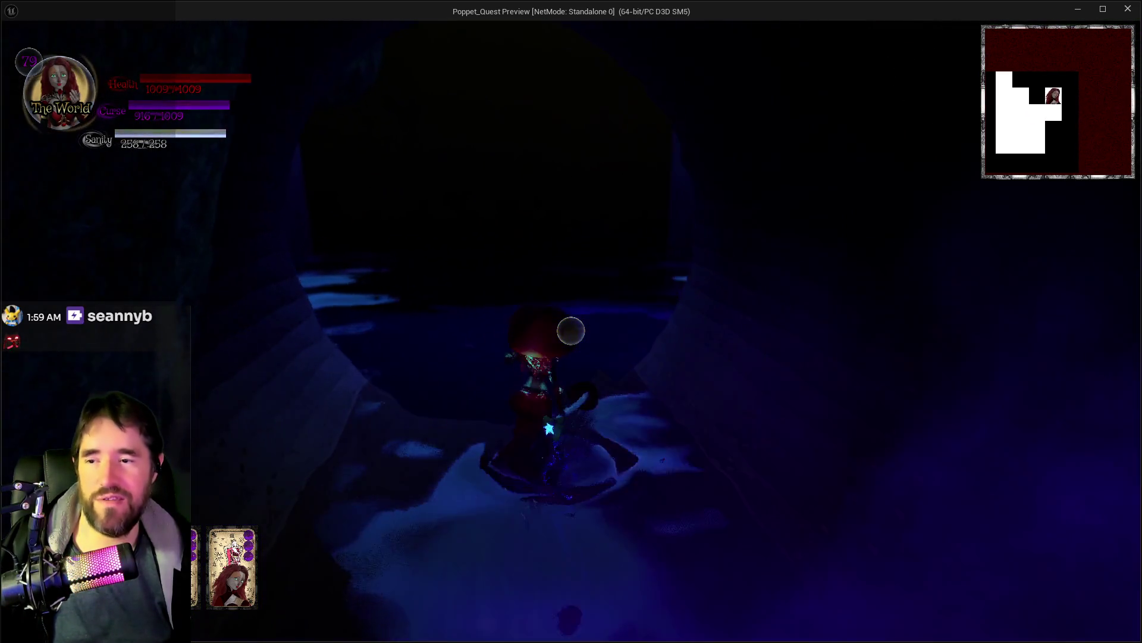
key("w")
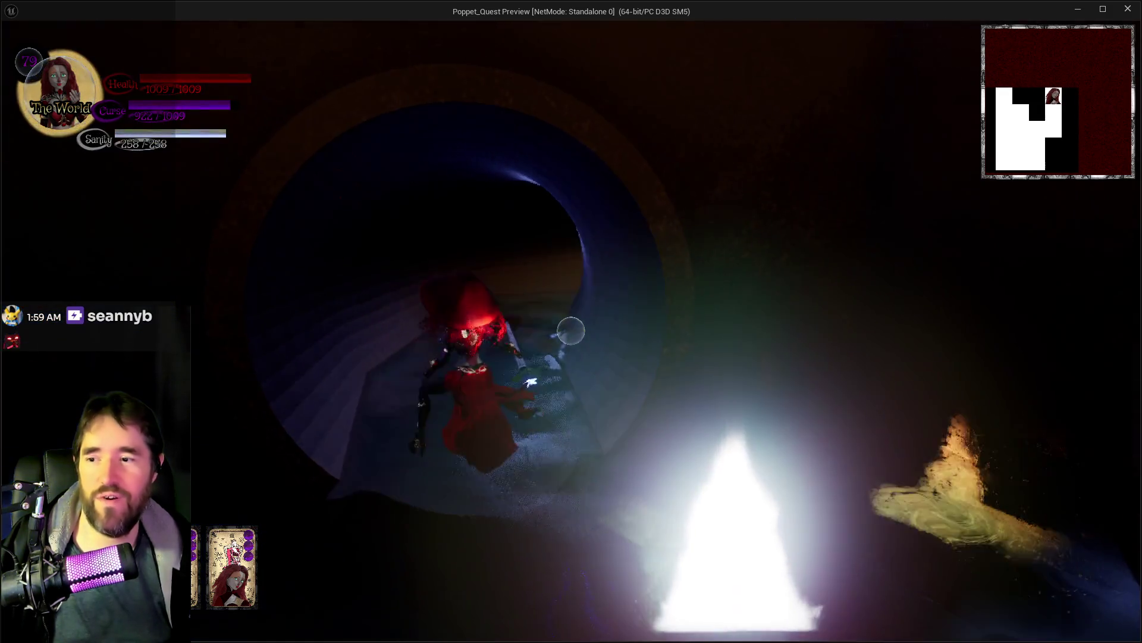
key("w")
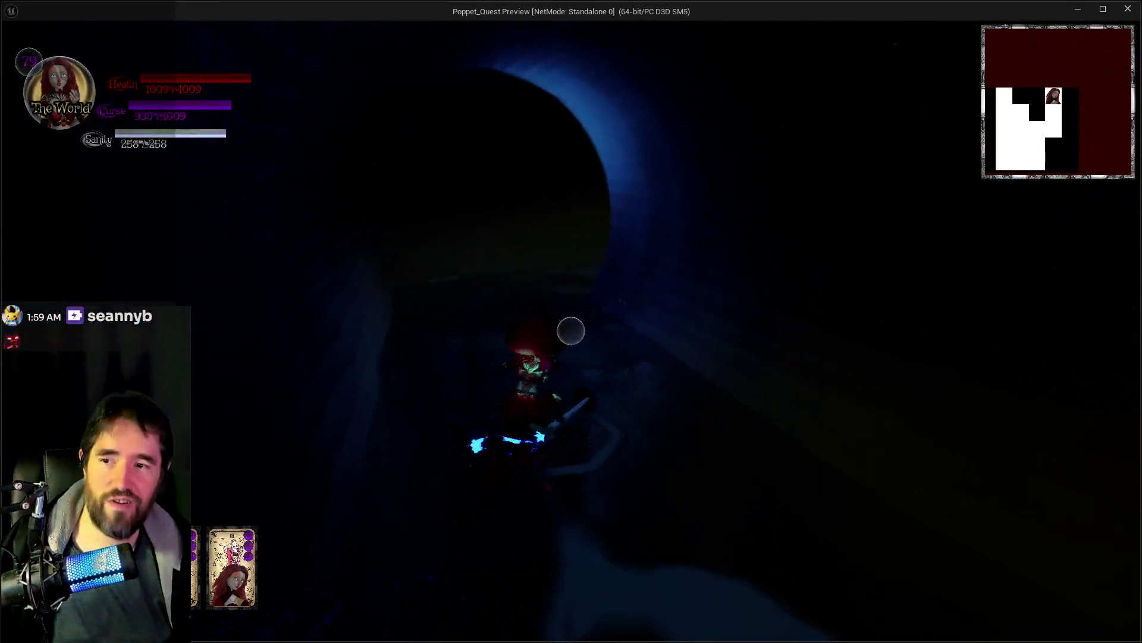
key("w")
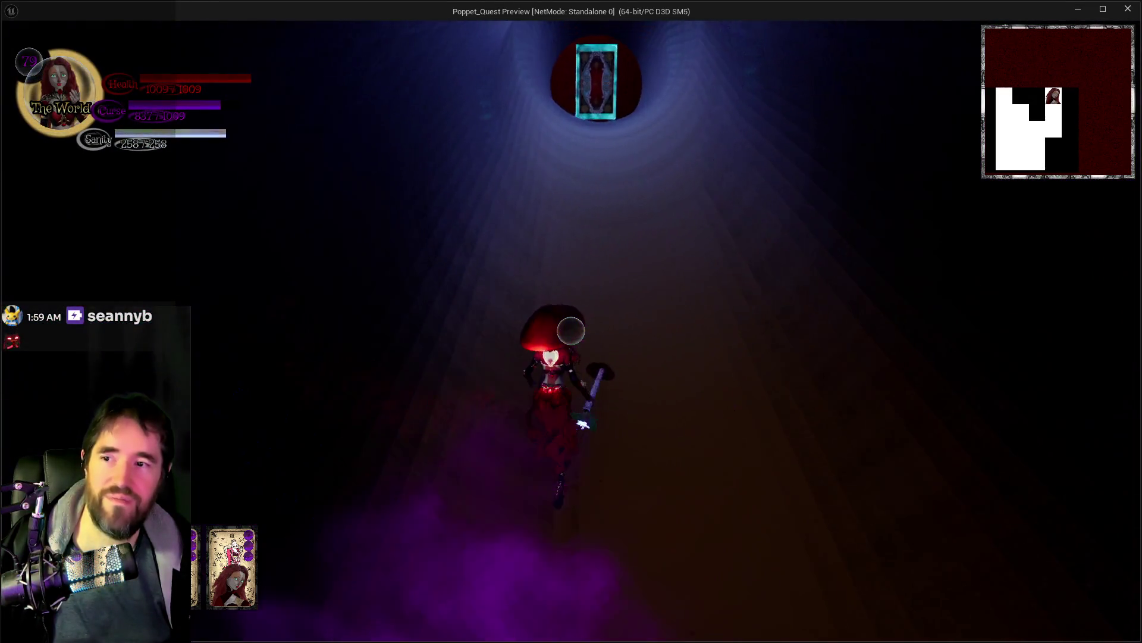
key("w")
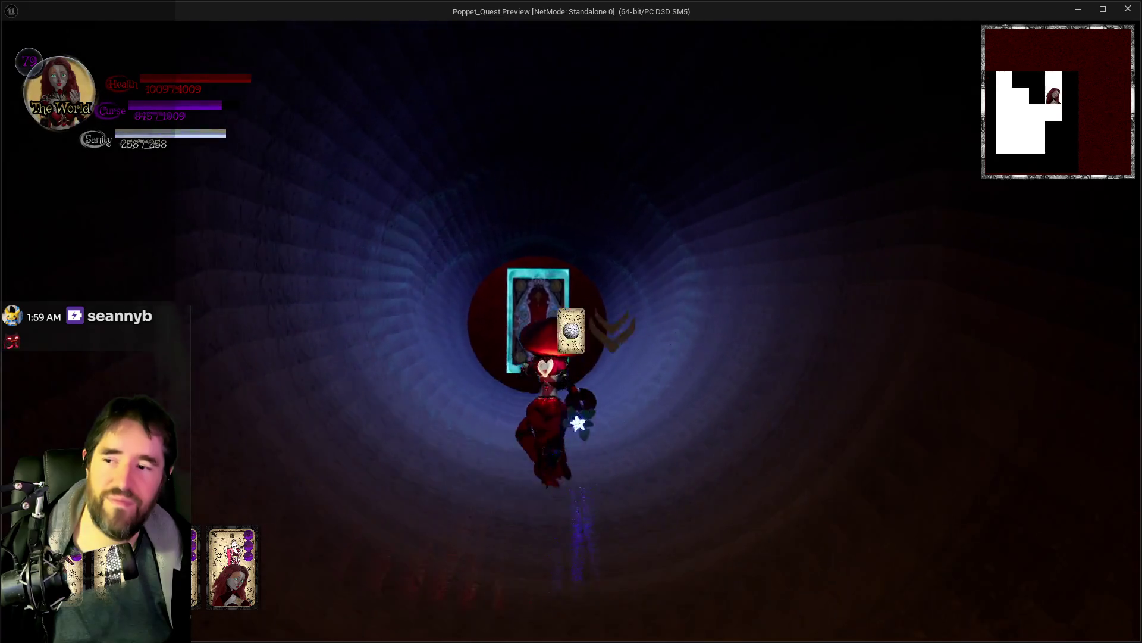
key("w")
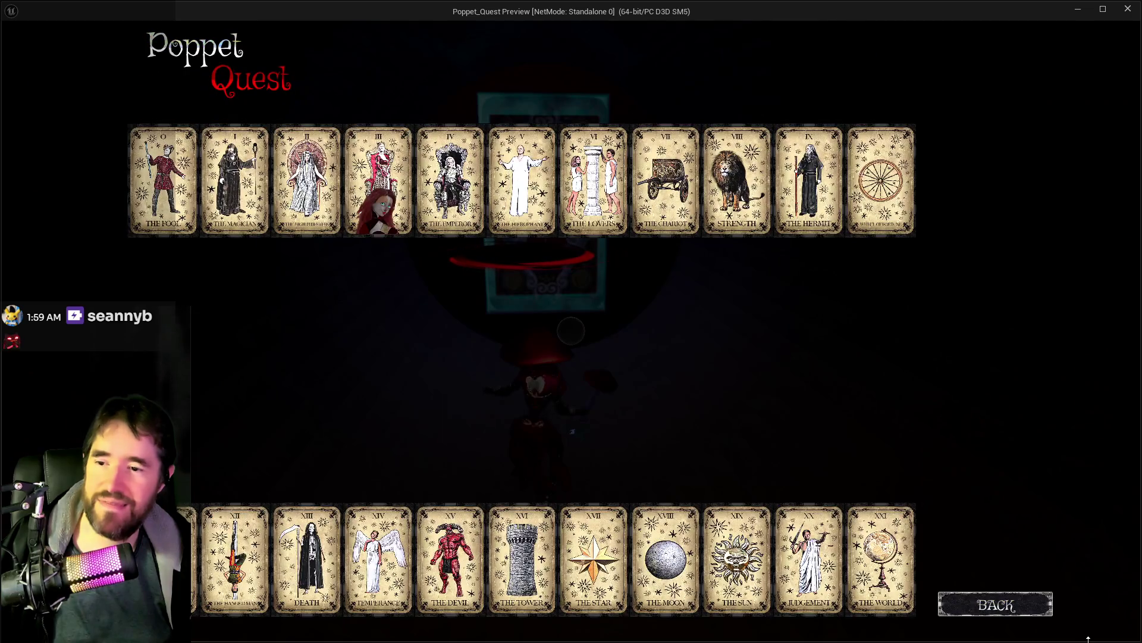
key("w")
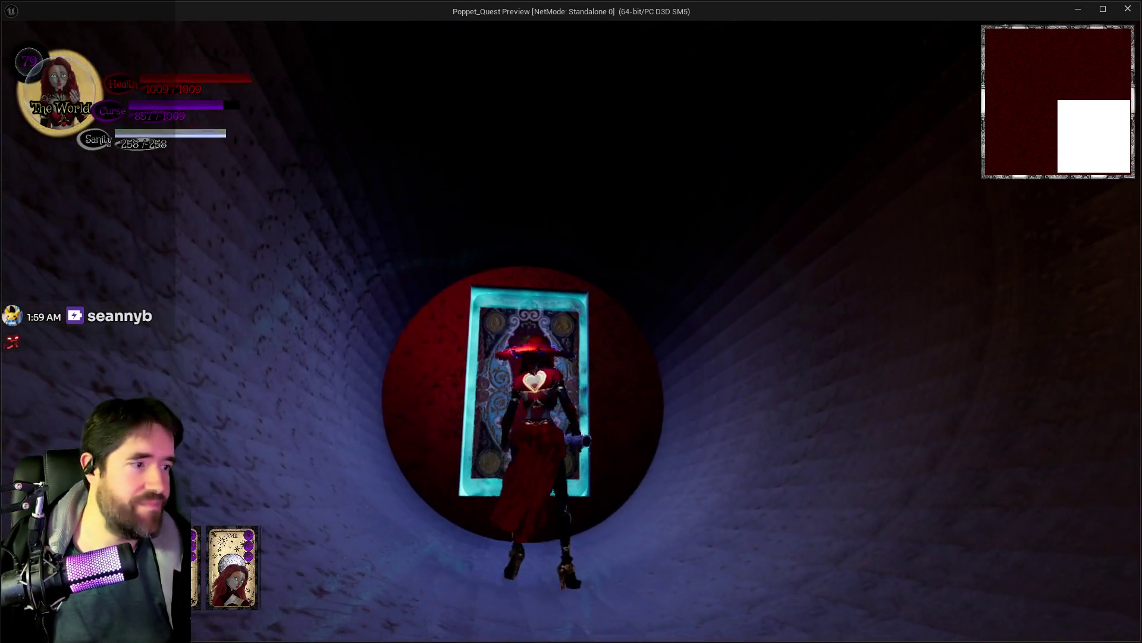
key("w")
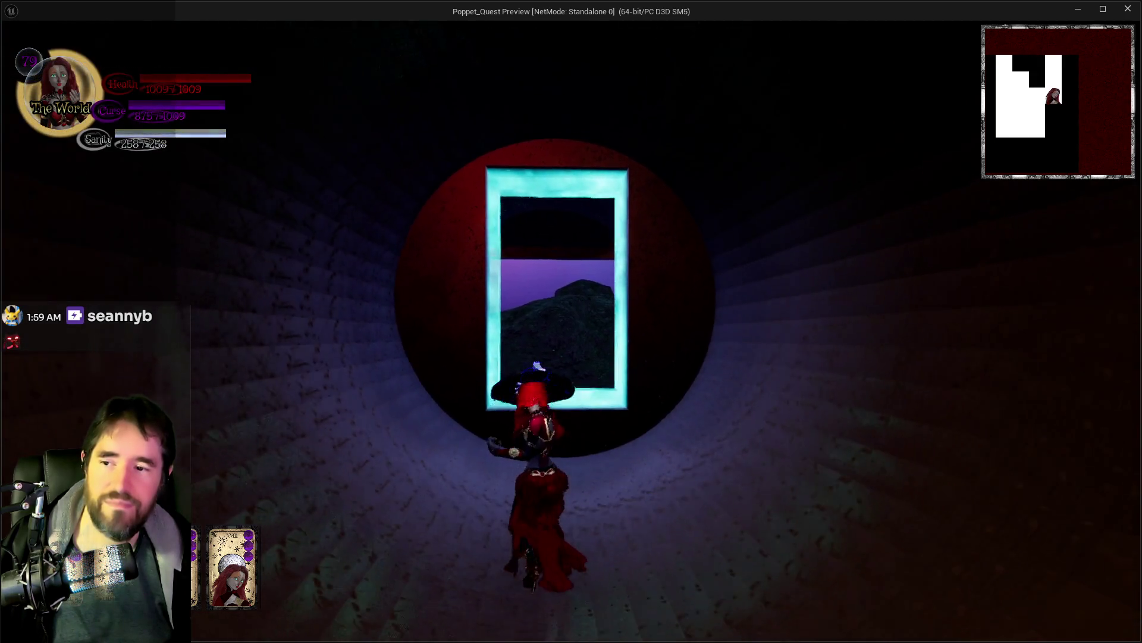
Step: Walk back and forth through the card portal to test it, then return to the editor
key("w")
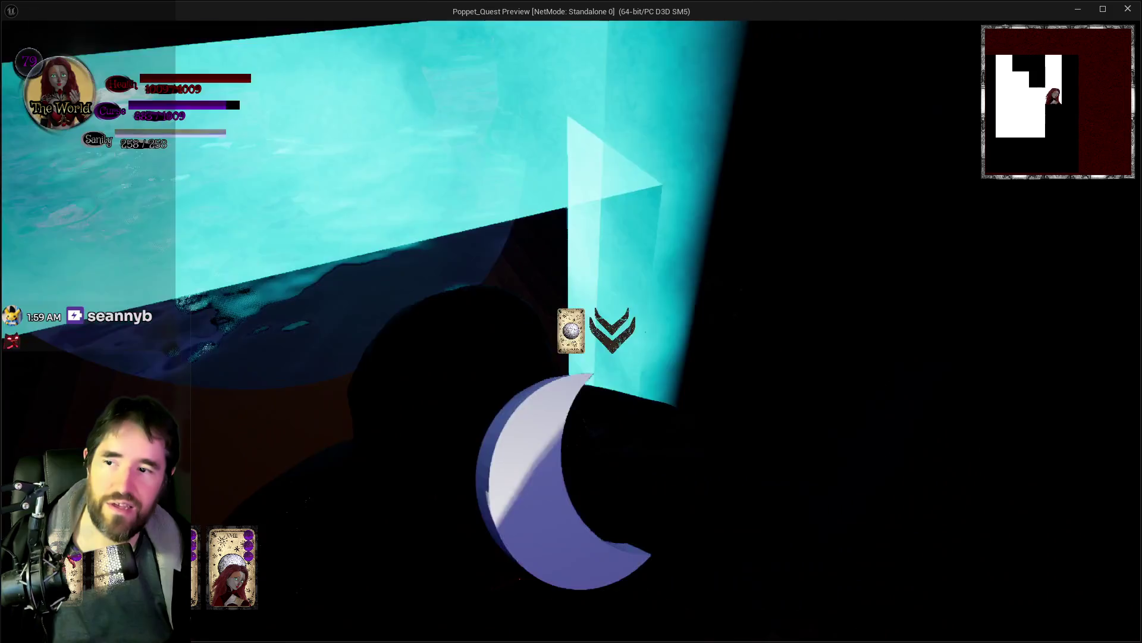
key("w")
key("s")
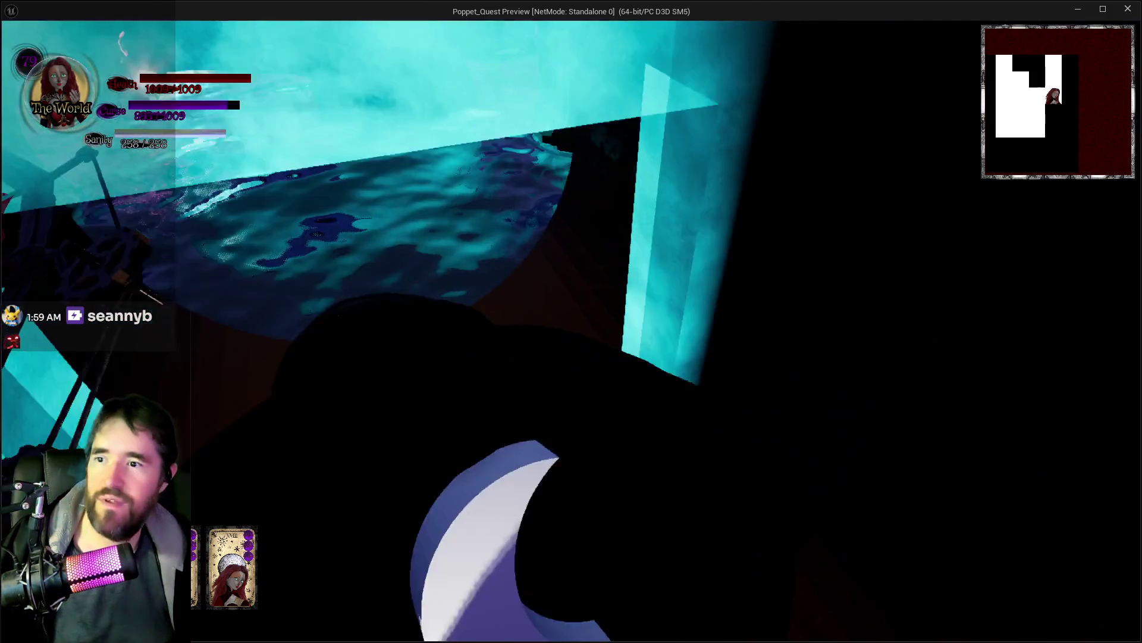
key("w")
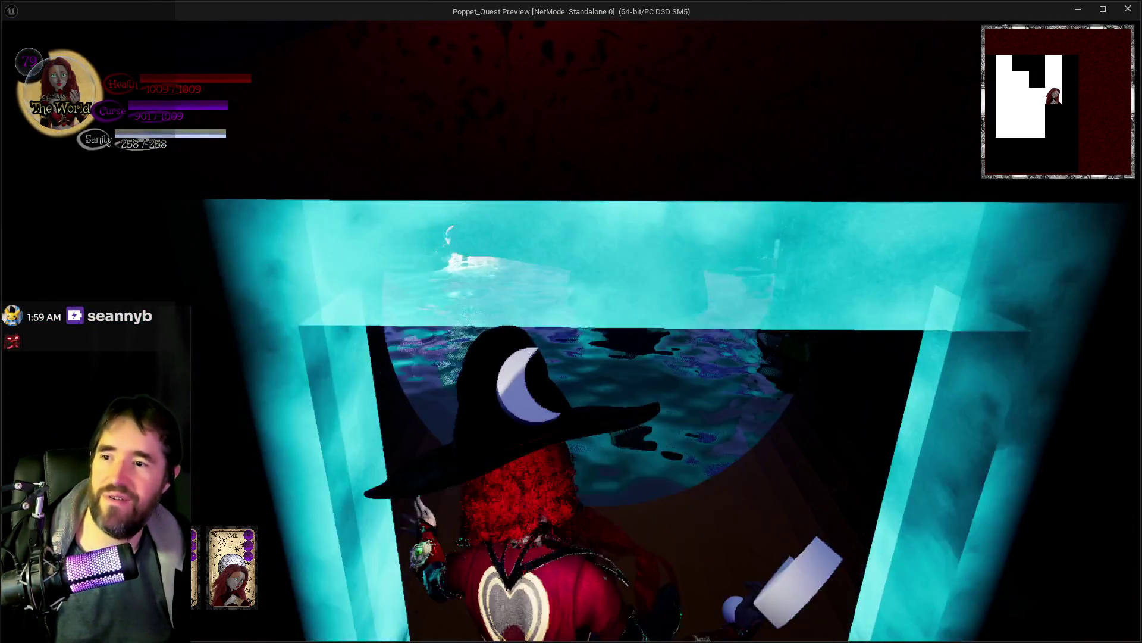
key("s")
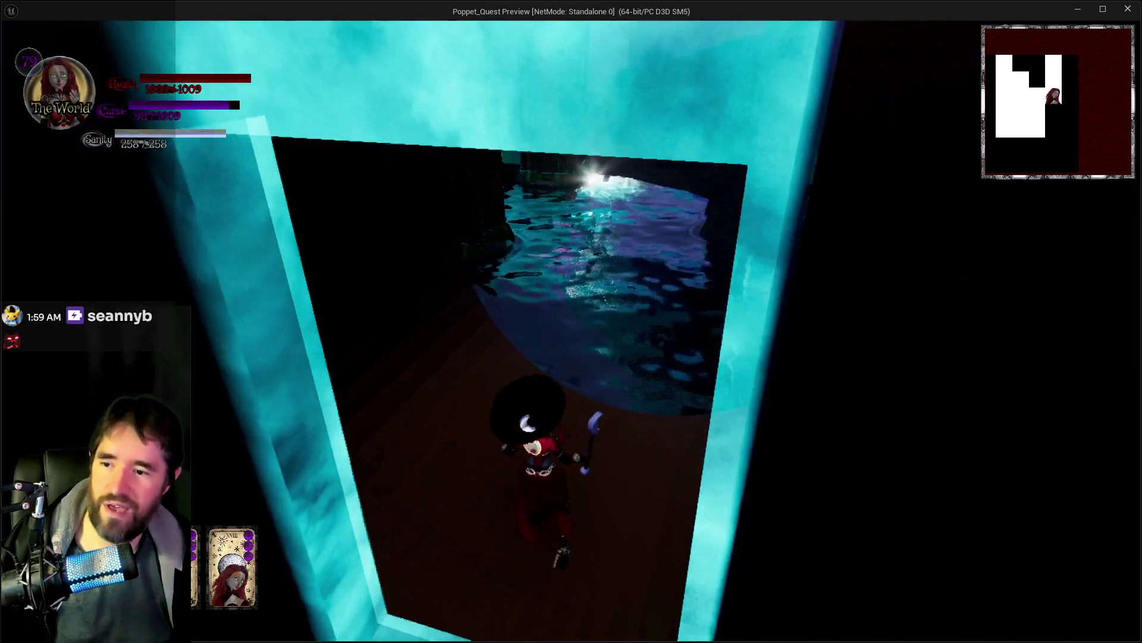
key("w")
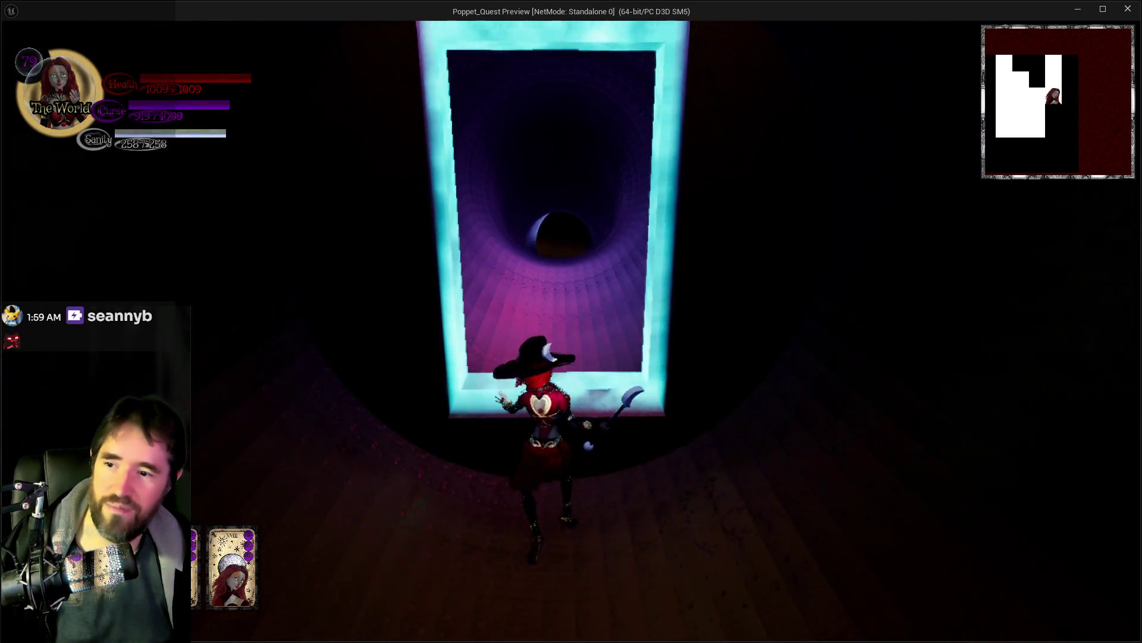
key("w")
key("s")
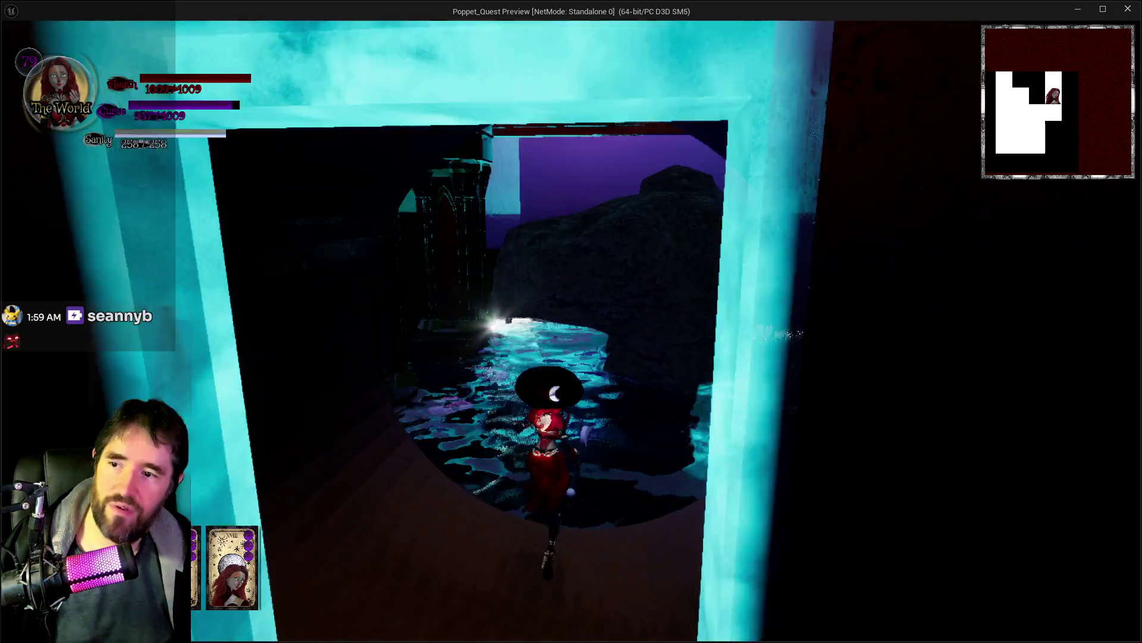
key("w")
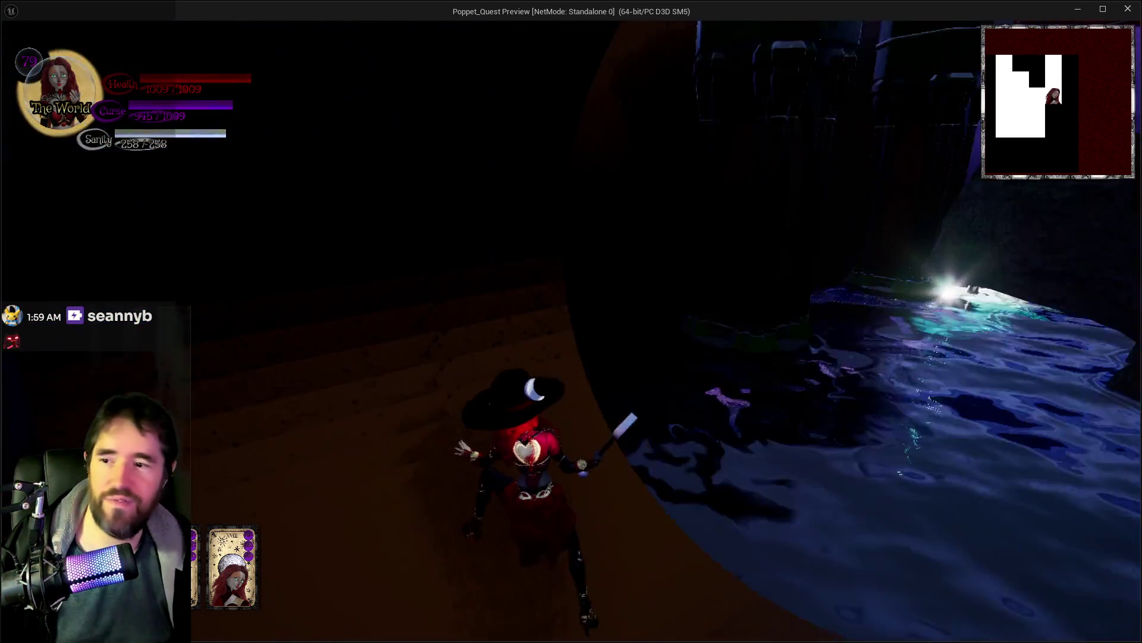
key("alt+Tab")
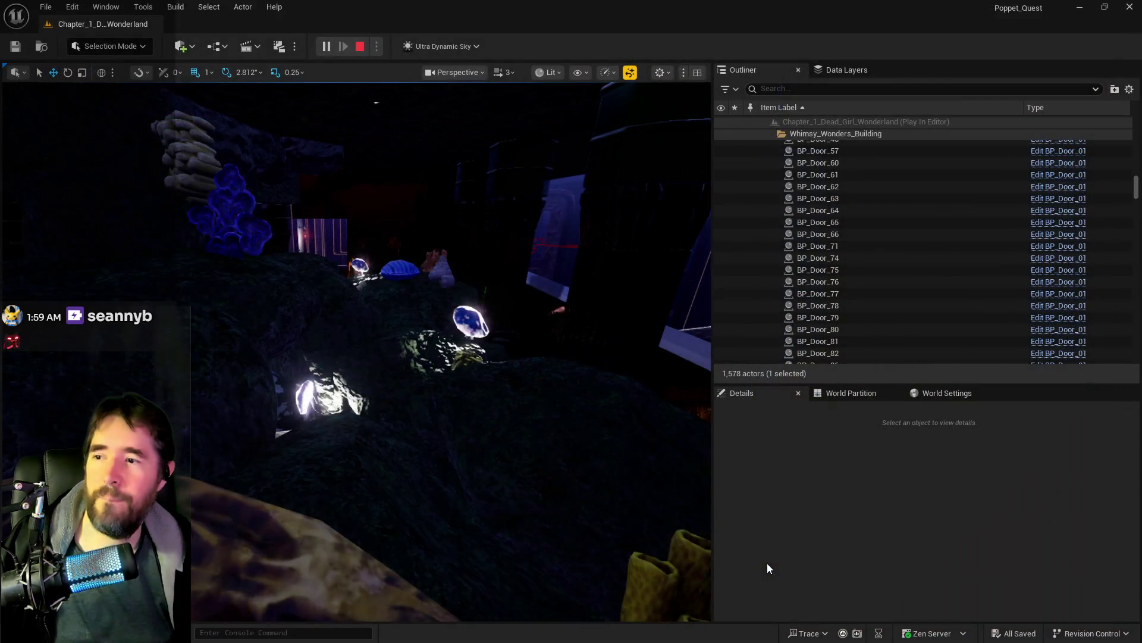
Step: End the play session with Esc and bring the Chapter 1 notes document forward
key("Escape")
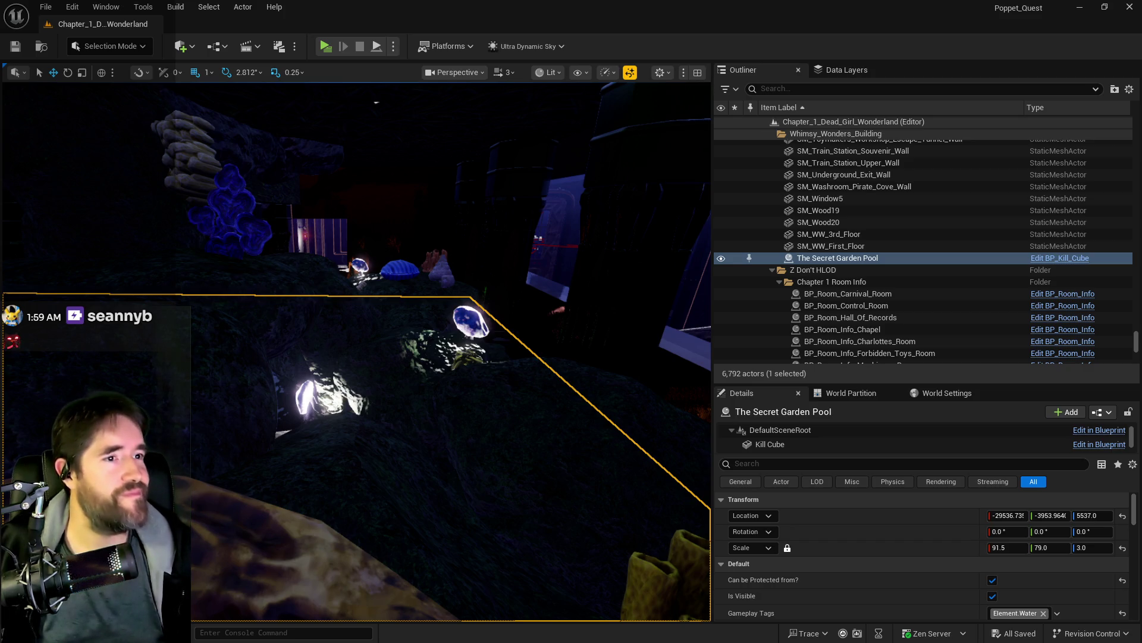
key("alt+Tab")
scroll(589, 464, "up", 10)
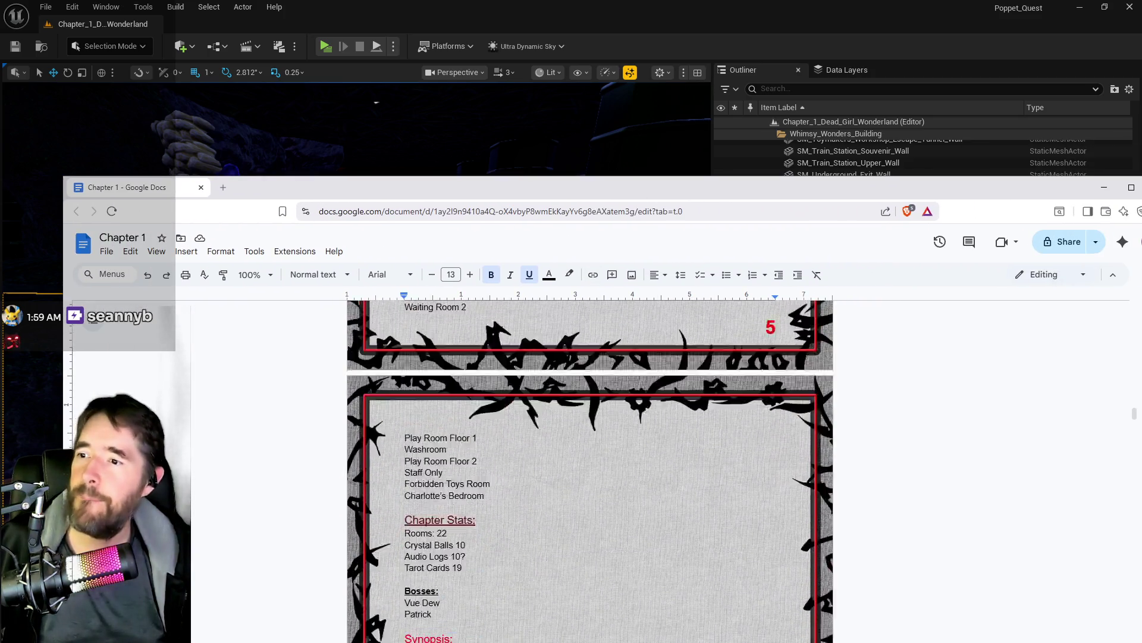
Step: Review the Chapter 1 notes, then look through the Chapter 2 notes document
scroll(424, 602, "up", 11)
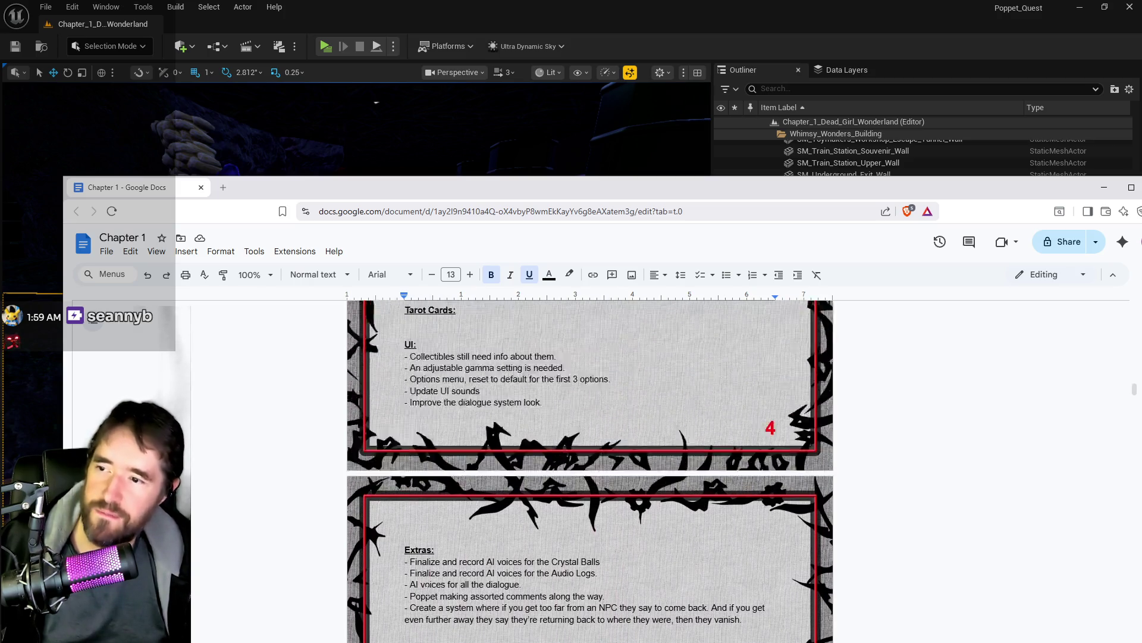
scroll(423, 602, "up", 4)
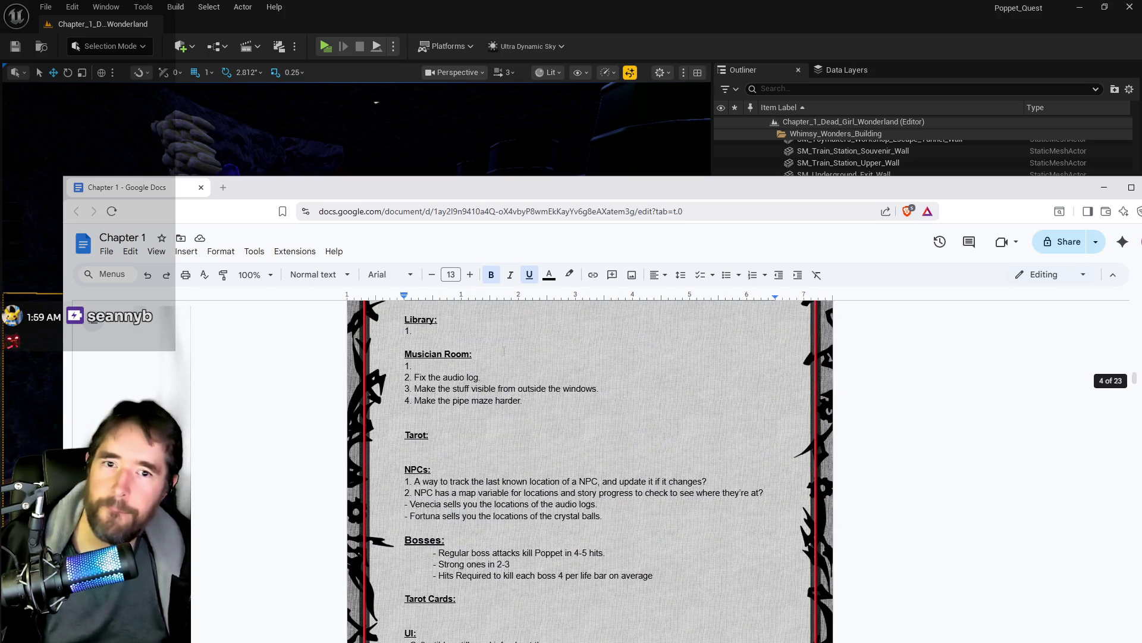
key("alt+Tab")
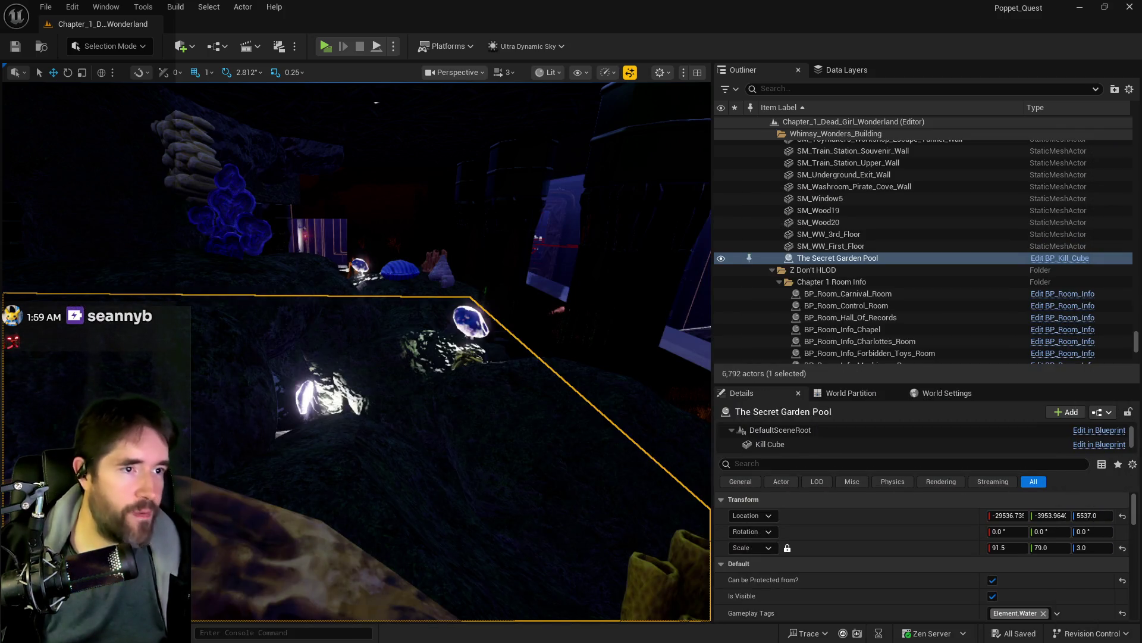
key("alt+Tab")
scroll(631, 434, "up", 4)
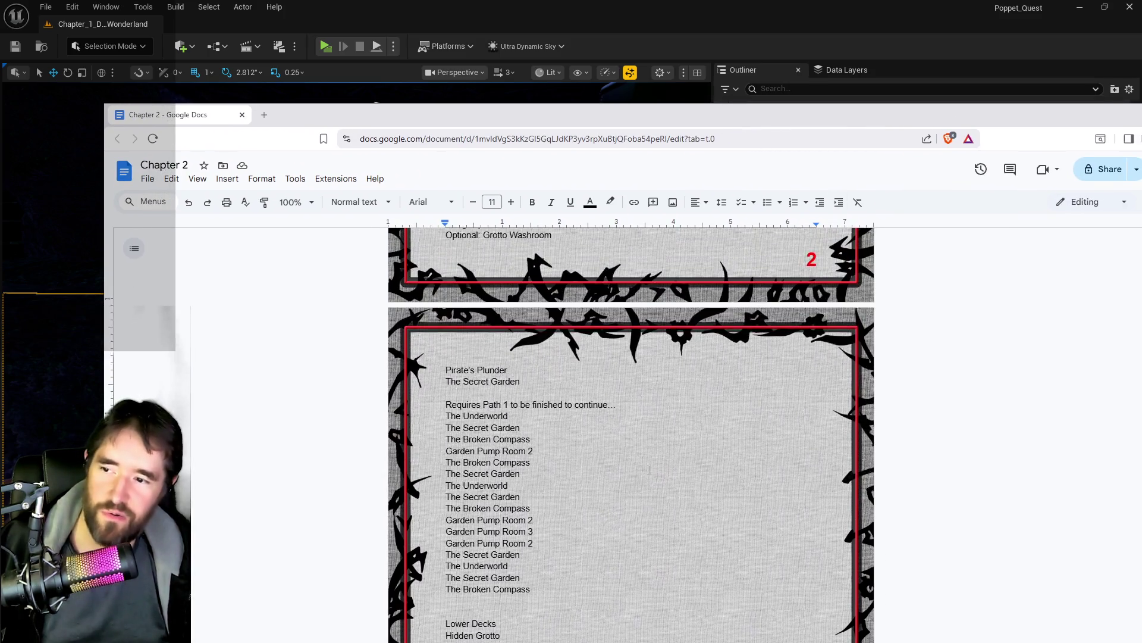
scroll(622, 485, "up", 12)
scroll(623, 484, "up", 9)
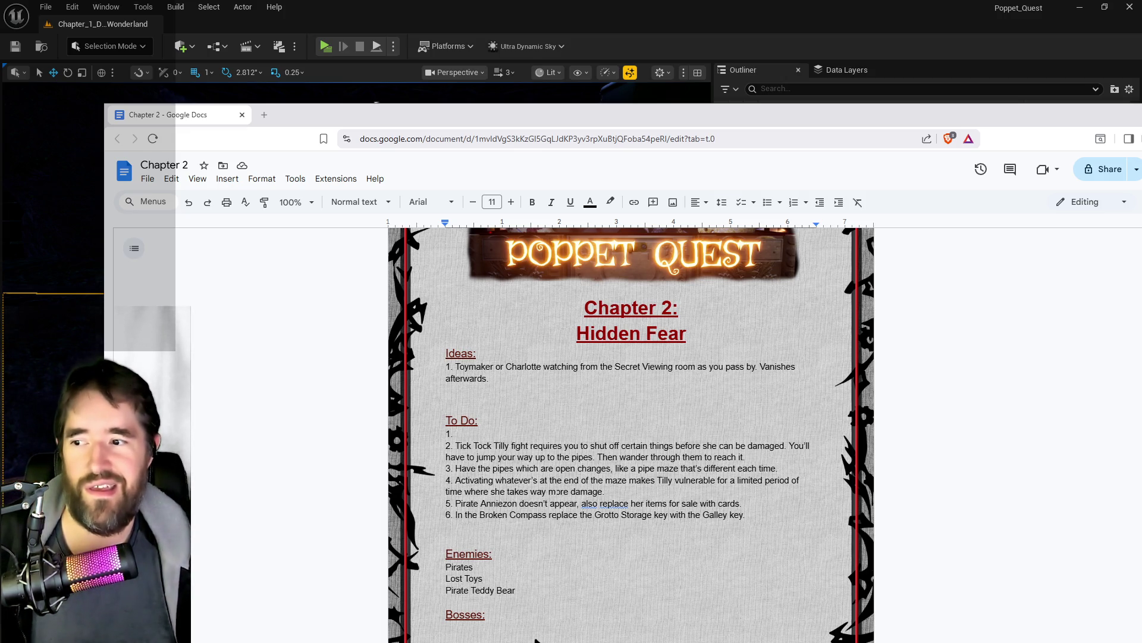
scroll(629, 460, "down", 9)
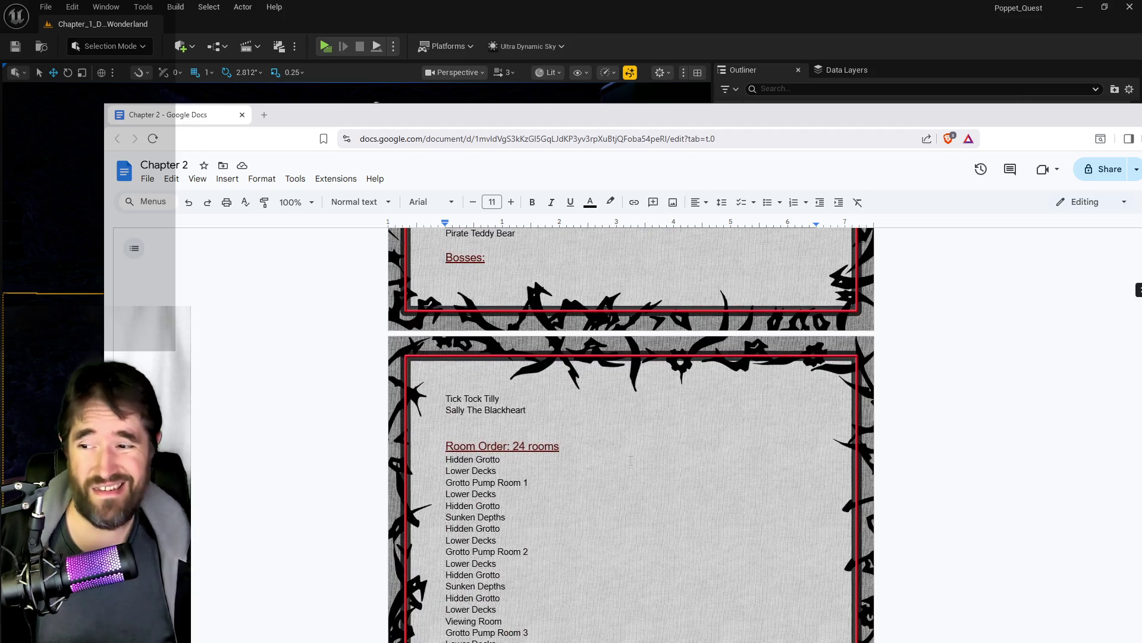
scroll(628, 460, "down", 8)
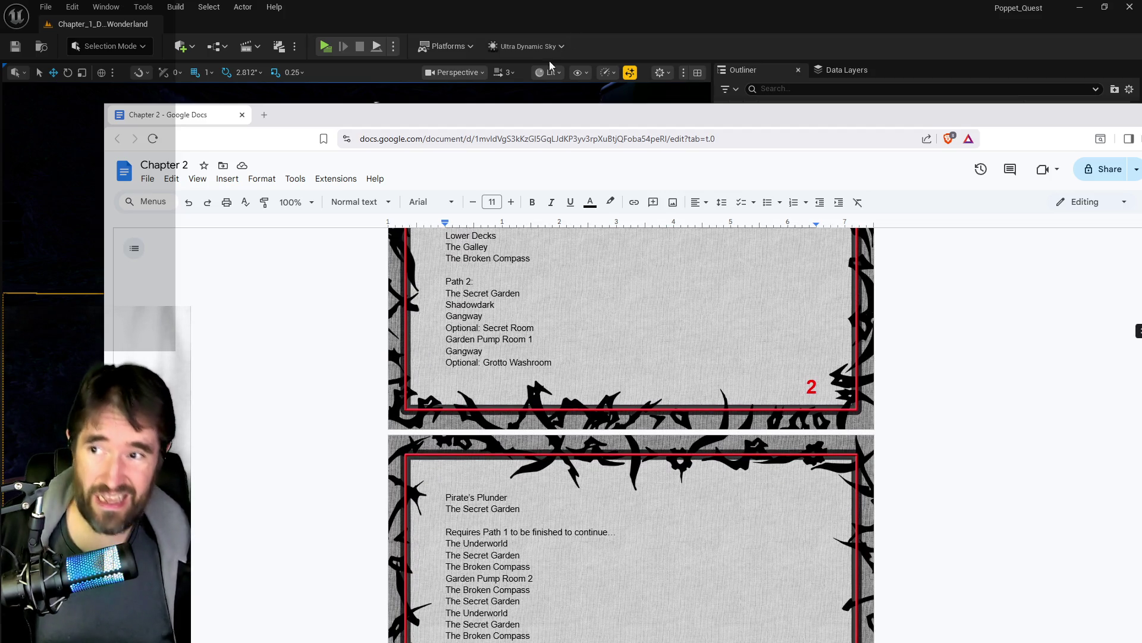
Step: Return to the Chapter 1 notes and select the Chapter 2 'Make a way to get up to the pipes' line
key("alt+Tab")
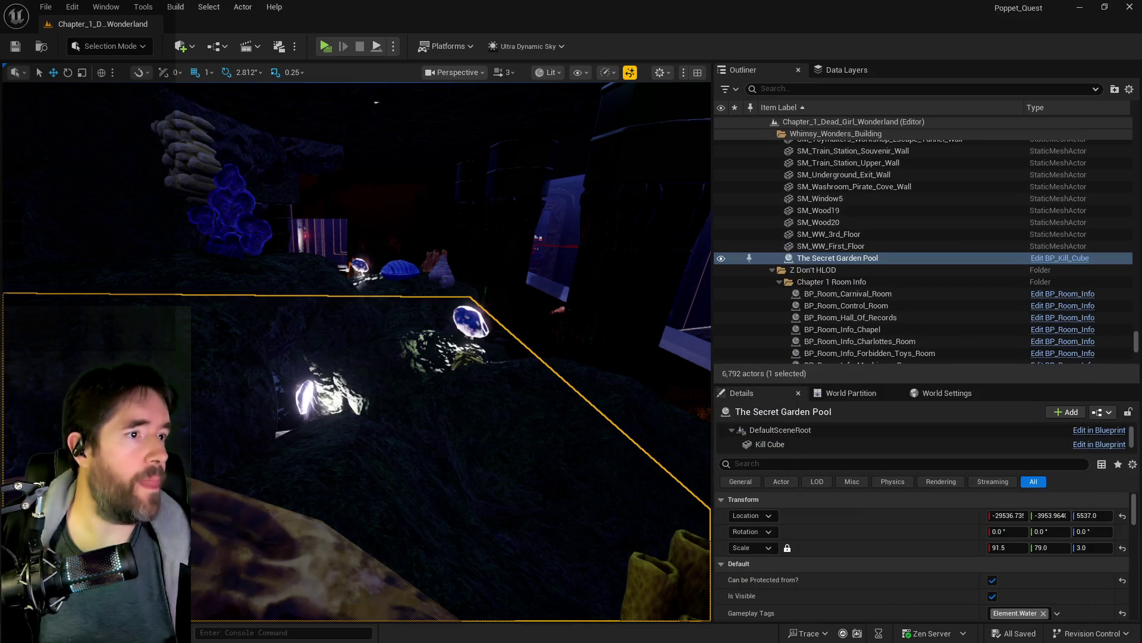
key("alt+Tab")
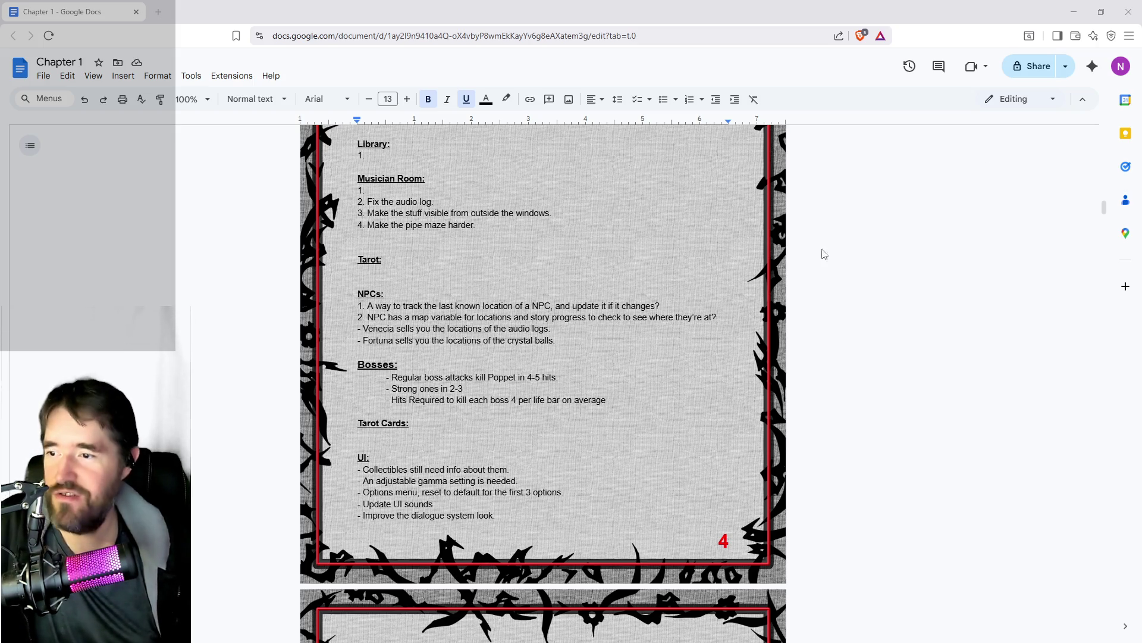
scroll(462, 406, "down", 3)
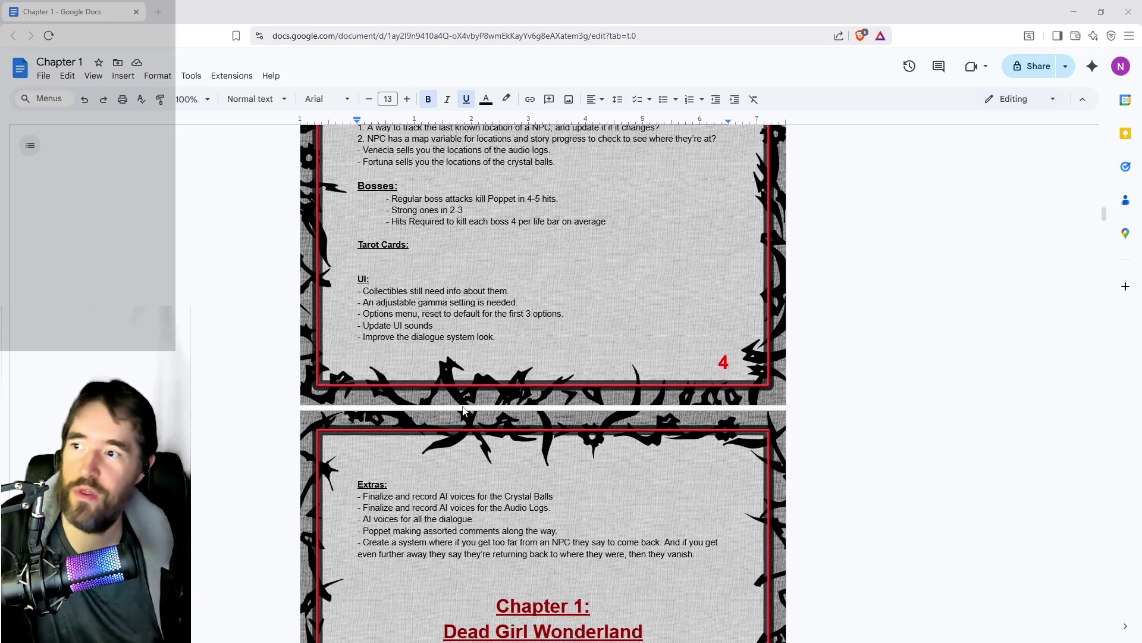
scroll(463, 409, "up", 2)
scroll(465, 411, "up", 2)
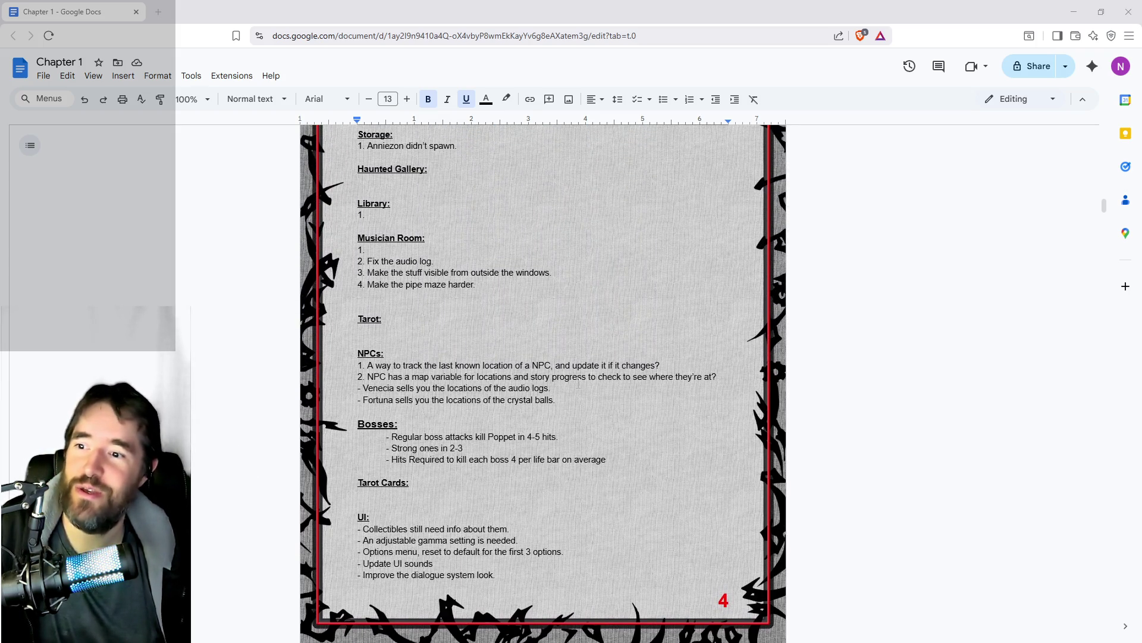
scroll(553, 410, "up", 13)
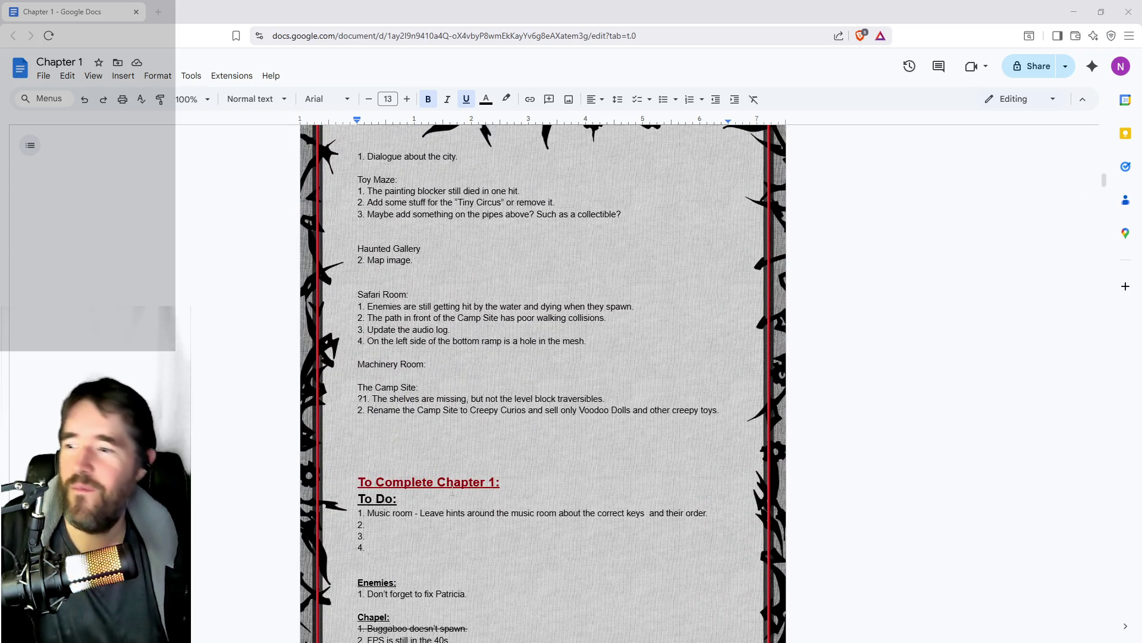
scroll(373, 428, "up", 2)
scroll(373, 428, "up", 4)
scroll(373, 428, "up", 8)
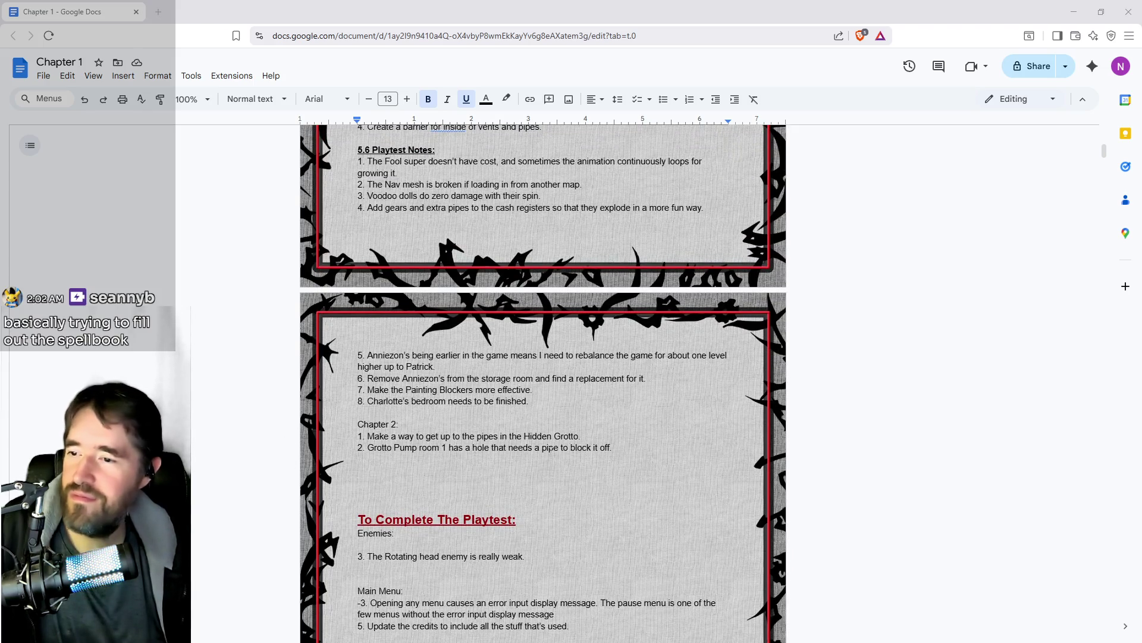
left_click_drag(592, 436, 399, 424)
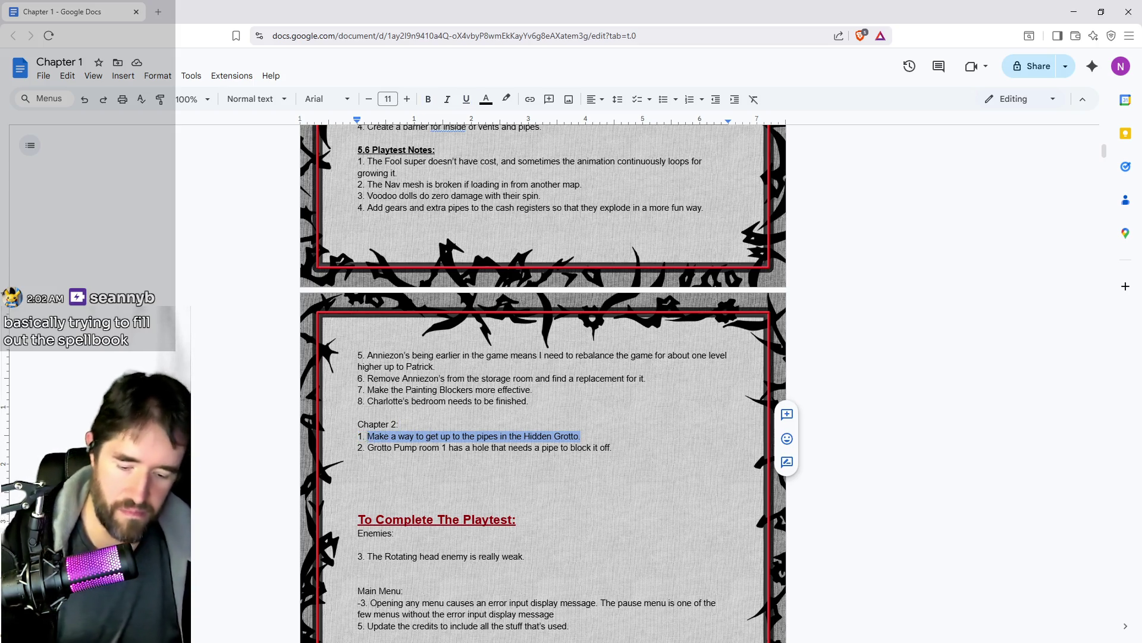
Step: Delete the Hidden Grotto pipes note and slide the Chrome window aside to reveal Unreal
key("BackSpace")
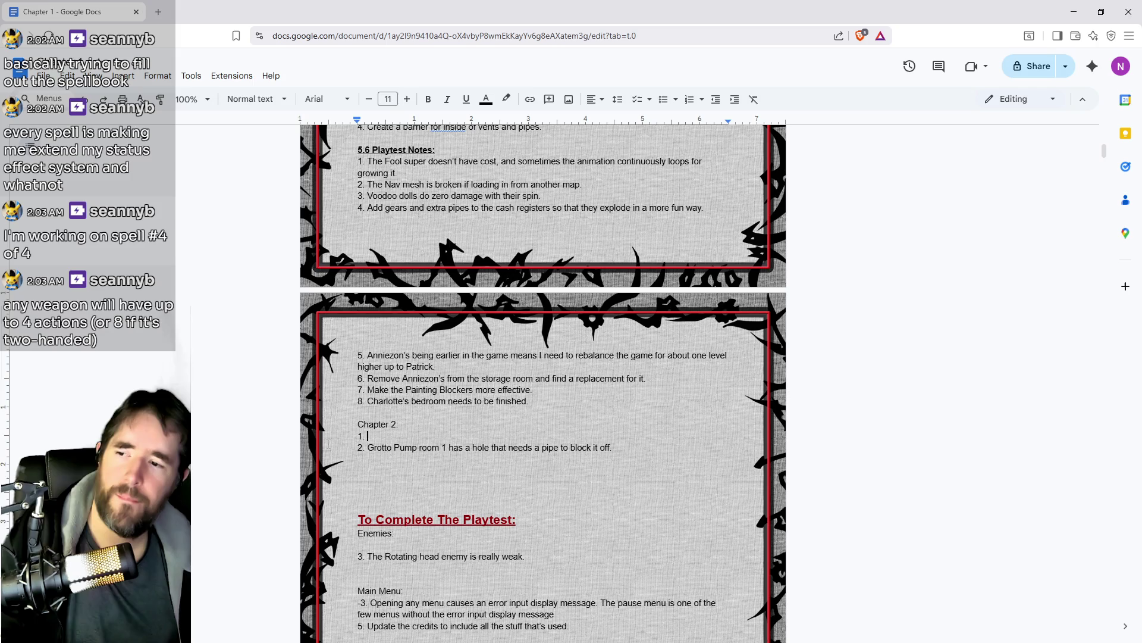
mouse_move(684, 22)
left_mouse_down()
mouse_move(893, 119)
mouse_move(1141, 119)
left_mouse_up()
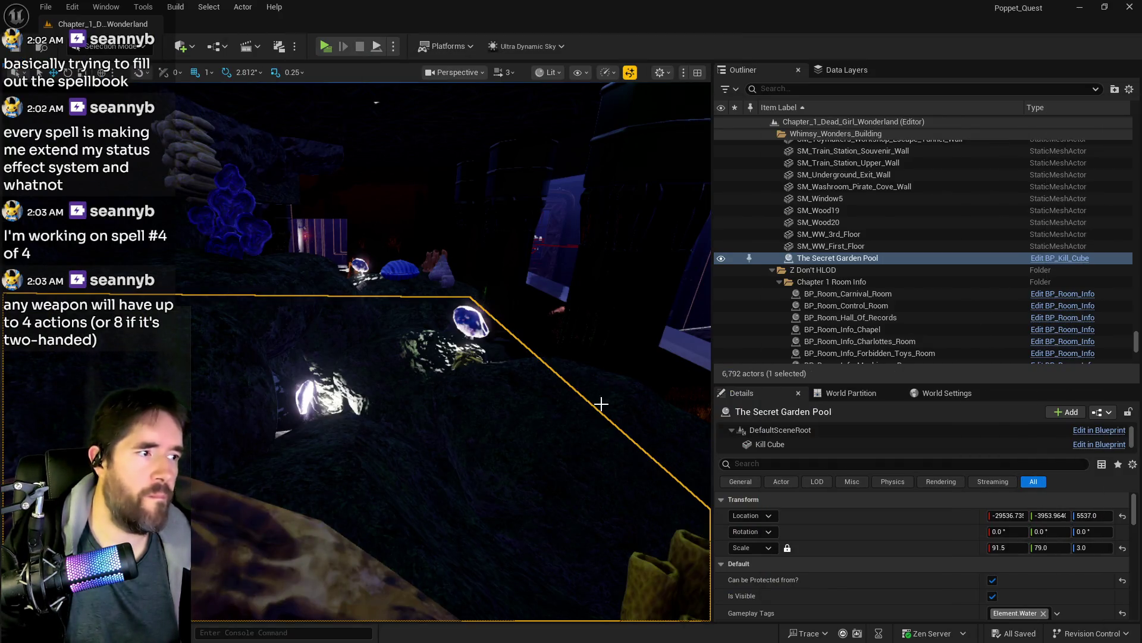
Step: Fly the viewport through the machine room to the pool control panel, then return to the notes
left_click_drag(301, 479, 478, 526)
left_click_drag(528, 468, 528, 468)
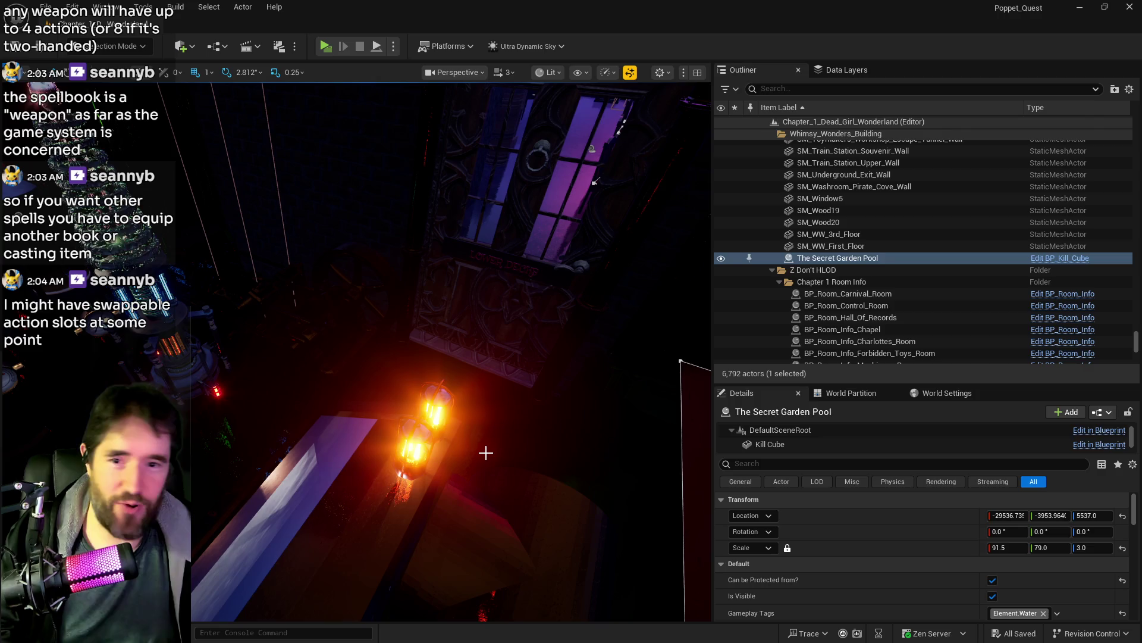
mouse_move(485, 453)
left_mouse_down()
mouse_move(494, 440)
mouse_move(523, 470)
mouse_move(489, 450)
left_mouse_up()
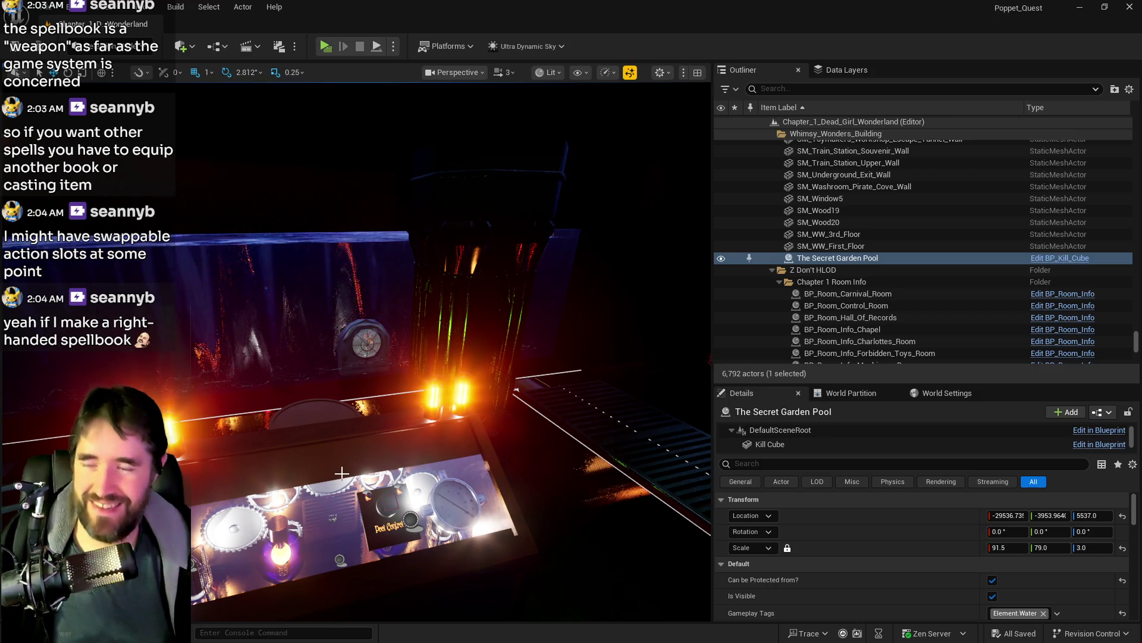
mouse_move(342, 473)
left_mouse_down()
mouse_move(405, 464)
mouse_move(447, 381)
left_mouse_up()
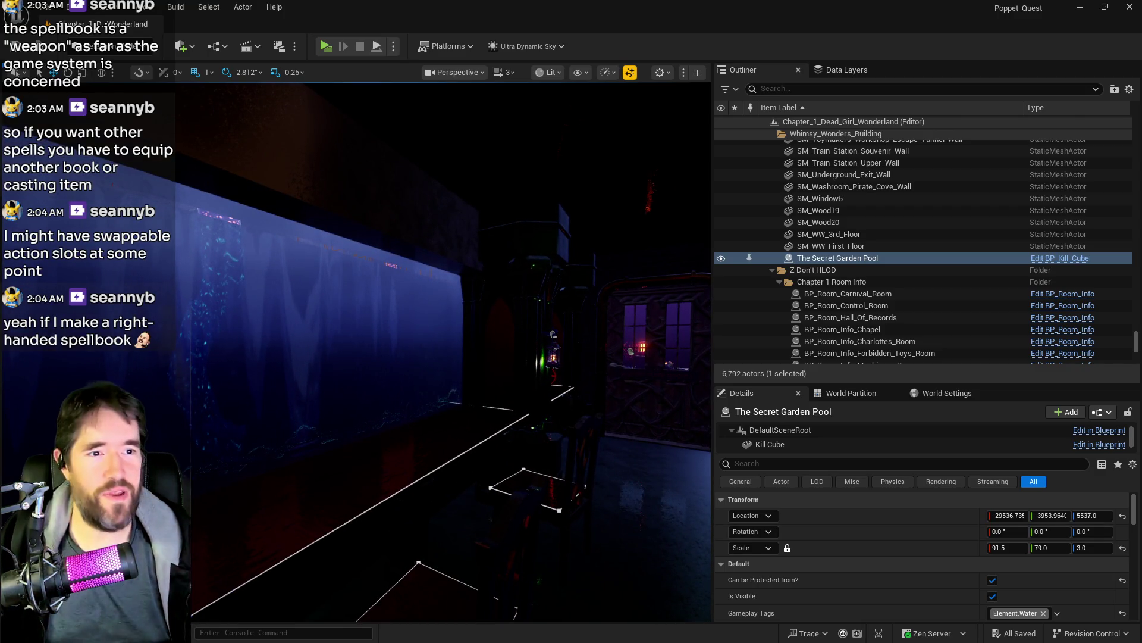
key("alt+Tab")
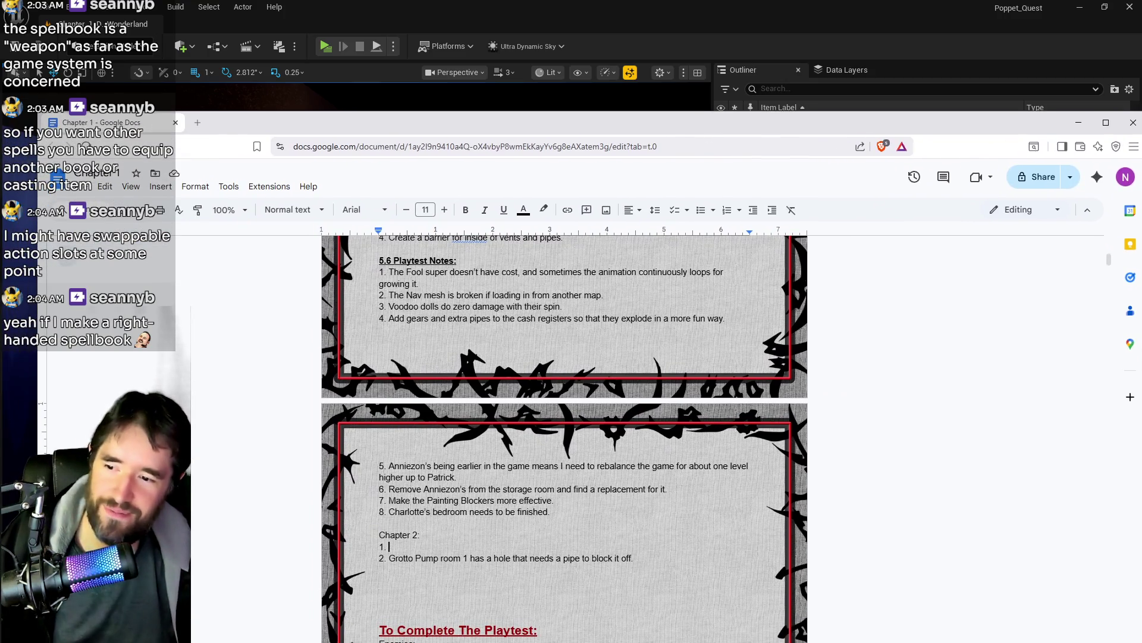
Step: Delete the entire Chapter 2 list, hide the notes, and face the blue pool wall in Unreal
mouse_move(637, 558)
left_mouse_down()
mouse_move(384, 546)
mouse_move(381, 523)
left_mouse_up()
key("BackSpace")
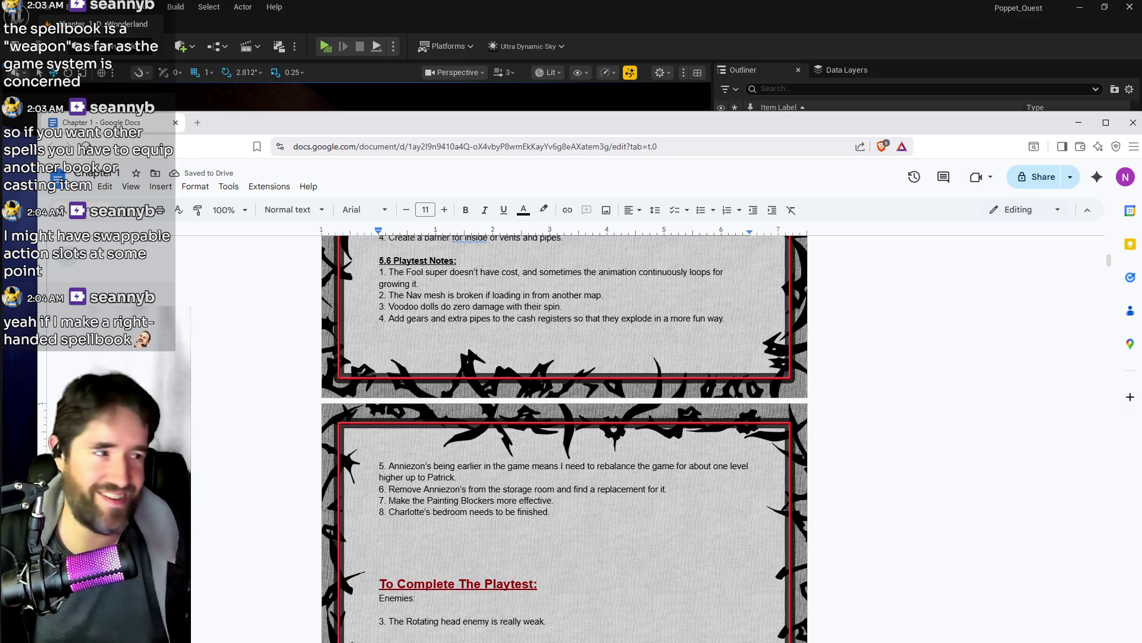
key("alt+Tab")
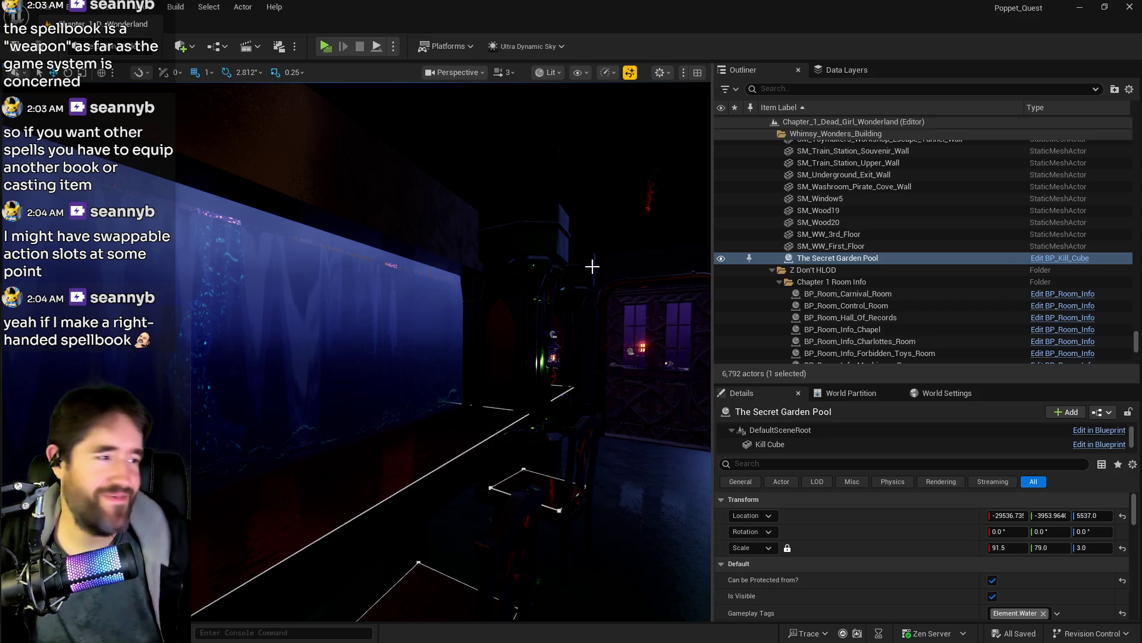
mouse_move(572, 333)
left_mouse_down()
mouse_move(559, 267)
mouse_move(511, 271)
left_mouse_up()
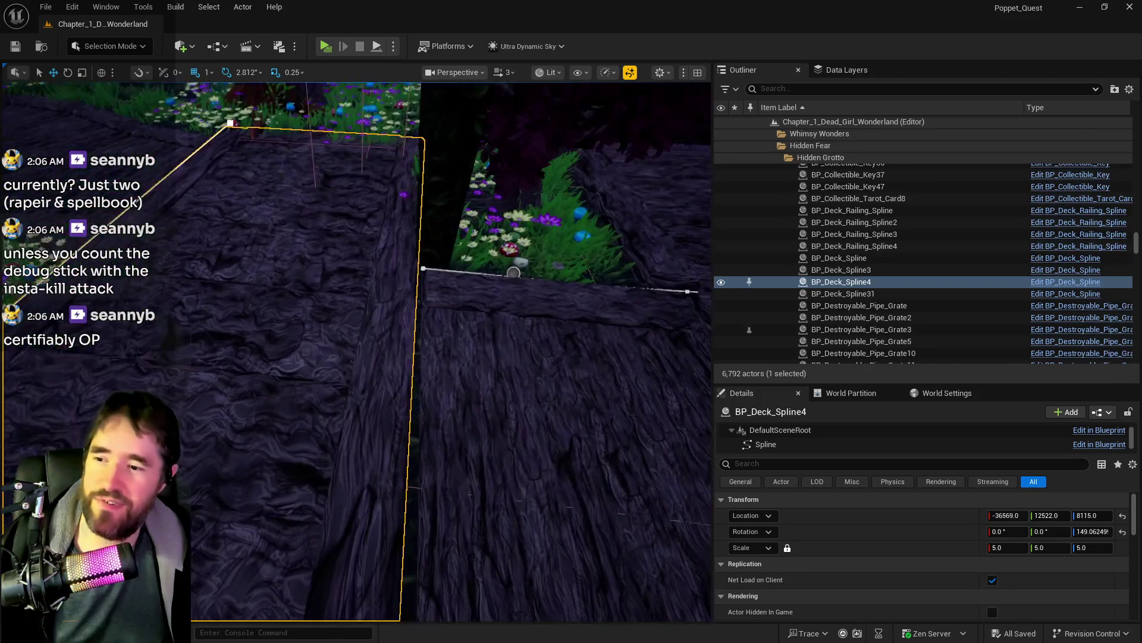
Step: Select BP_Deck_Spline31 and nudge its end point and next spline point slightly
left_click(452, 238)
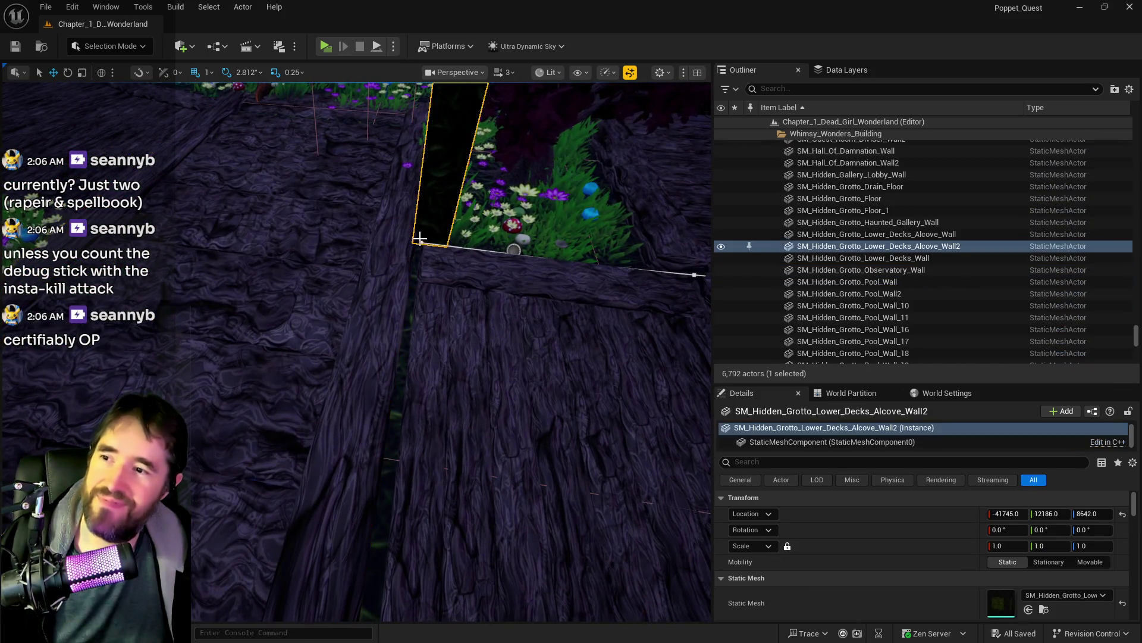
left_click(428, 244)
left_click(422, 244)
left_click(422, 244)
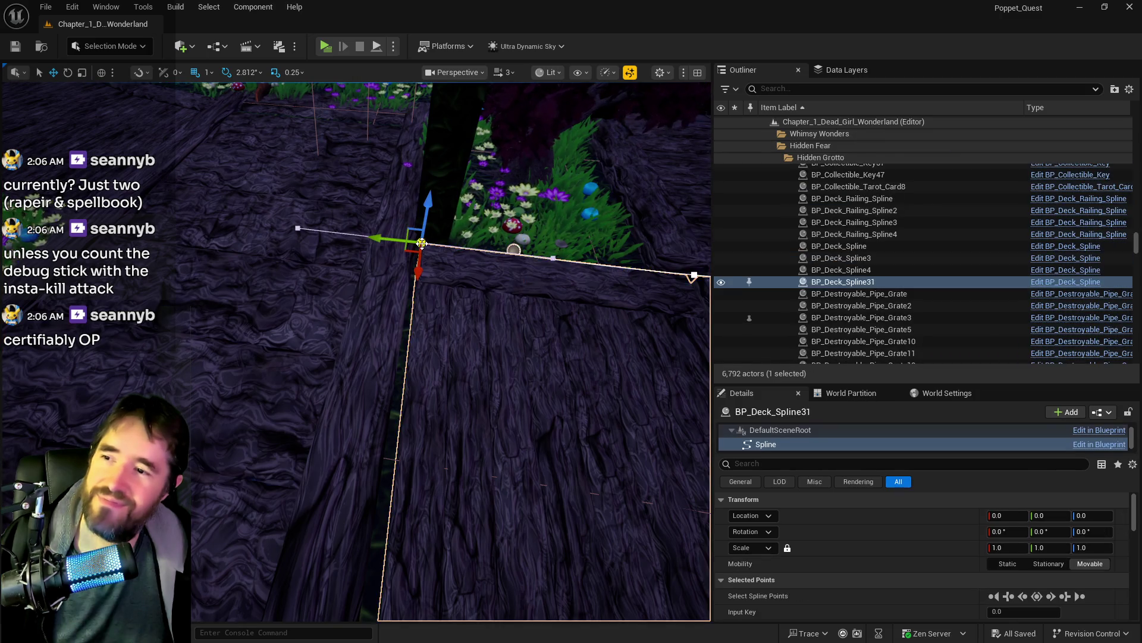
left_click_drag(389, 239, 382, 241)
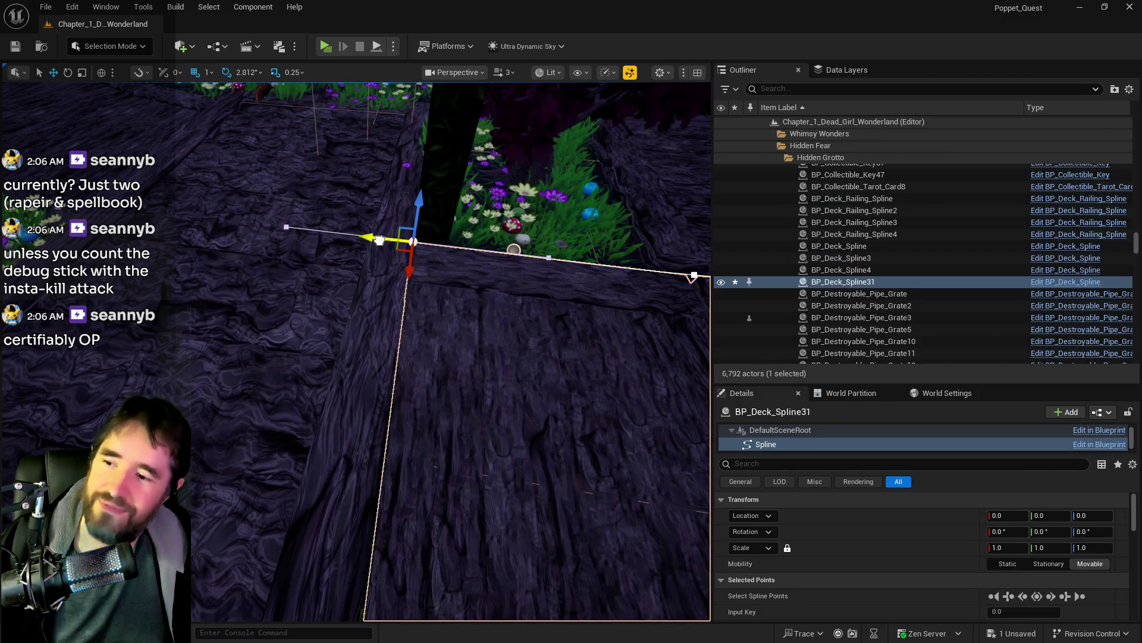
mouse_move(637, 270)
left_mouse_down()
mouse_move(672, 285)
mouse_move(625, 256)
left_mouse_up()
left_click(285, 130)
left_click_drag(284, 130, 286, 128)
Step: Nudge BP_Deck_Spline31 two units along X to -41224 and save the level
left_click_drag(375, 256, 510, 303)
left_click(395, 265)
left_click_drag(395, 265, 416, 273)
left_click_drag(357, 323, 348, 314)
left_click(354, 321)
left_click_drag(280, 452, 285, 482)
left_click(286, 482)
left_click(319, 385)
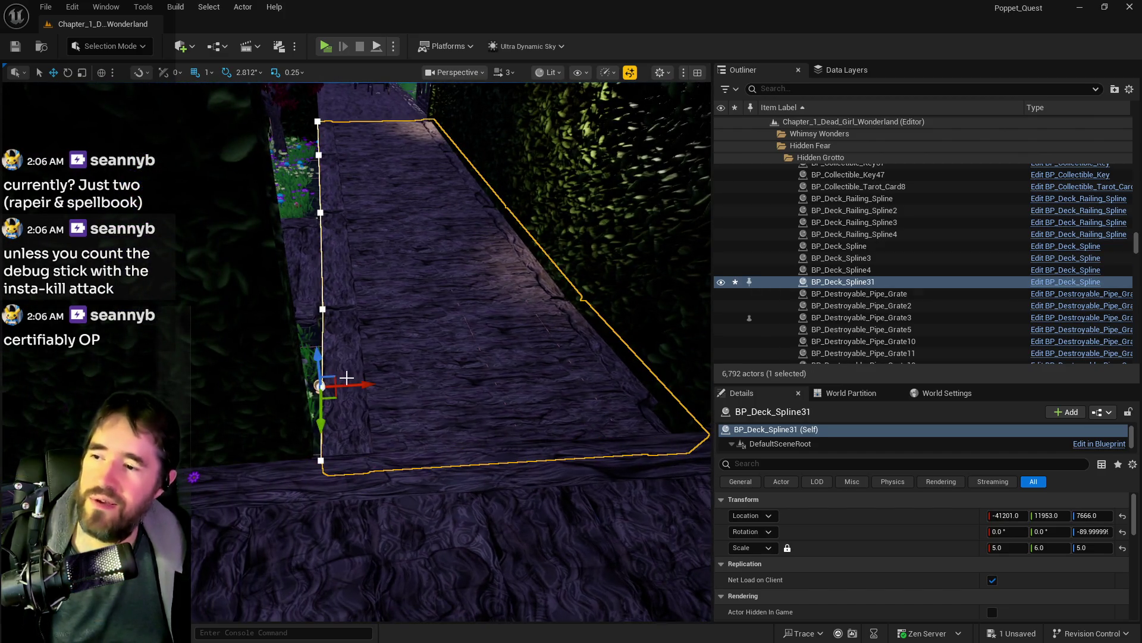
left_click_drag(349, 385, 351, 385)
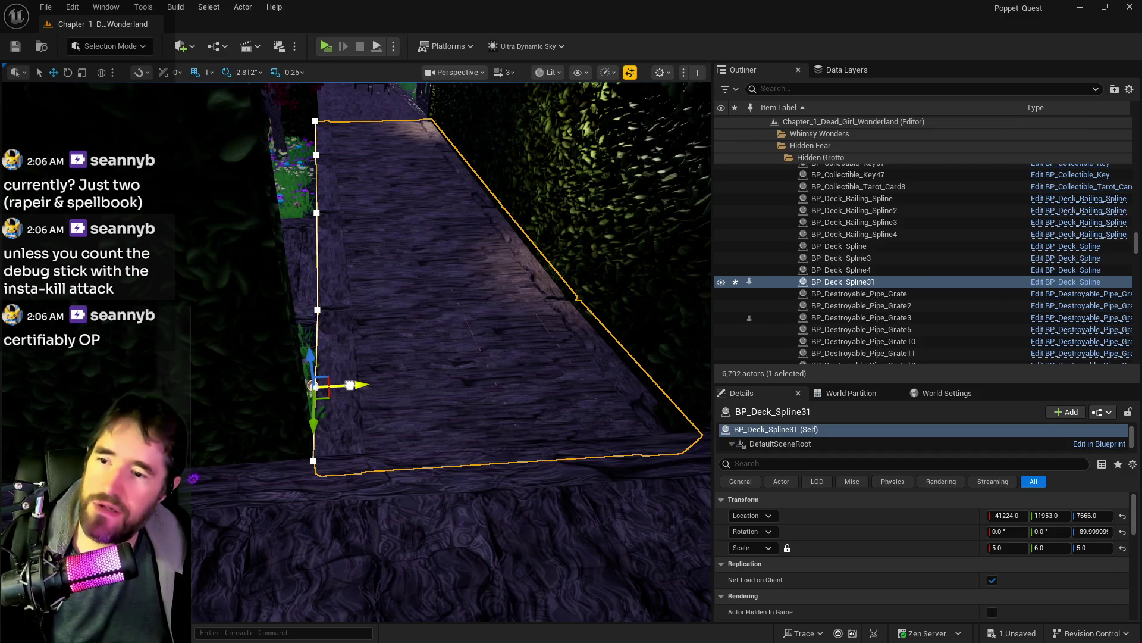
key("ctrl+s")
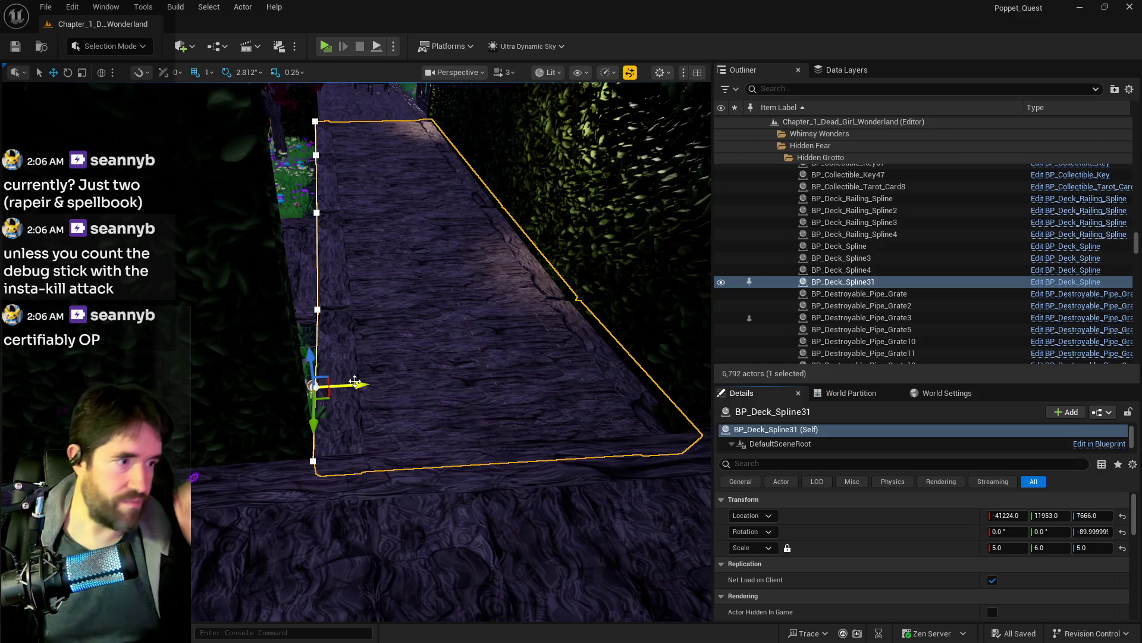
mouse_move(461, 520)
left_mouse_down()
mouse_move(470, 476)
mouse_move(523, 387)
mouse_move(506, 357)
mouse_move(476, 346)
mouse_move(483, 470)
left_mouse_up()
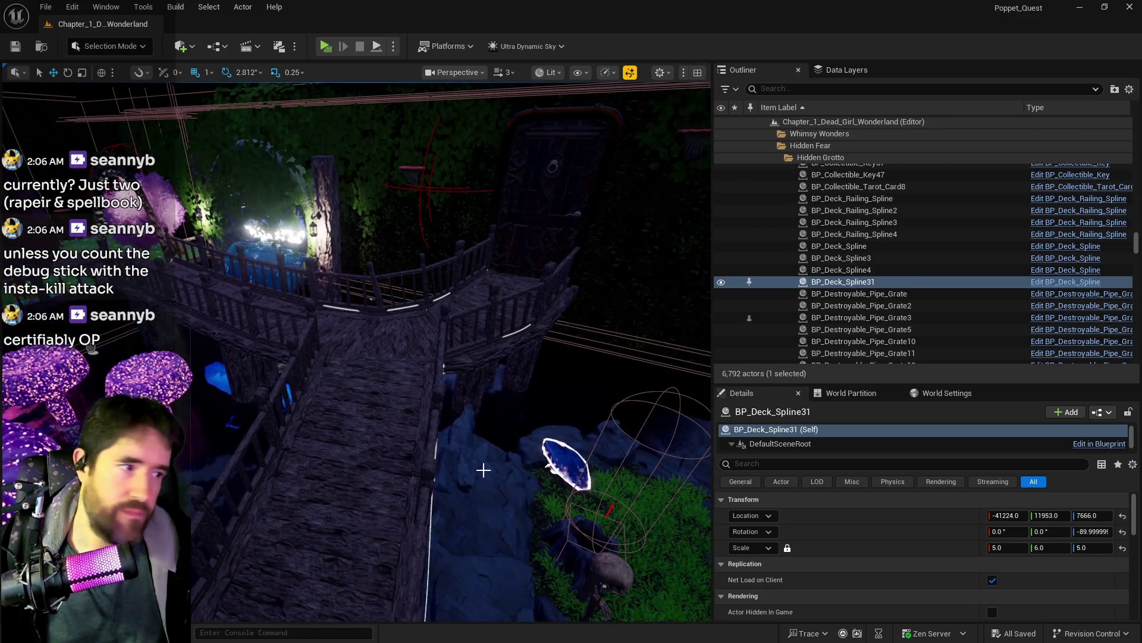
mouse_move(480, 421)
left_mouse_down()
mouse_move(446, 381)
mouse_move(439, 432)
mouse_move(439, 409)
mouse_move(414, 413)
left_mouse_up()
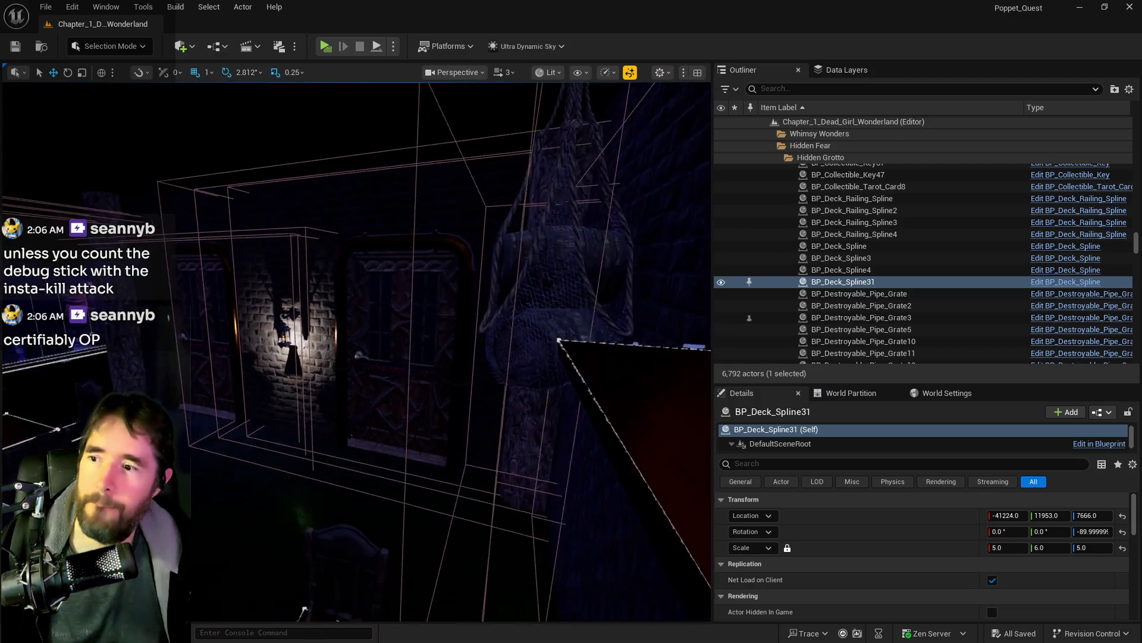
Step: Move BP_Activation_Button15 on the next console further along X
key("f")
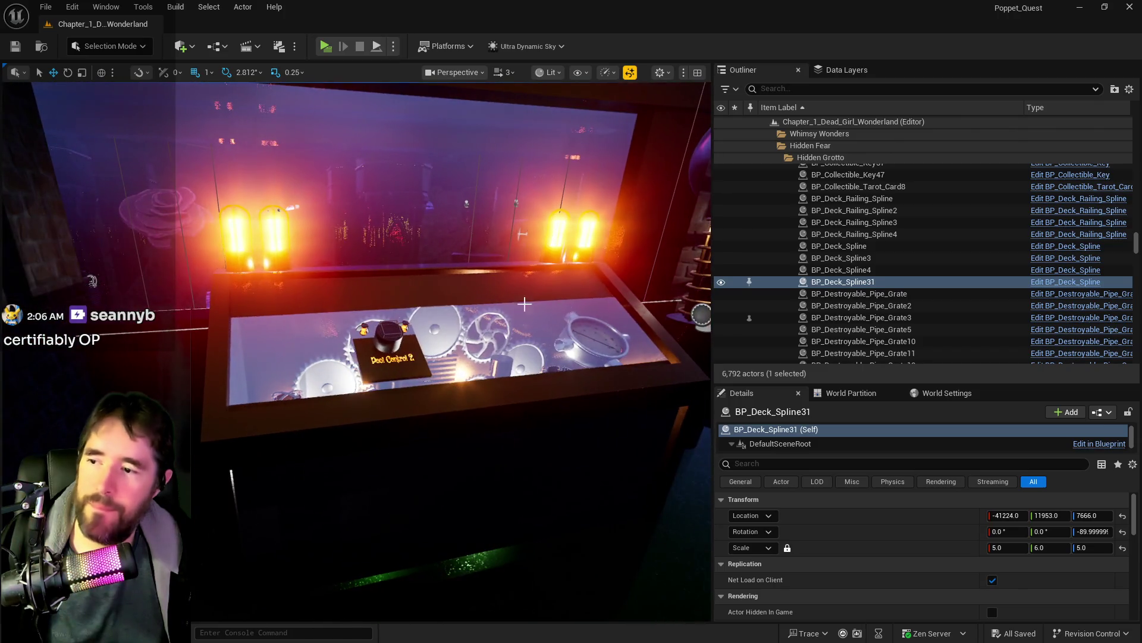
left_click(387, 333)
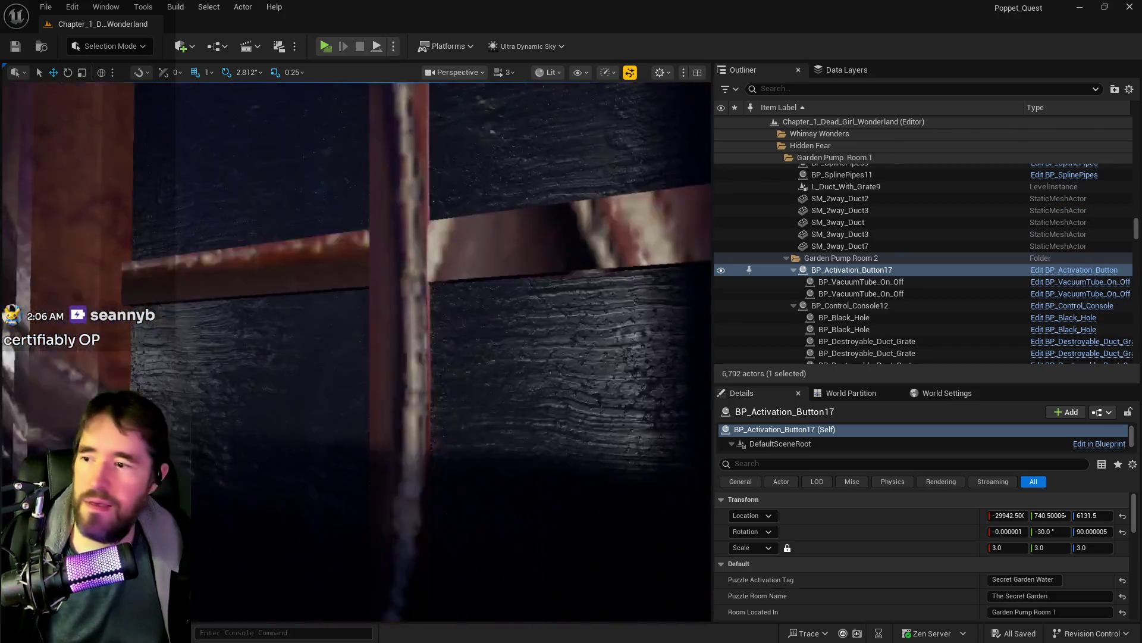
double_click(852, 270)
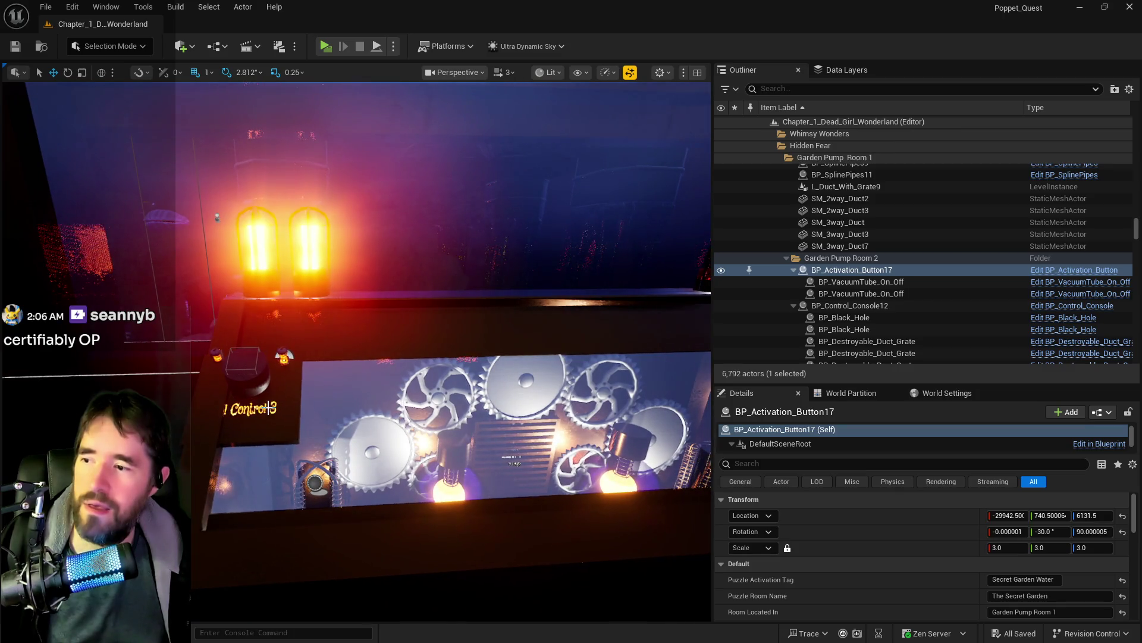
scroll(251, 381, "down", 5)
left_click_drag(328, 379, 476, 381)
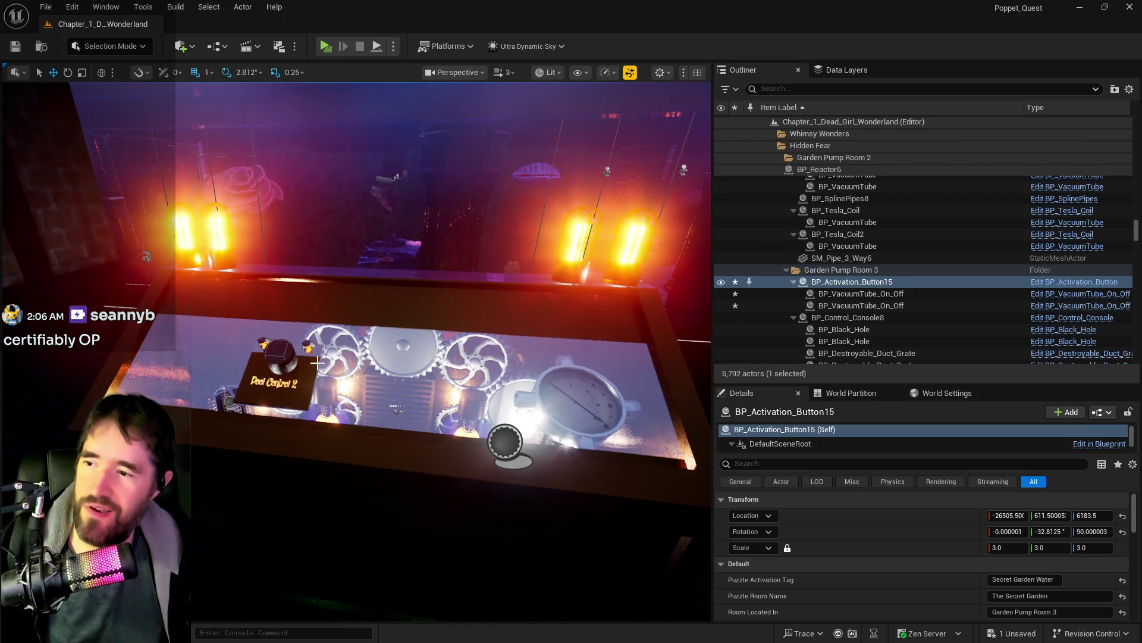
Step: Reposition the Pool Control 2 button along X, to Y 708.5 and Z 6160.5
left_click(282, 383)
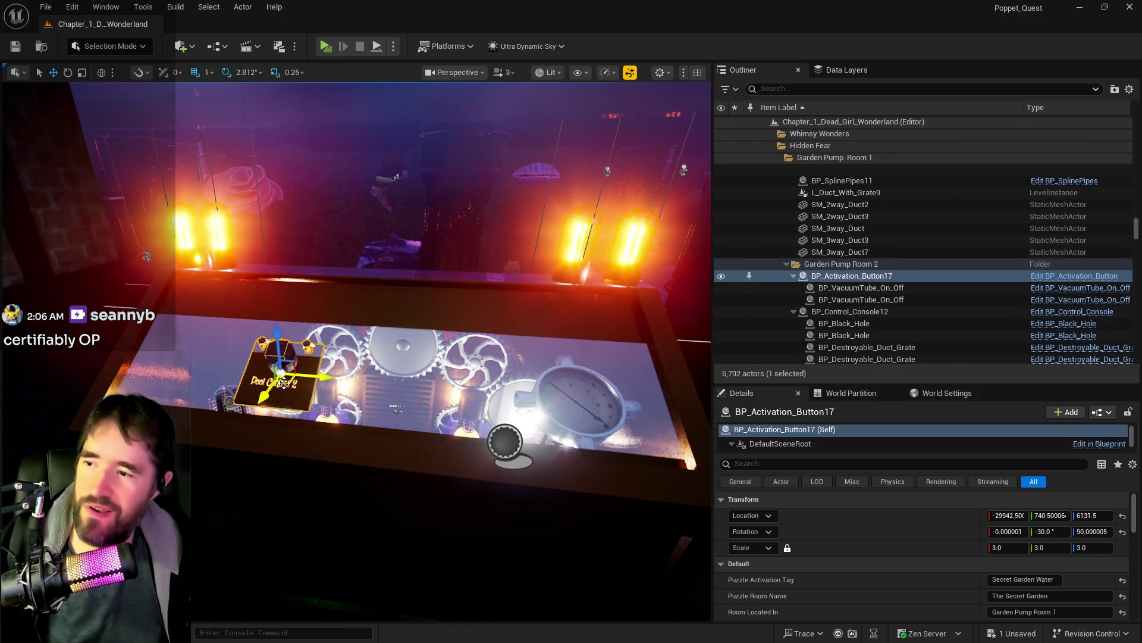
left_click_drag(282, 382, 404, 386)
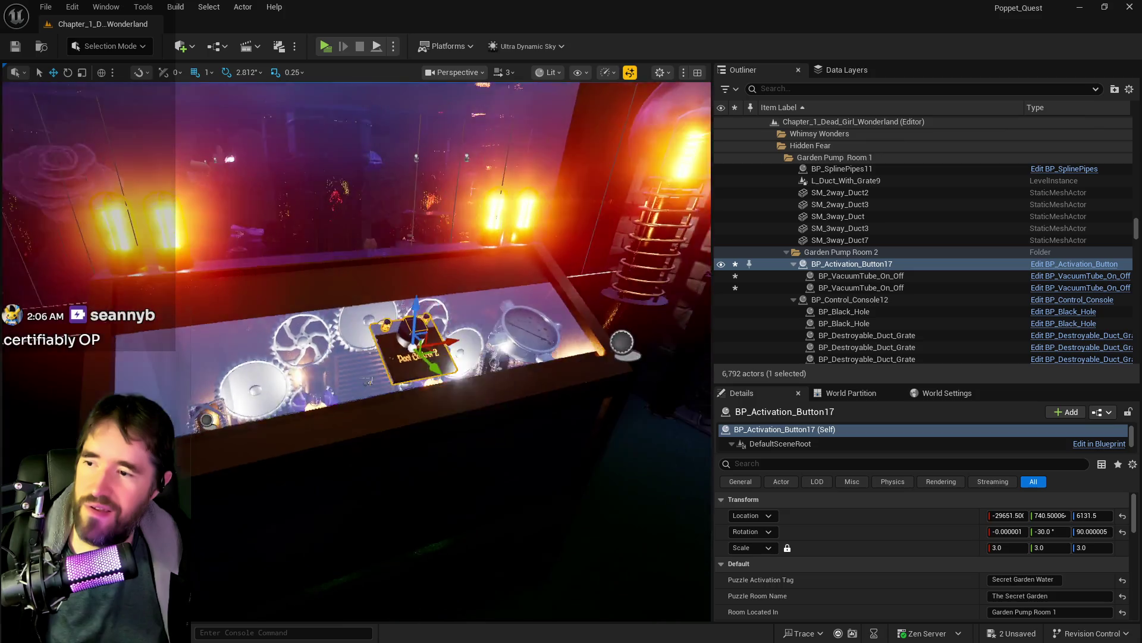
left_click_drag(461, 323, 440, 313)
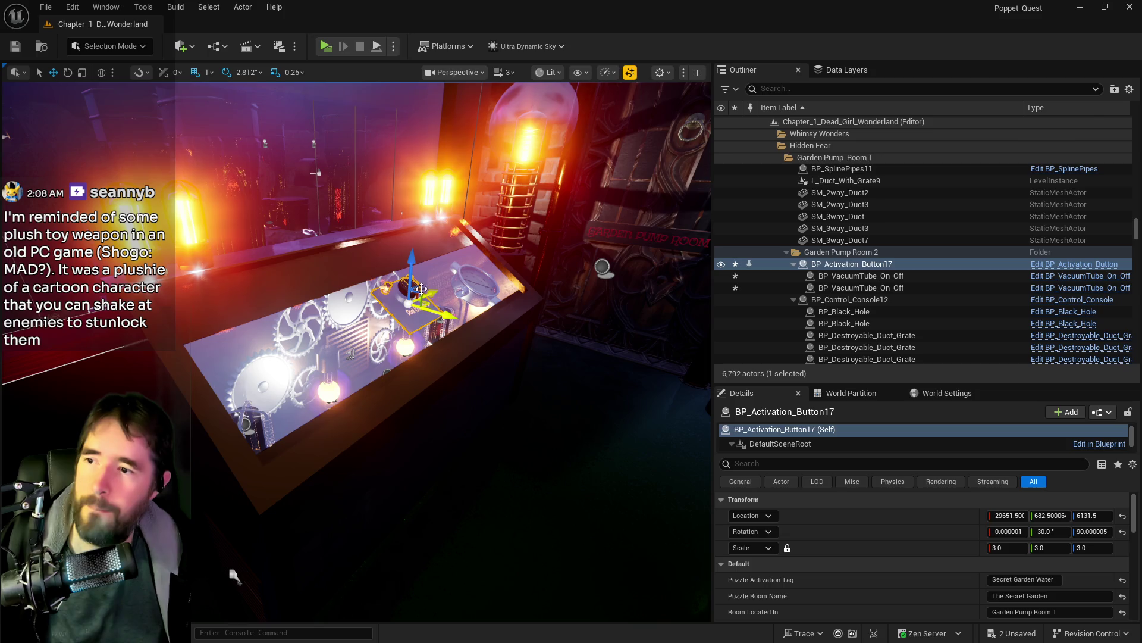
left_click_drag(412, 275, 419, 261)
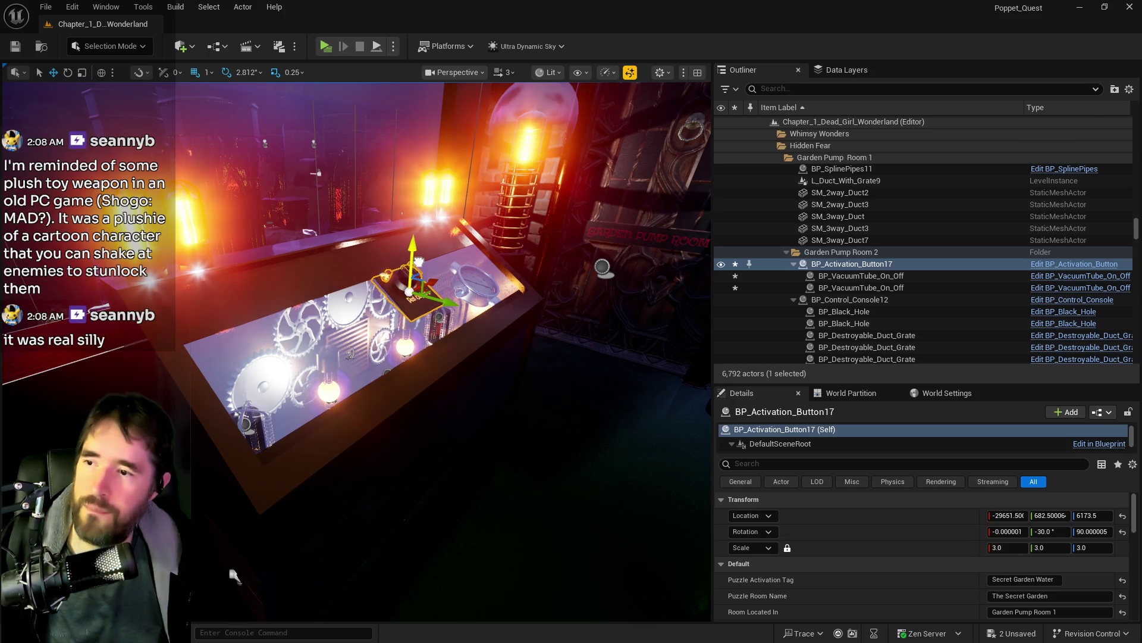
left_click_drag(437, 301, 450, 307)
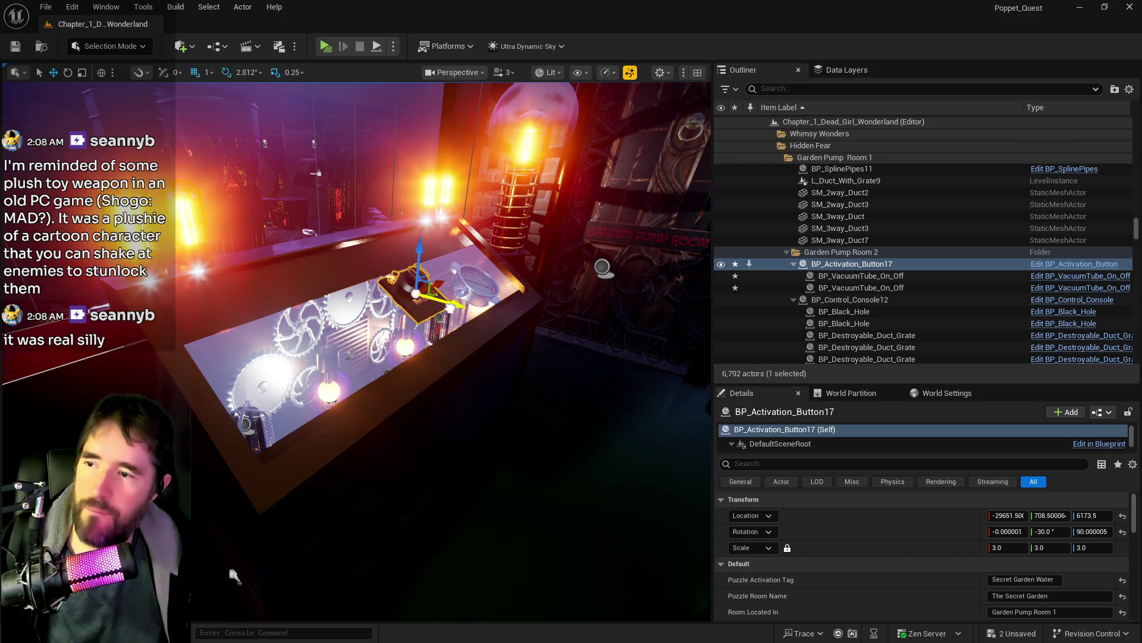
left_click_drag(423, 259, 420, 262)
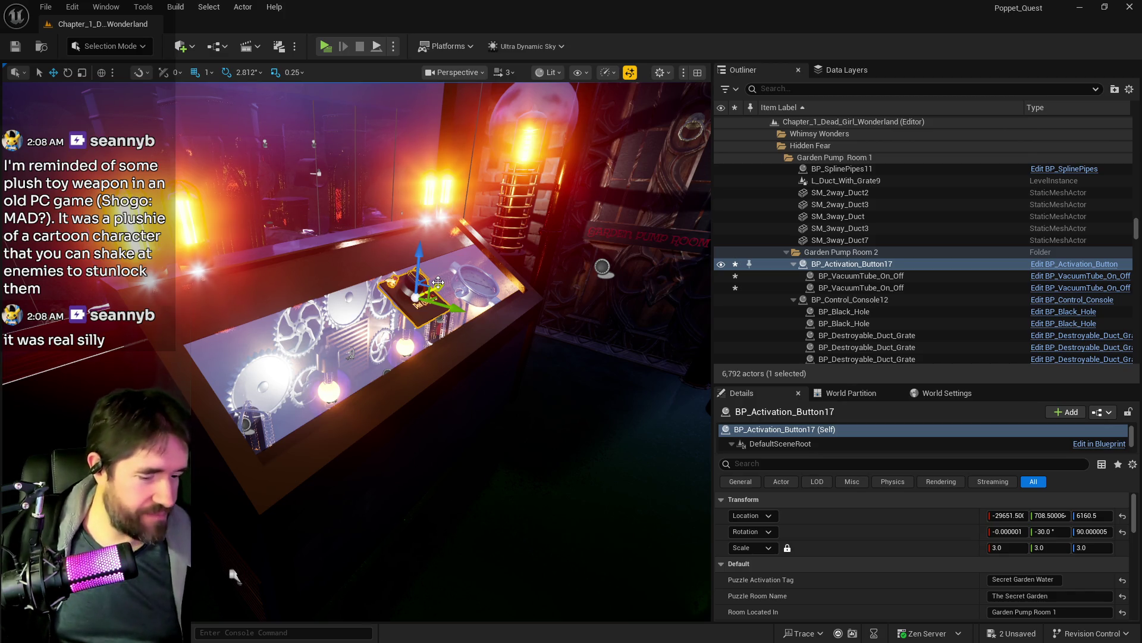
left_click_drag(234, 575, 266, 586)
left_click(419, 348, "ctrl")
left_click_drag(323, 357, 324, 357)
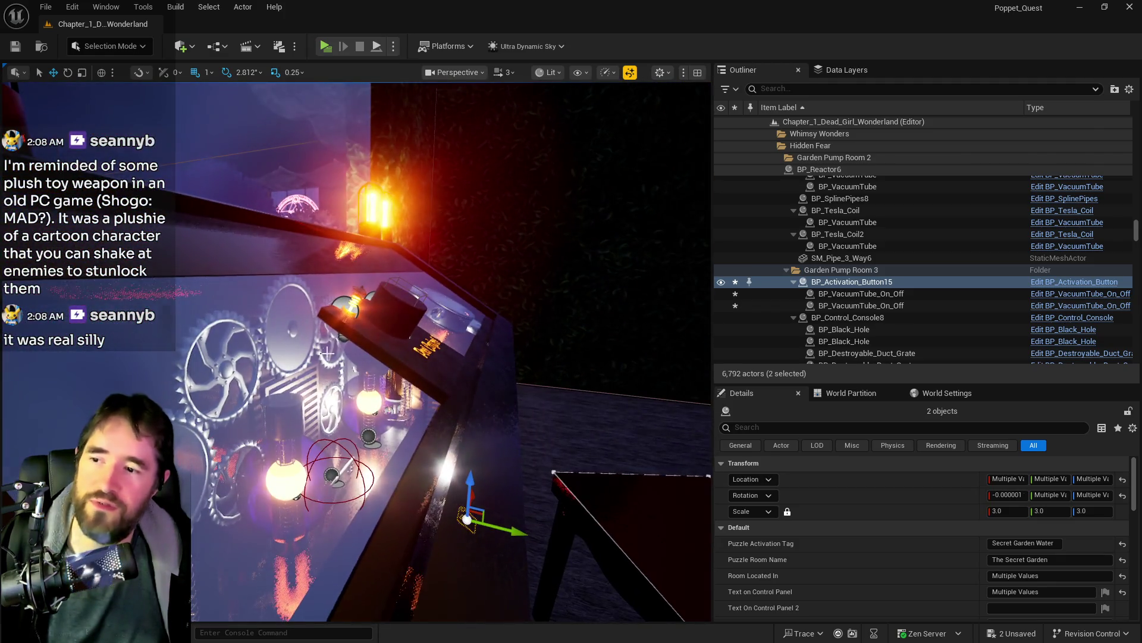
Step: Paste a copy of the three Pool Control buttons at a spot by the restaurant street
left_click(380, 343, "ctrl")
key("f")
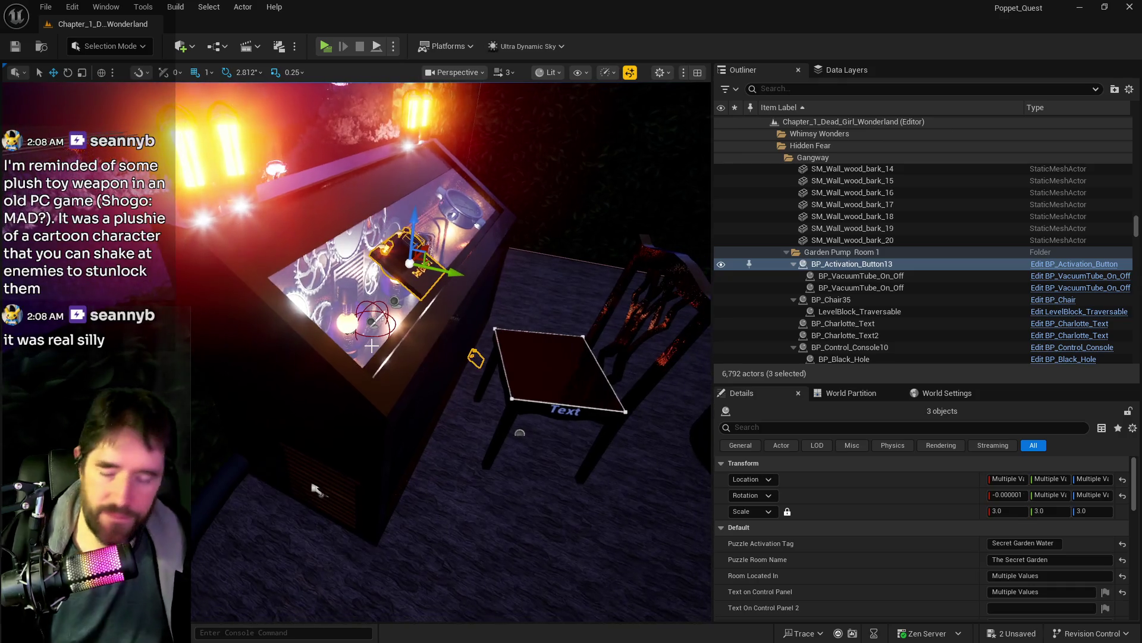
left_click_drag(315, 489, 315, 489)
left_click_drag(376, 326, 364, 354)
left_click_drag(322, 461, 322, 461)
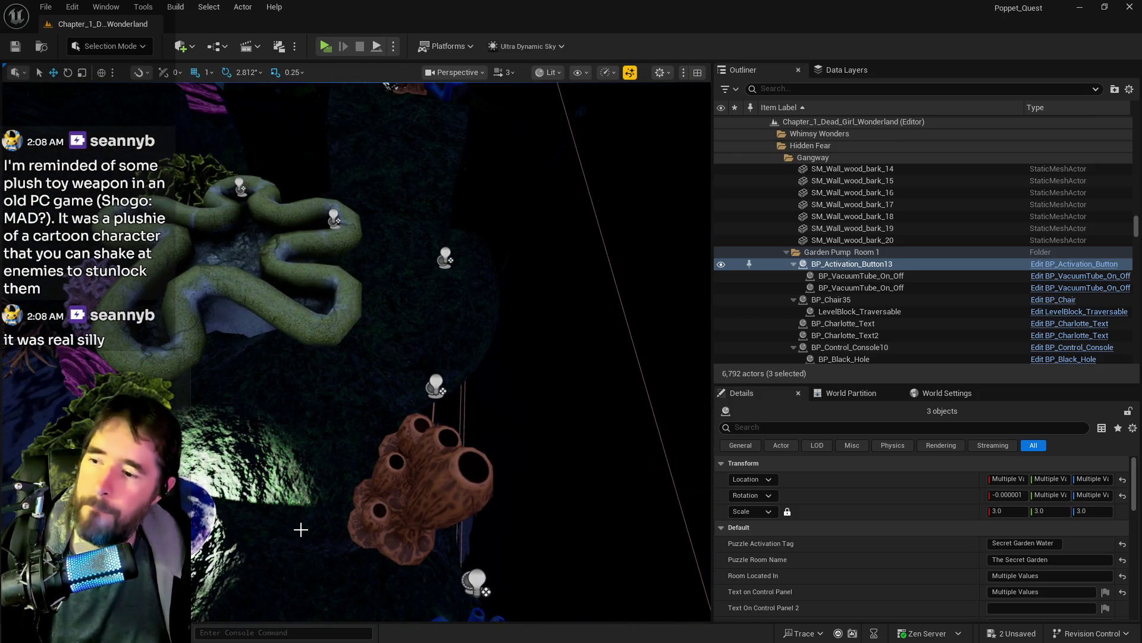
right_click(322, 461)
mouse_move(380, 339)
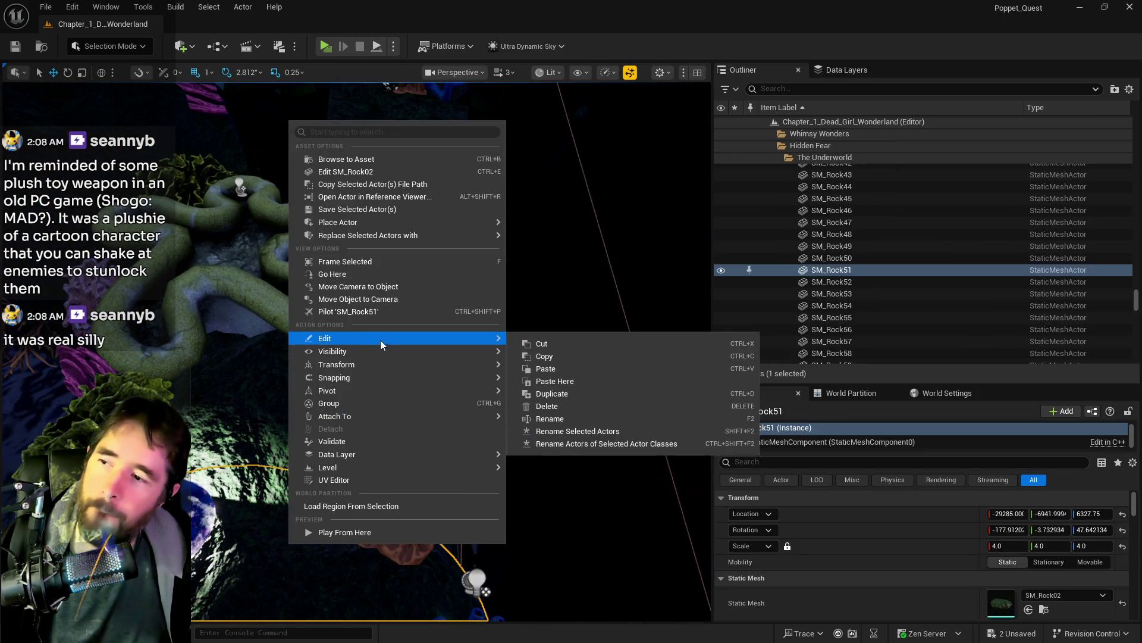
left_click(576, 379)
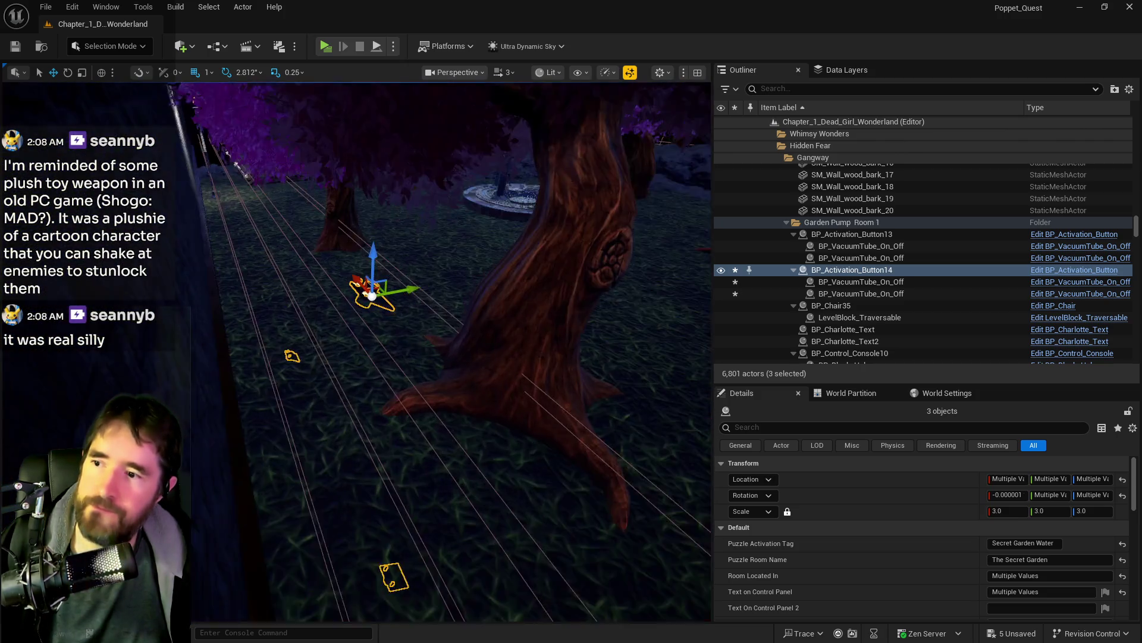
Step: Slide the pasted buttons left and down the wall, then raise BP_Activation_Button21
left_click_drag(405, 281, 24, 357)
key("f")
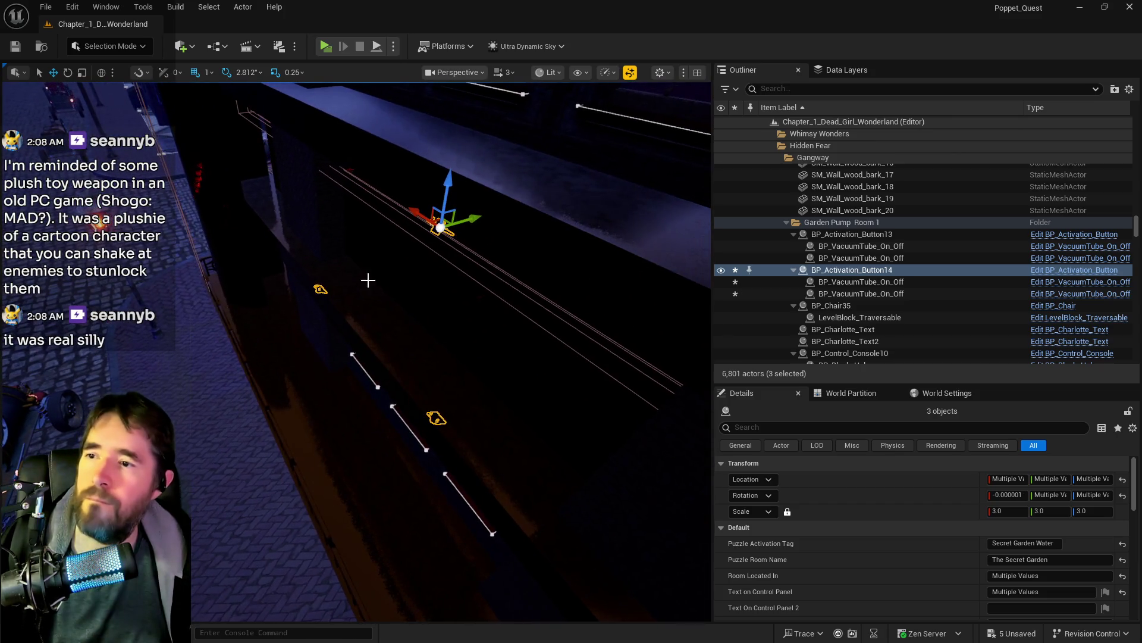
mouse_move(480, 218)
left_mouse_down()
mouse_move(351, 291)
mouse_move(303, 336)
left_mouse_up()
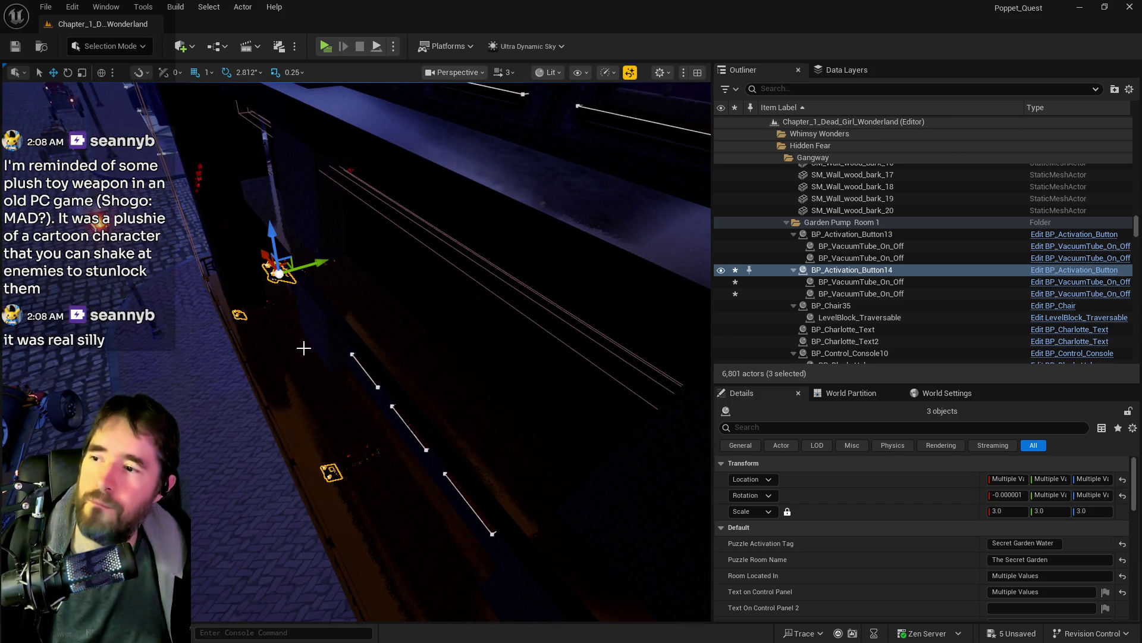
left_click(326, 474)
left_click_drag(328, 453, 328, 229)
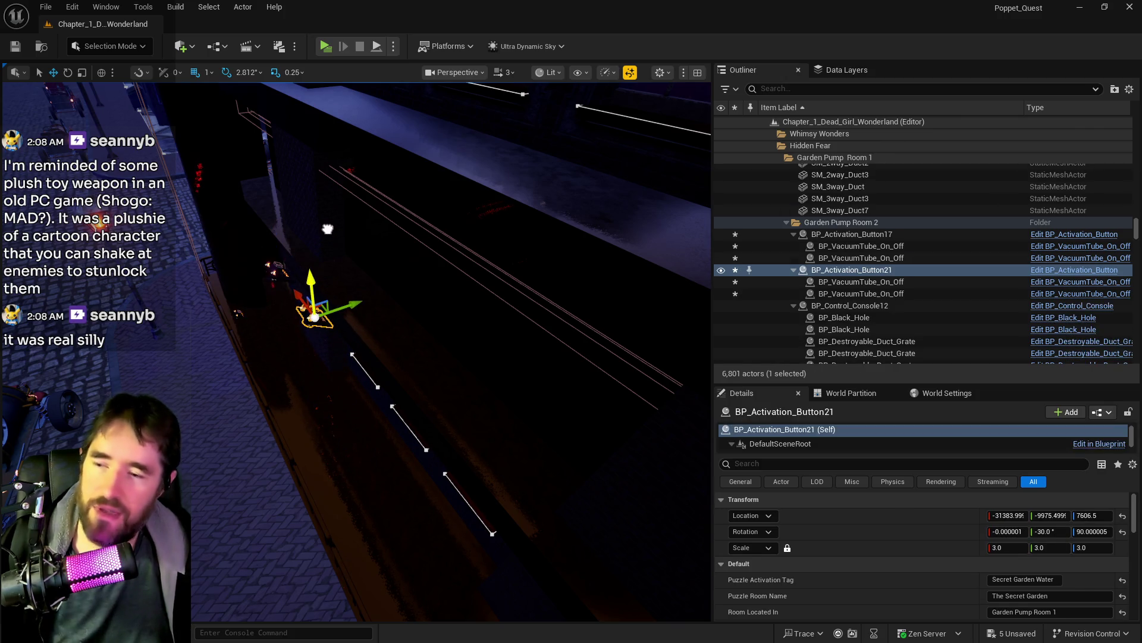
mouse_move(355, 287)
left_mouse_down()
mouse_move(365, 255)
mouse_move(337, 255)
mouse_move(380, 218)
left_mouse_up()
left_click_drag(230, 310, 230, 310)
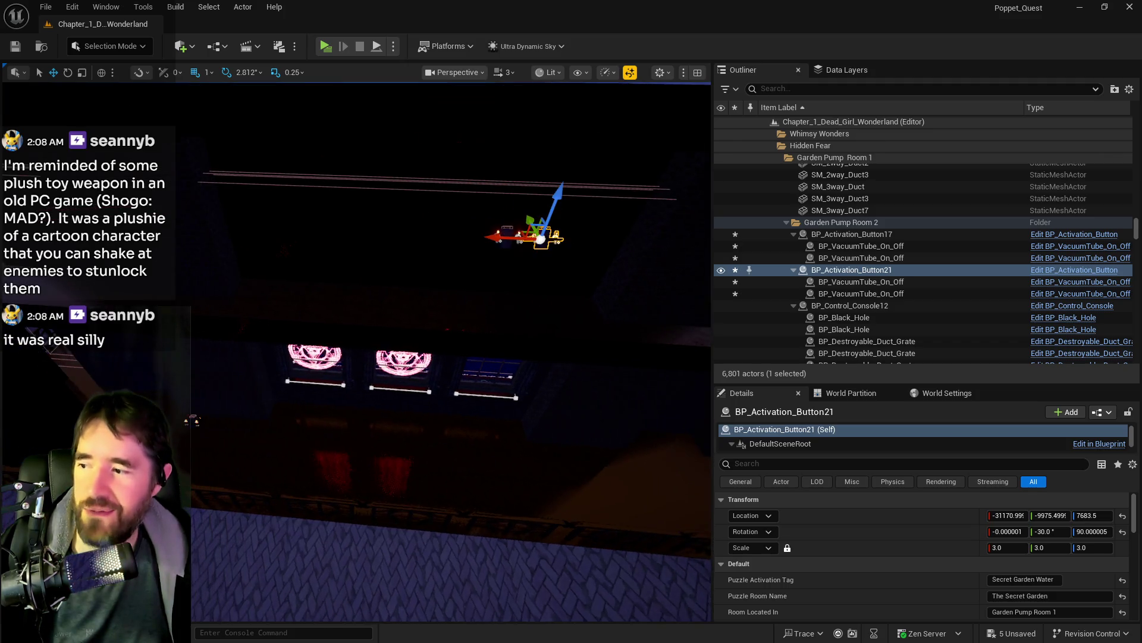
Step: Position BP_Activation_Button22 up beside the other buttons on the wall
left_click(206, 420)
mouse_move(196, 419)
left_mouse_down()
mouse_move(226, 410)
mouse_move(442, 428)
mouse_move(519, 360)
mouse_move(560, 240)
left_mouse_up()
left_click_drag(517, 282, 469, 280)
mouse_move(494, 334)
left_mouse_down()
mouse_move(554, 311)
mouse_move(507, 325)
mouse_move(480, 289)
left_mouse_up()
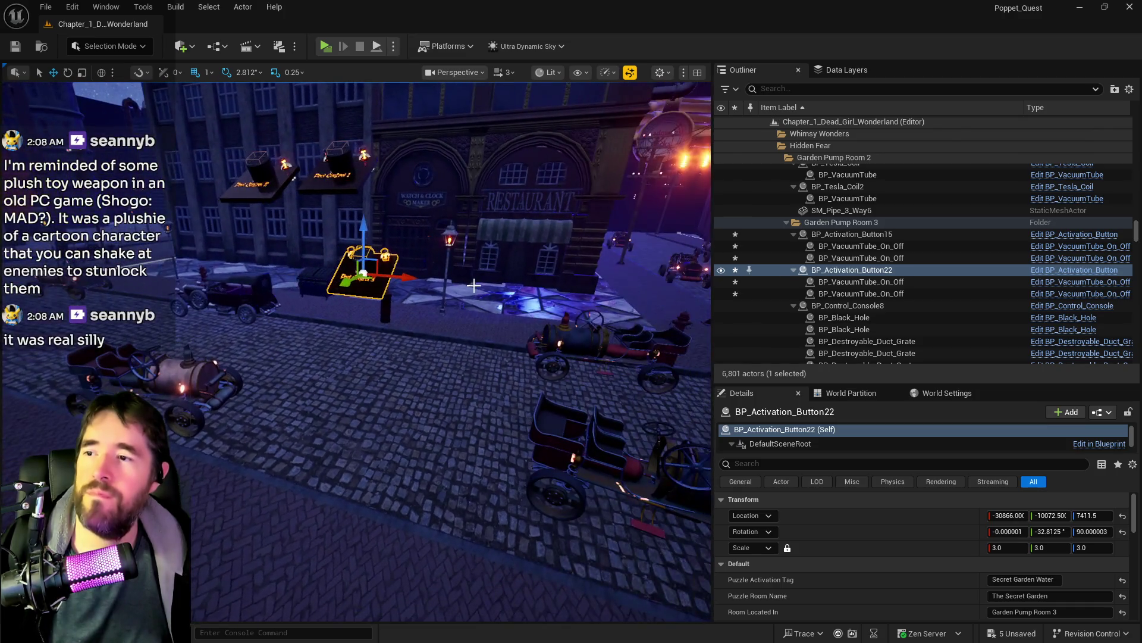
mouse_move(400, 275)
left_mouse_down()
mouse_move(431, 278)
mouse_move(410, 305)
left_mouse_up()
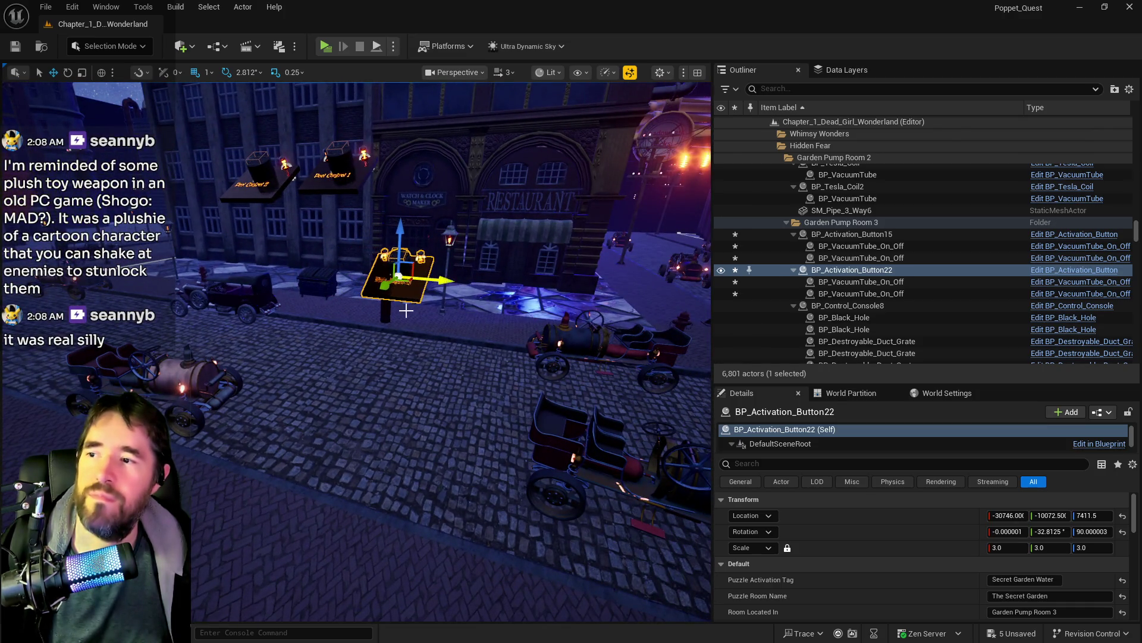
left_click_drag(400, 231, 418, 127)
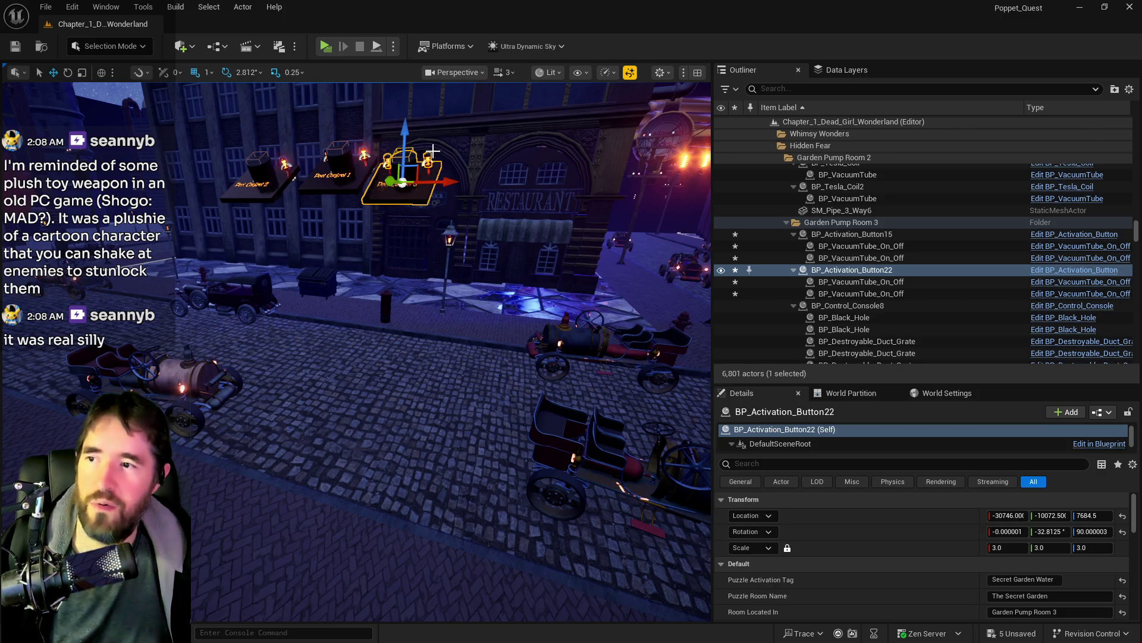
left_click_drag(442, 183, 460, 186)
Step: Lower Pool Control 1 slightly and rotate all three buttons together
left_click(359, 178)
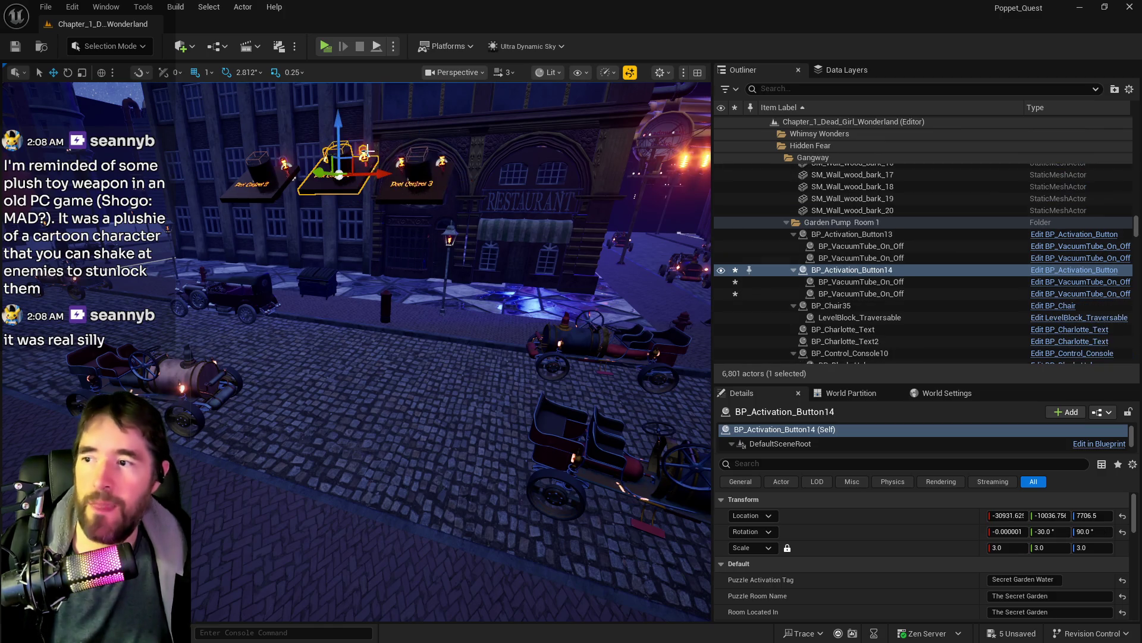
left_click_drag(339, 133, 338, 145)
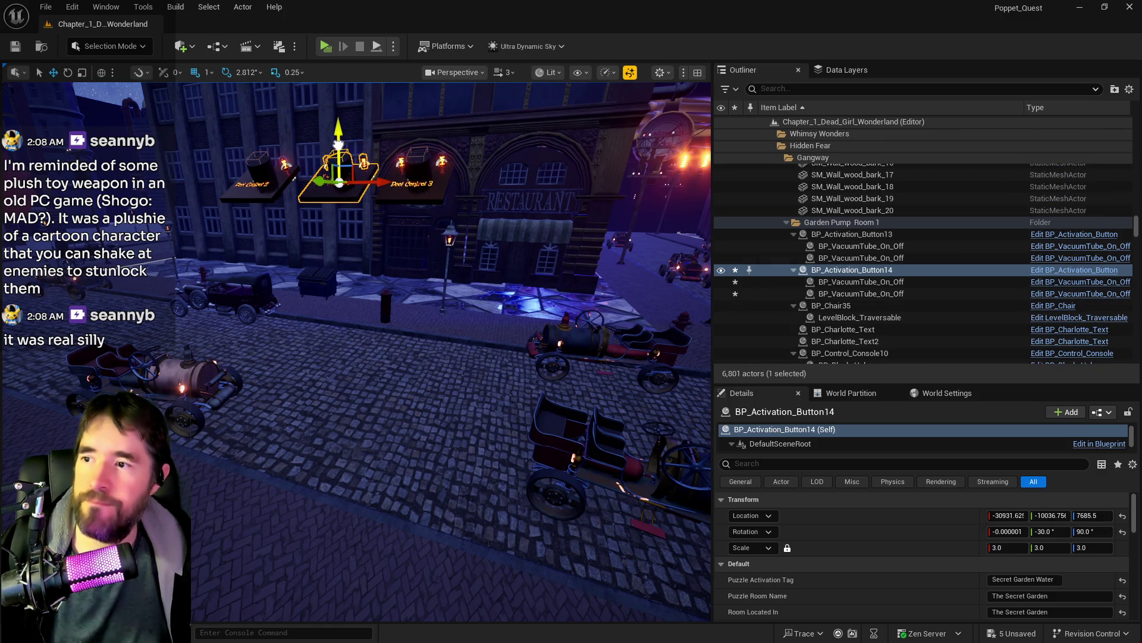
left_click(410, 191, "ctrl")
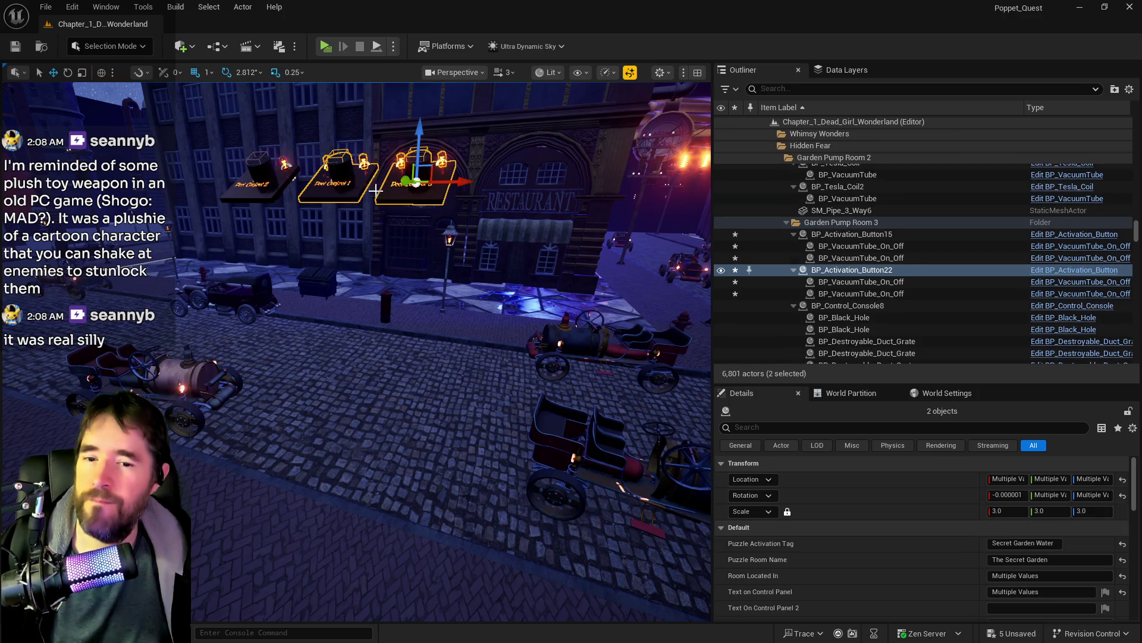
left_click(277, 185, "ctrl")
mouse_move(268, 192)
left_mouse_down()
mouse_move(467, 230)
mouse_move(460, 275)
mouse_move(452, 262)
left_mouse_up()
key("e")
left_click(337, 236)
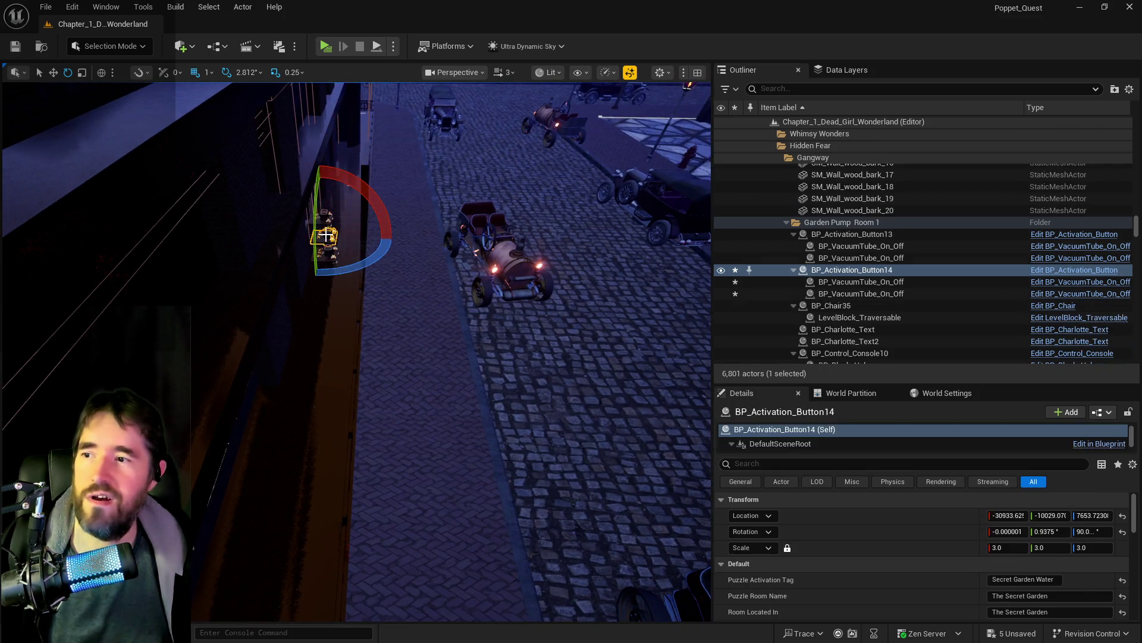
Step: Nudge Pool Control 3 and Pool Control 1 into a row with Pool Control 2
key("f")
key("r")
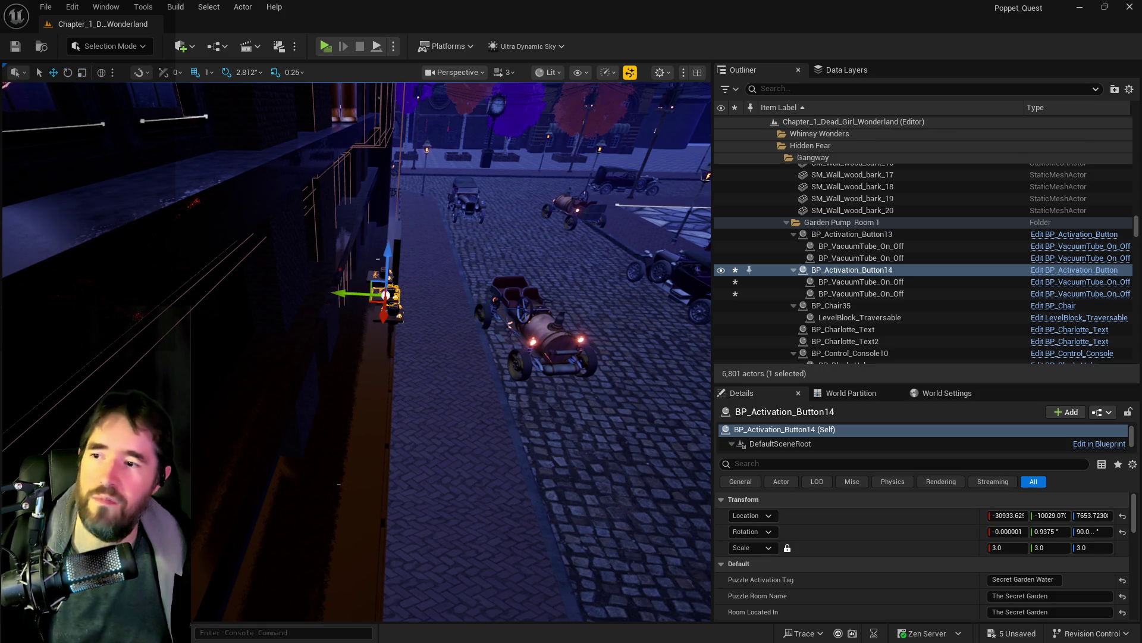
scroll(330, 263, "up", 3)
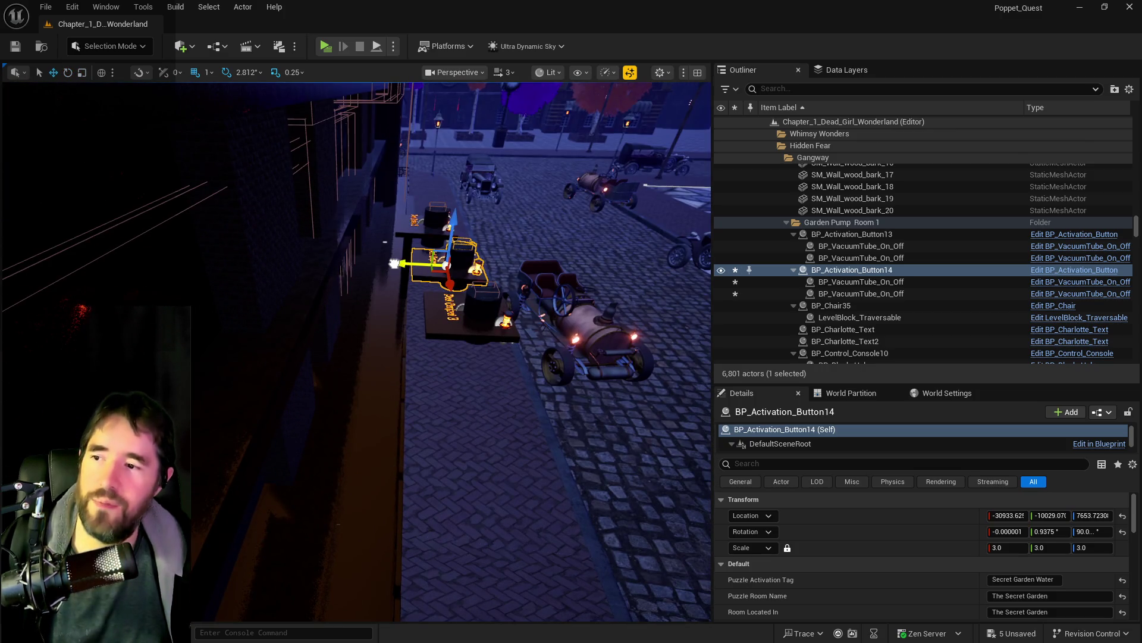
left_click(436, 313)
key("f")
left_click_drag(386, 305, 338, 287)
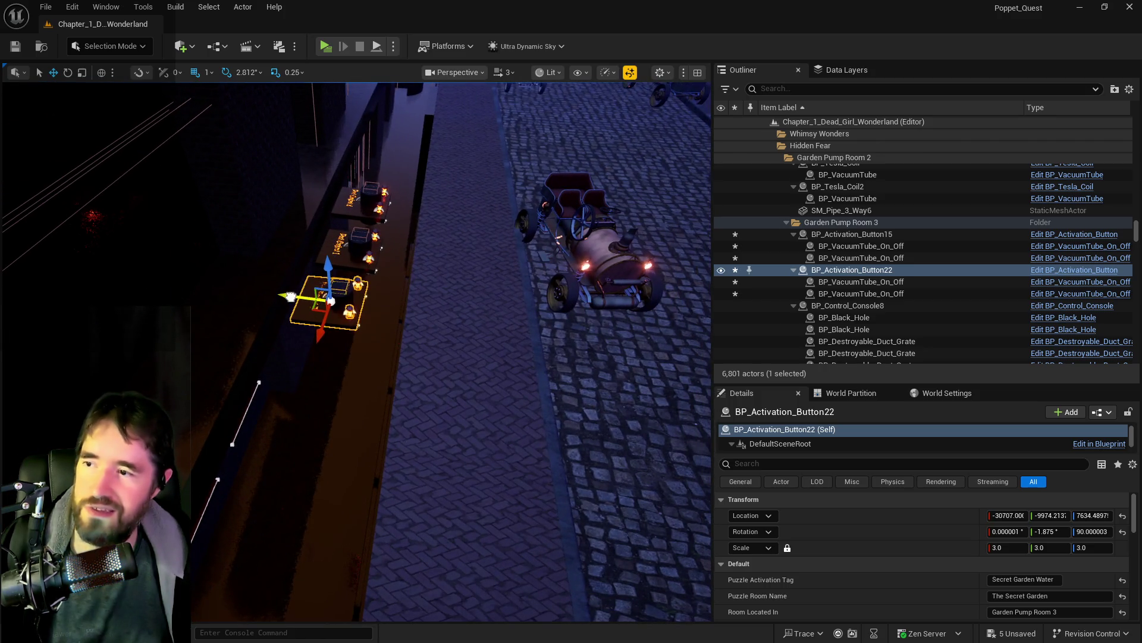
left_click(322, 253)
mouse_move(320, 253)
left_mouse_down()
mouse_move(369, 262)
mouse_move(522, 247)
mouse_move(537, 313)
mouse_move(428, 285)
mouse_move(479, 256)
mouse_move(556, 250)
mouse_move(533, 233)
mouse_move(548, 273)
mouse_move(563, 273)
left_mouse_up()
left_click(427, 272)
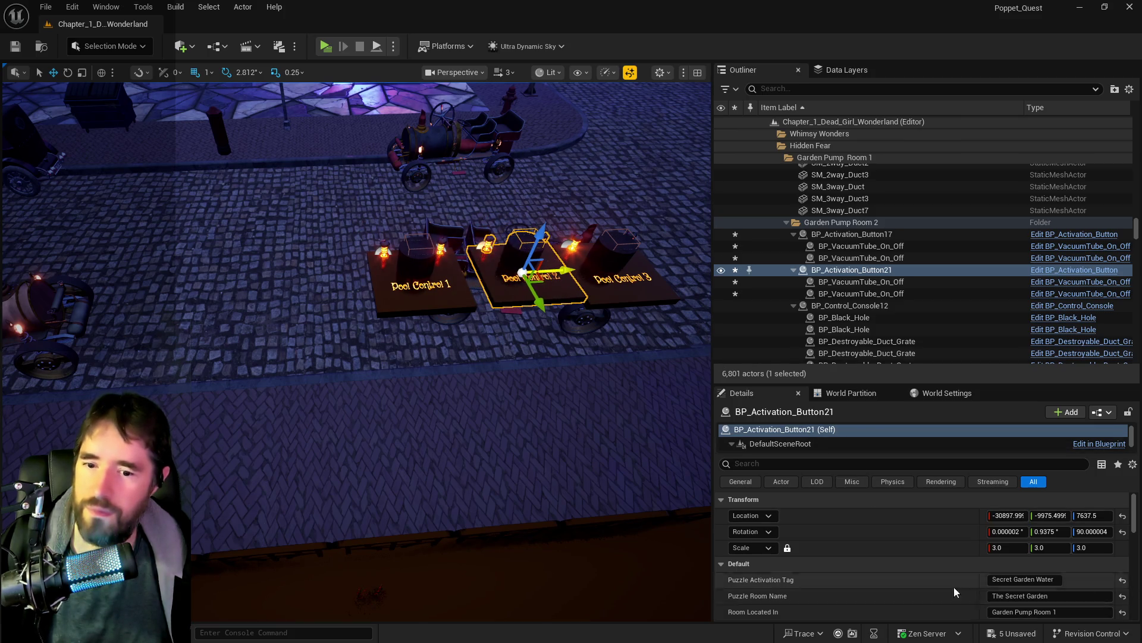
scroll(1047, 611, "down", 2)
Step: Set Room Located In to The Underworld for Pool Control 2 and Pool Control 3
left_click(1035, 574)
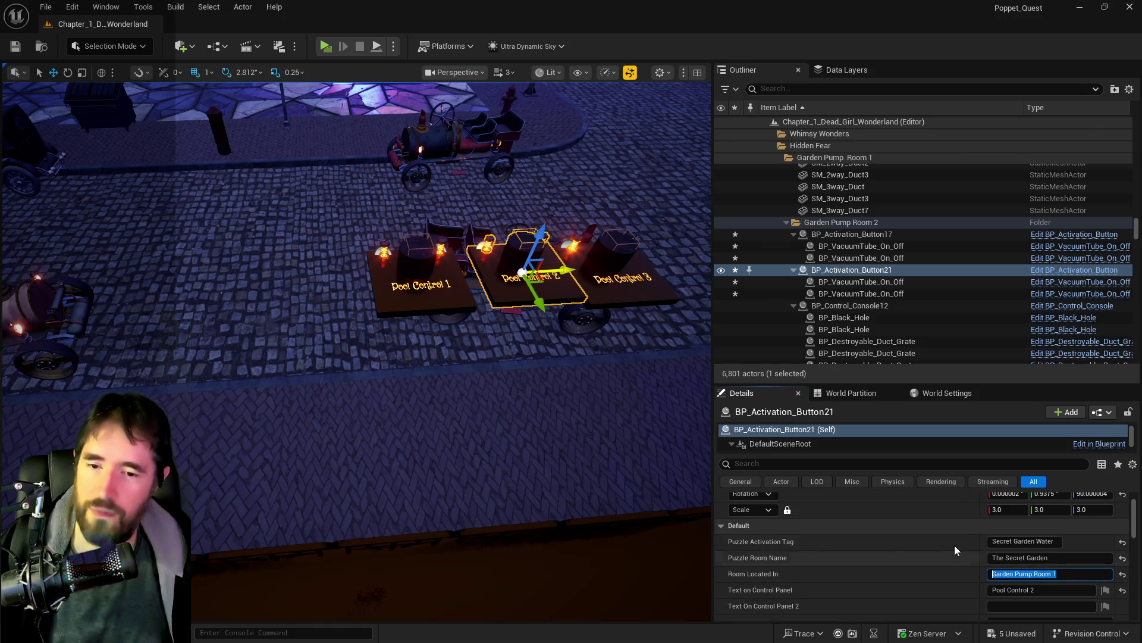
type("The Und")
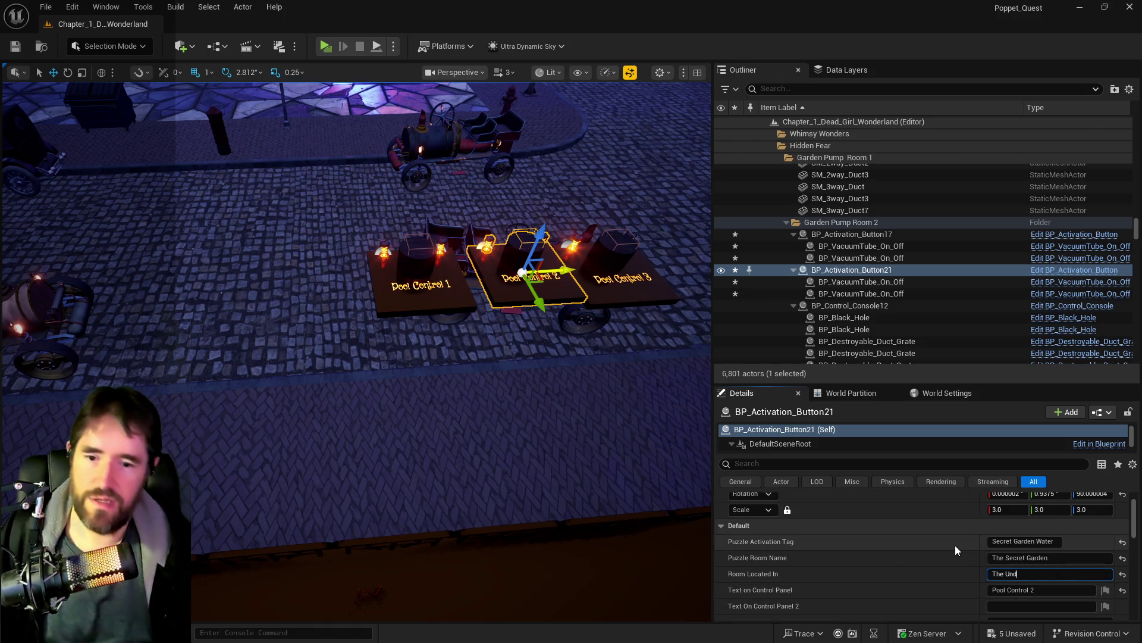
type("erworld")
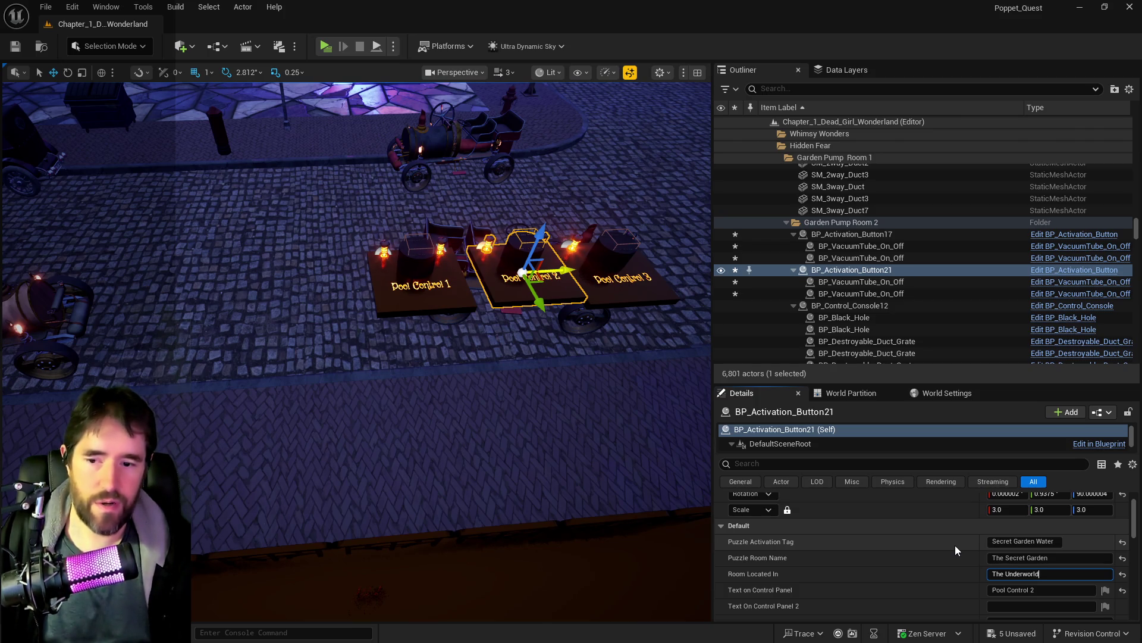
key("Return")
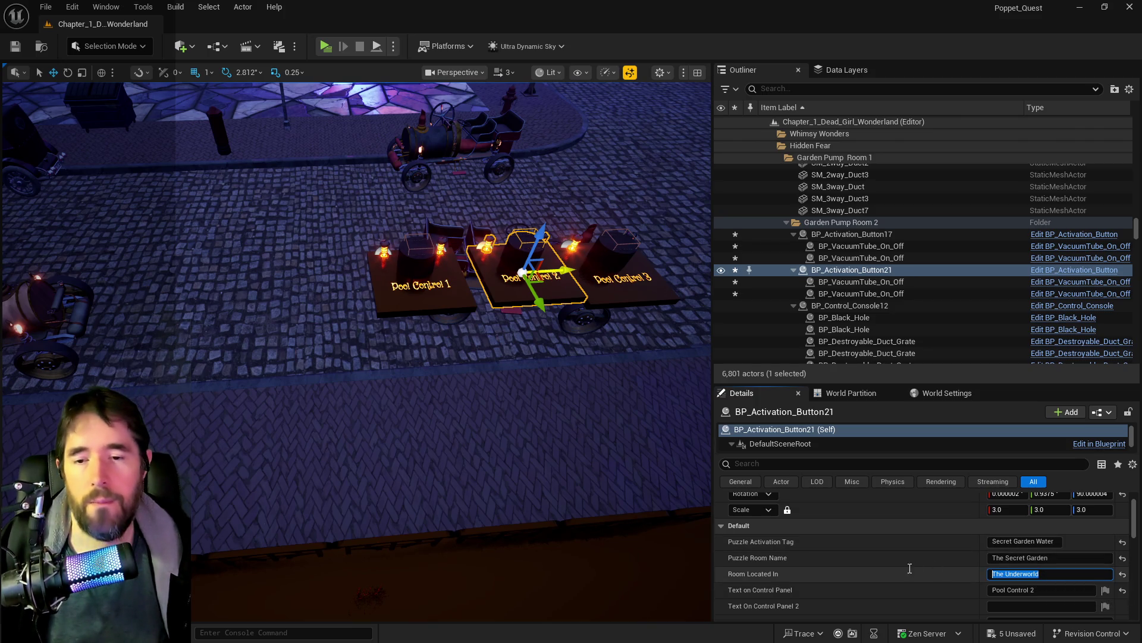
left_click(577, 310)
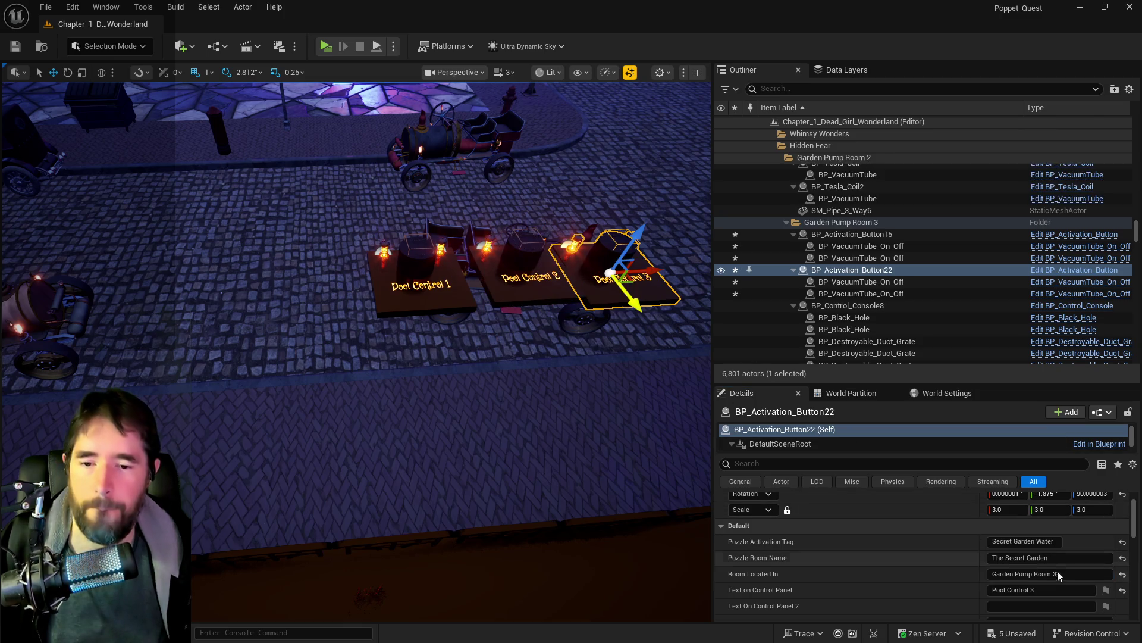
type("The Underworld")
left_click(441, 293)
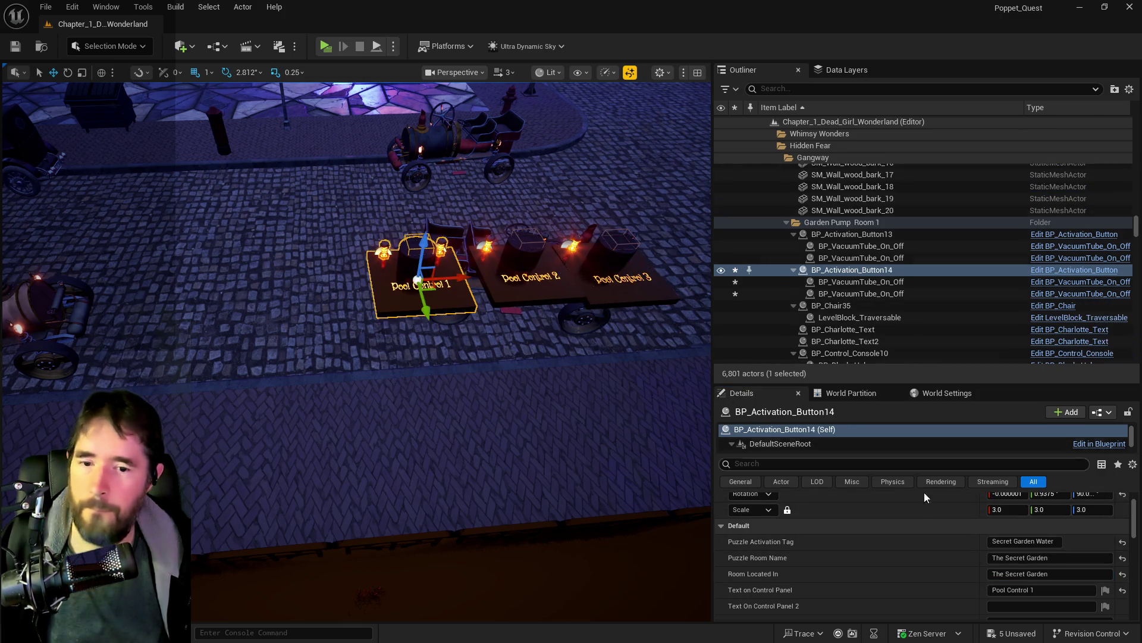
Step: Nudge Pool Control 3 and 1 into alignment, then select all three and delete them
left_click(596, 293)
key("f")
mouse_move(400, 313)
left_mouse_down()
mouse_move(441, 262)
mouse_move(397, 319)
left_mouse_up()
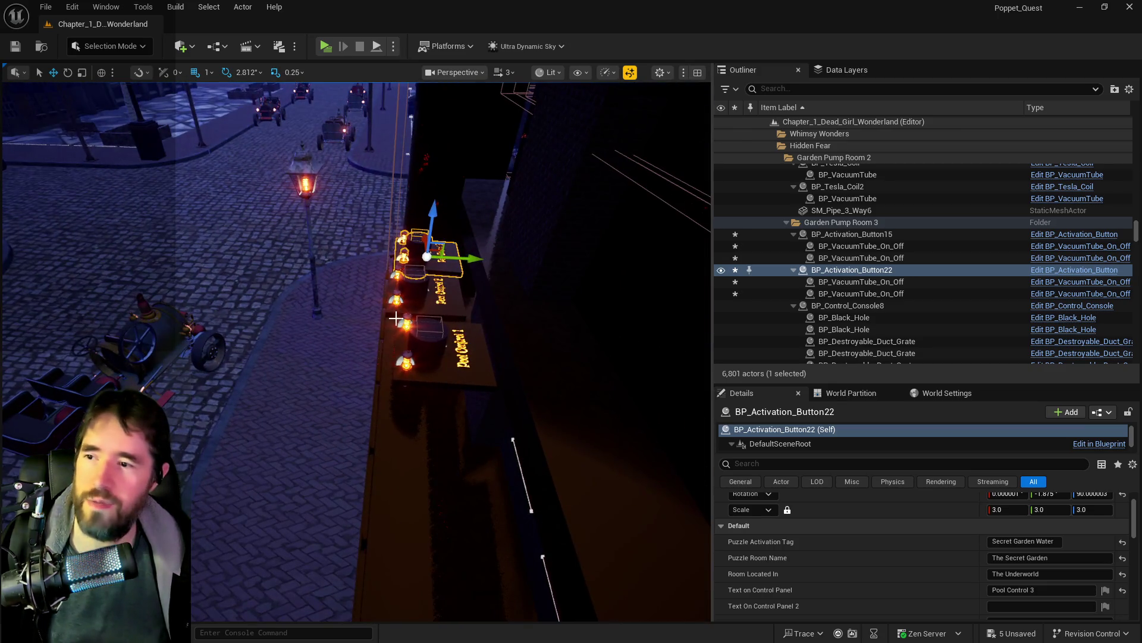
left_click_drag(470, 258, 462, 257)
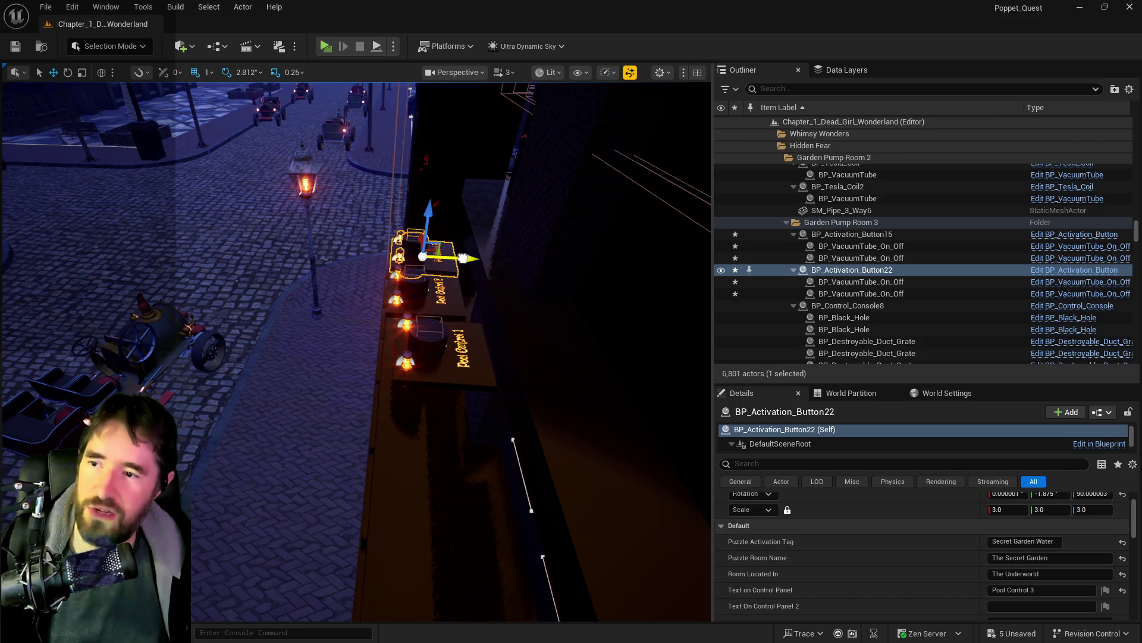
left_click(439, 346)
mouse_move(477, 355)
left_mouse_down()
mouse_move(228, 314)
mouse_move(225, 323)
left_mouse_up()
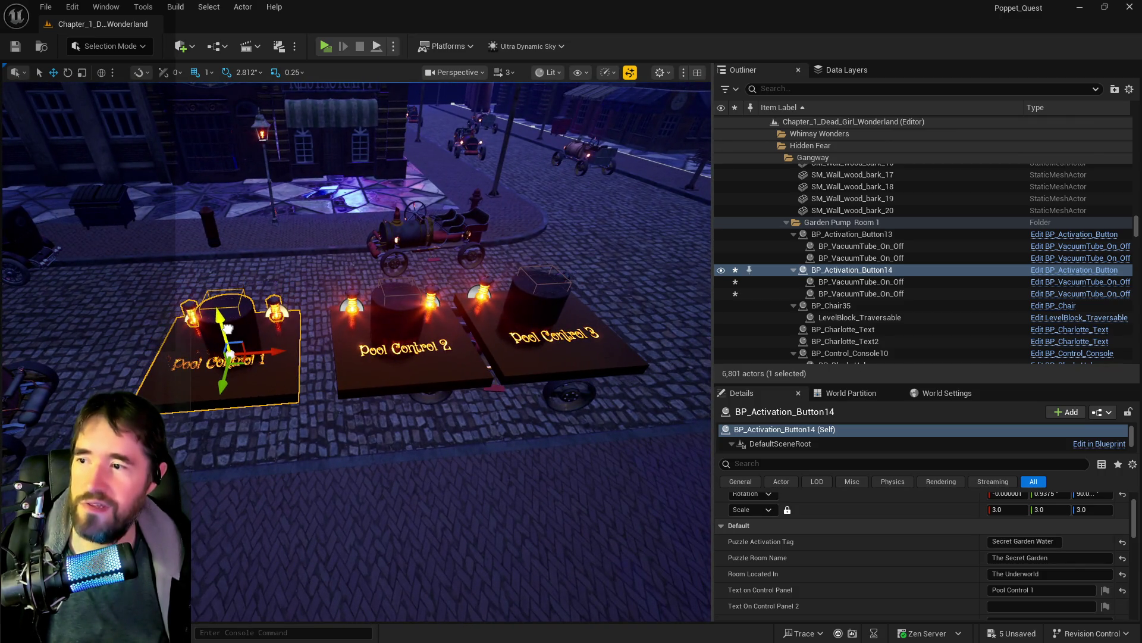
left_click(423, 366, "ctrl")
left_click(535, 353, "ctrl")
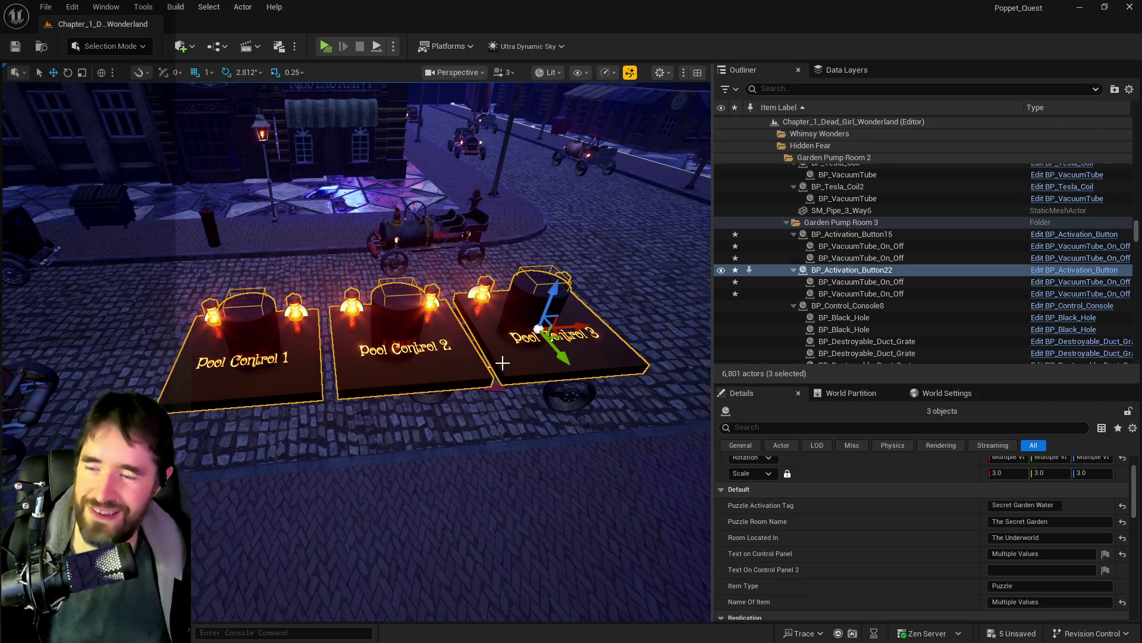
key("Delete")
Step: Paste the three copied buttons onto the grotto floor rock
mouse_move(551, 382)
left_mouse_down()
mouse_move(333, 381)
mouse_move(417, 375)
mouse_move(339, 363)
mouse_move(381, 357)
mouse_move(357, 369)
mouse_move(369, 363)
mouse_move(357, 357)
mouse_move(369, 334)
mouse_move(357, 387)
mouse_move(369, 369)
mouse_move(357, 357)
mouse_move(544, 379)
left_mouse_up()
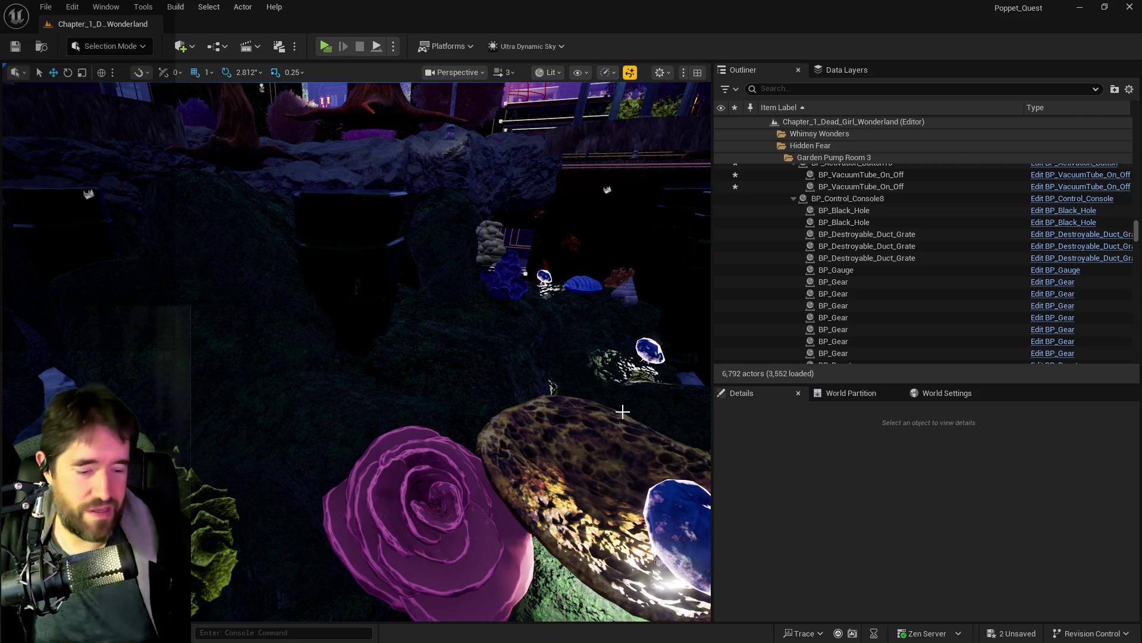
mouse_move(586, 467)
left_mouse_down()
mouse_move(580, 503)
mouse_move(516, 438)
left_mouse_up()
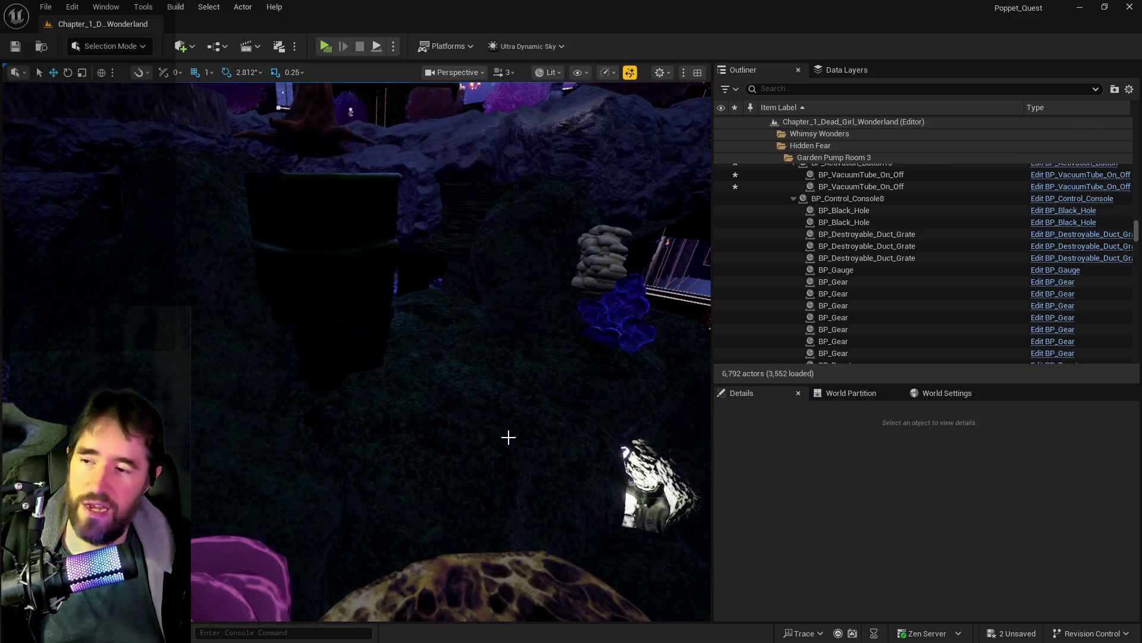
right_click(454, 391)
mouse_move(501, 437)
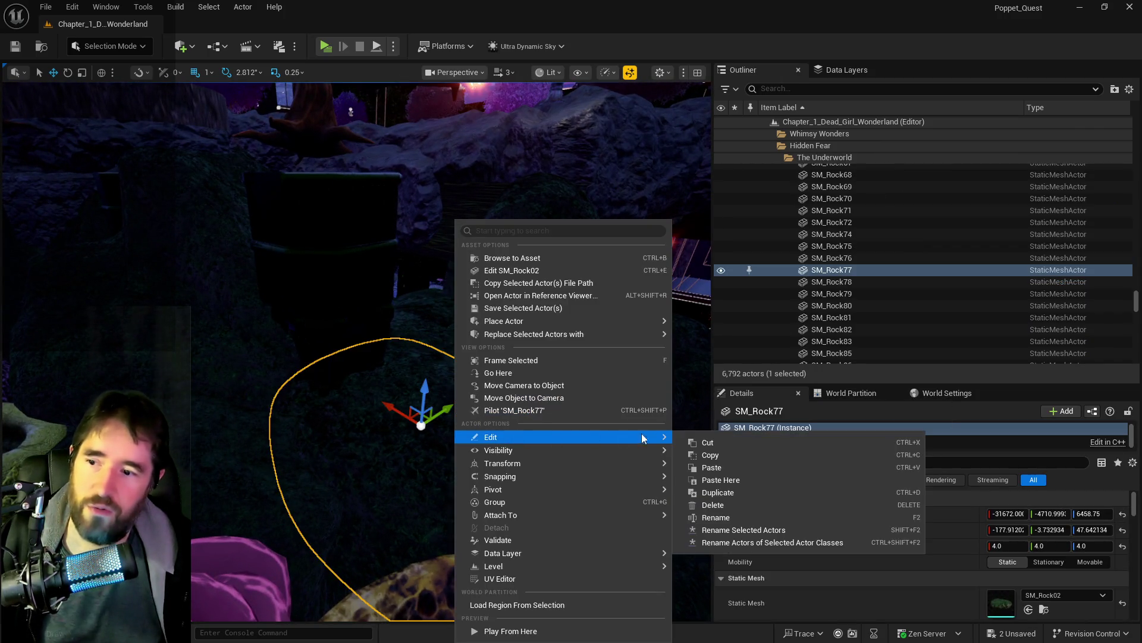
left_click(725, 478)
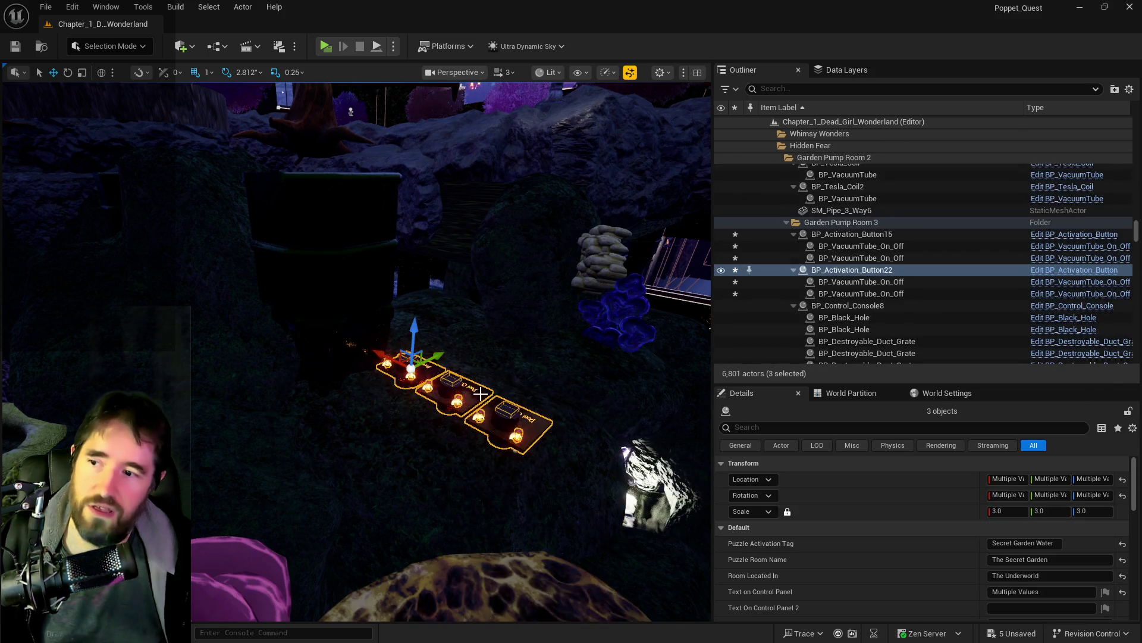
Step: Rotate the pasted buttons about 84° and save the level
left_click_drag(467, 378, 466, 378)
key("e")
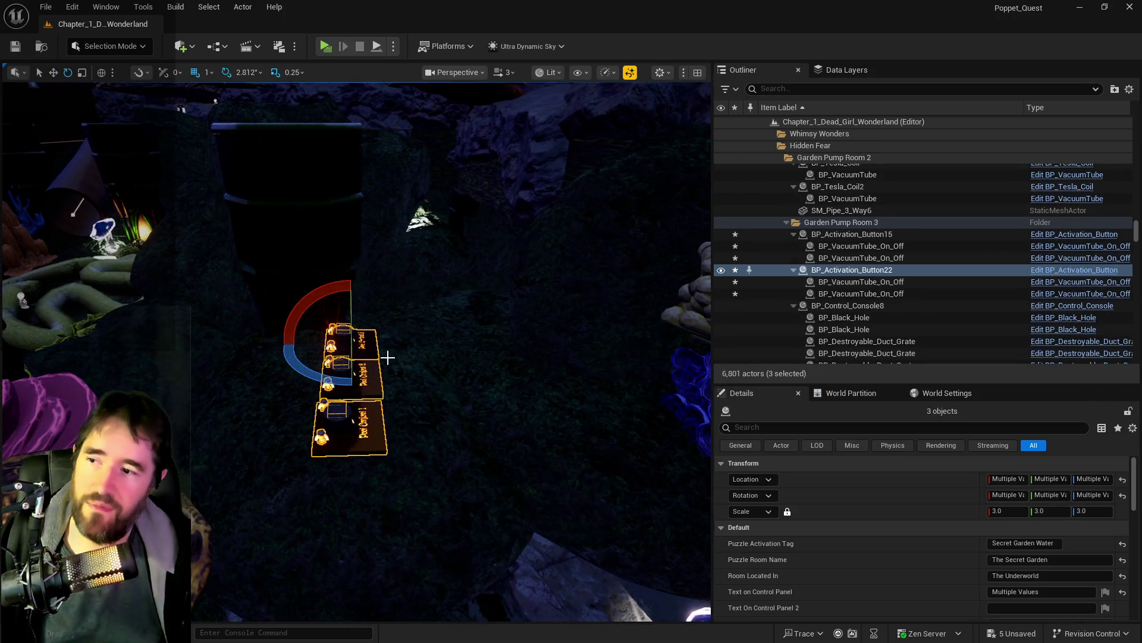
mouse_move(331, 380)
left_mouse_down()
mouse_move(417, 342)
mouse_move(471, 337)
mouse_move(349, 292)
mouse_move(365, 309)
left_mouse_up()
key("w")
key("ctrl+s")
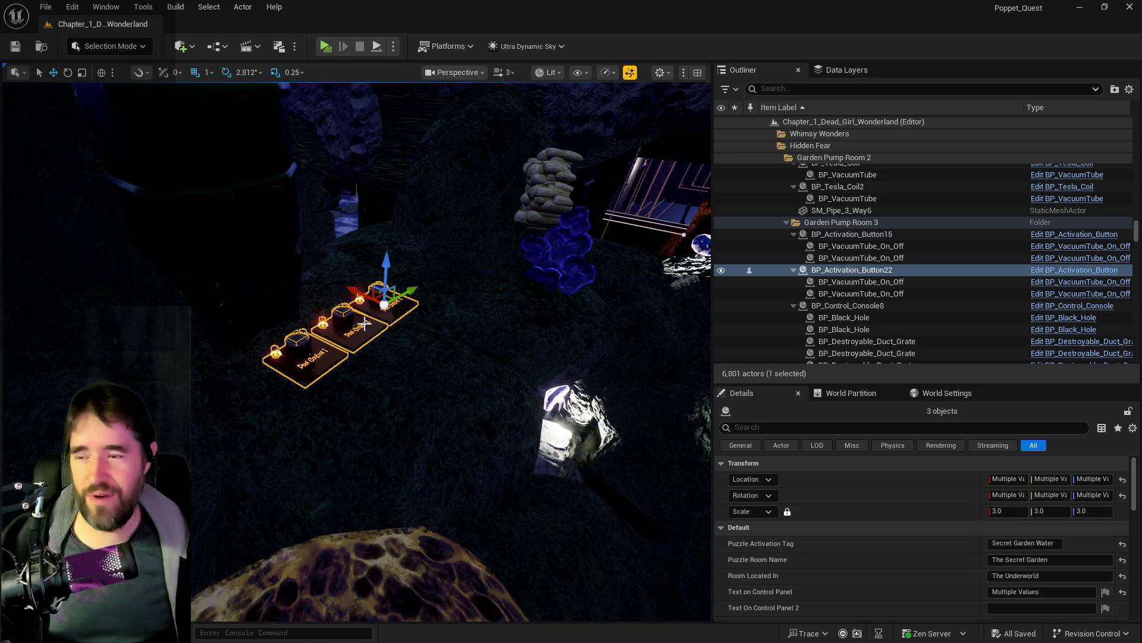
Step: Select The Secret Garden Pool, tick Has A Puzzle? in Details, and save
left_click_drag(575, 301, 387, 268)
scroll(876, 591, "down", 4)
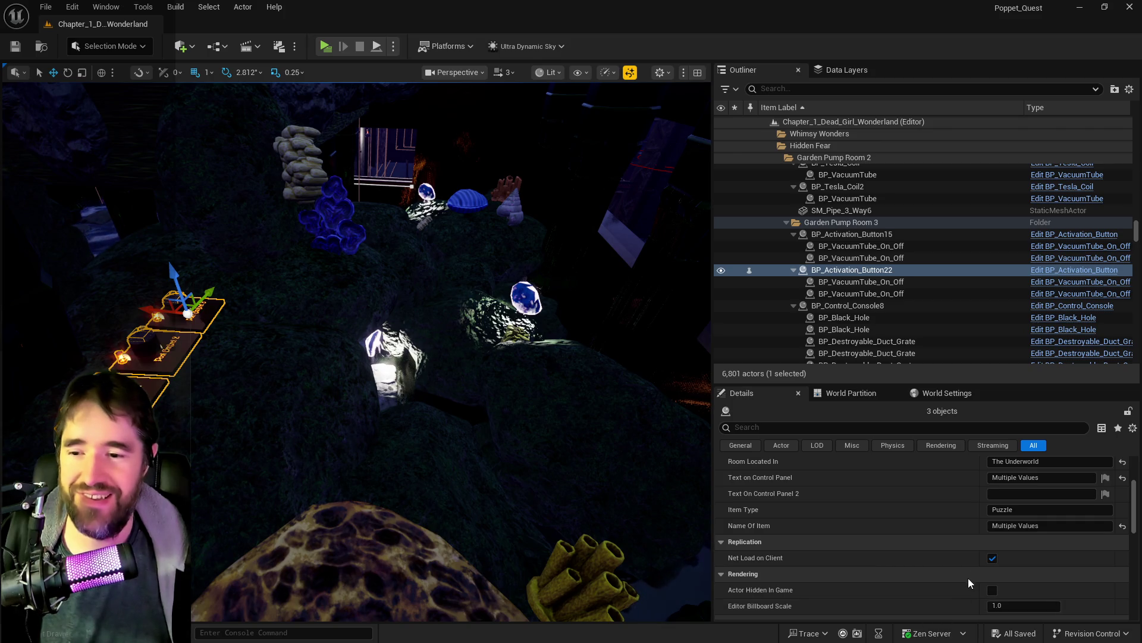
left_click_drag(462, 446, 417, 429)
left_click(457, 366)
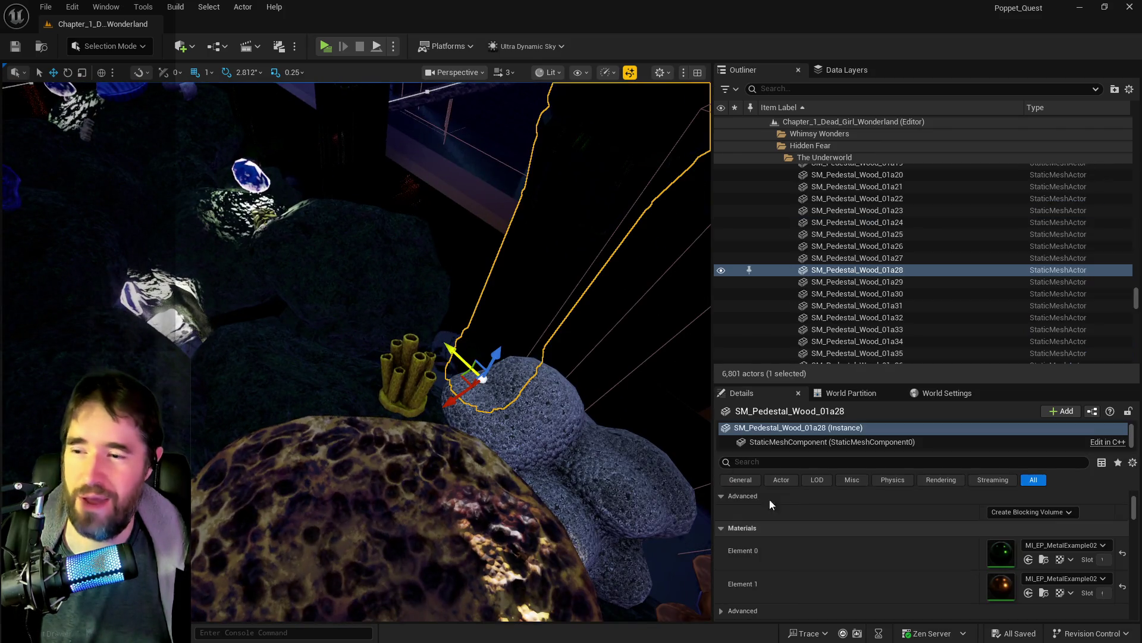
scroll(992, 577, "down", 5)
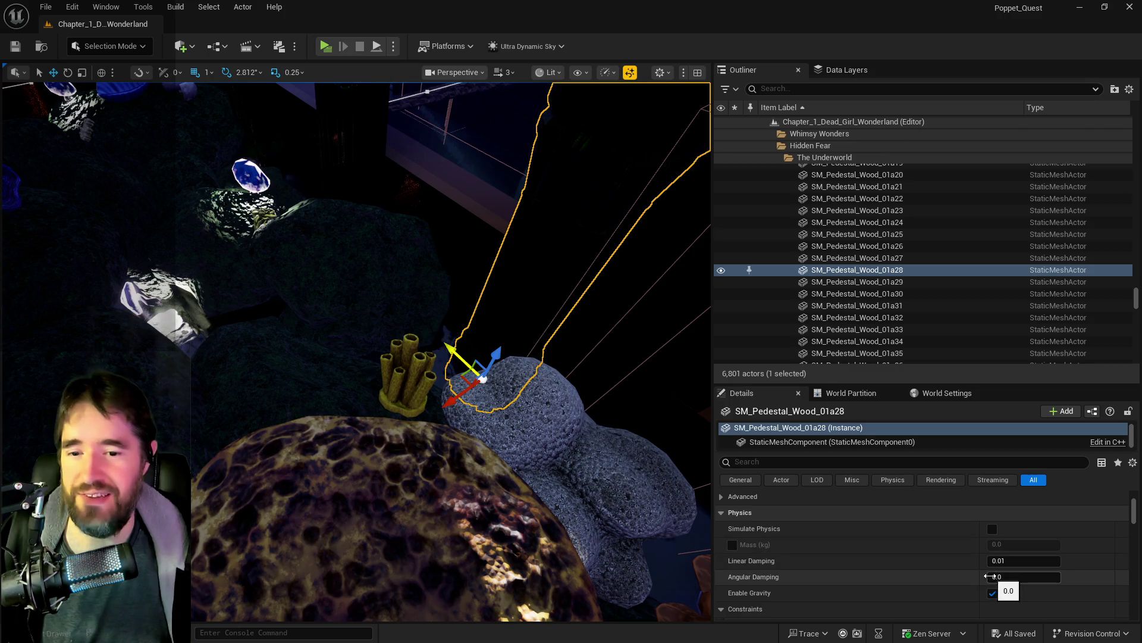
scroll(985, 556, "down", 3)
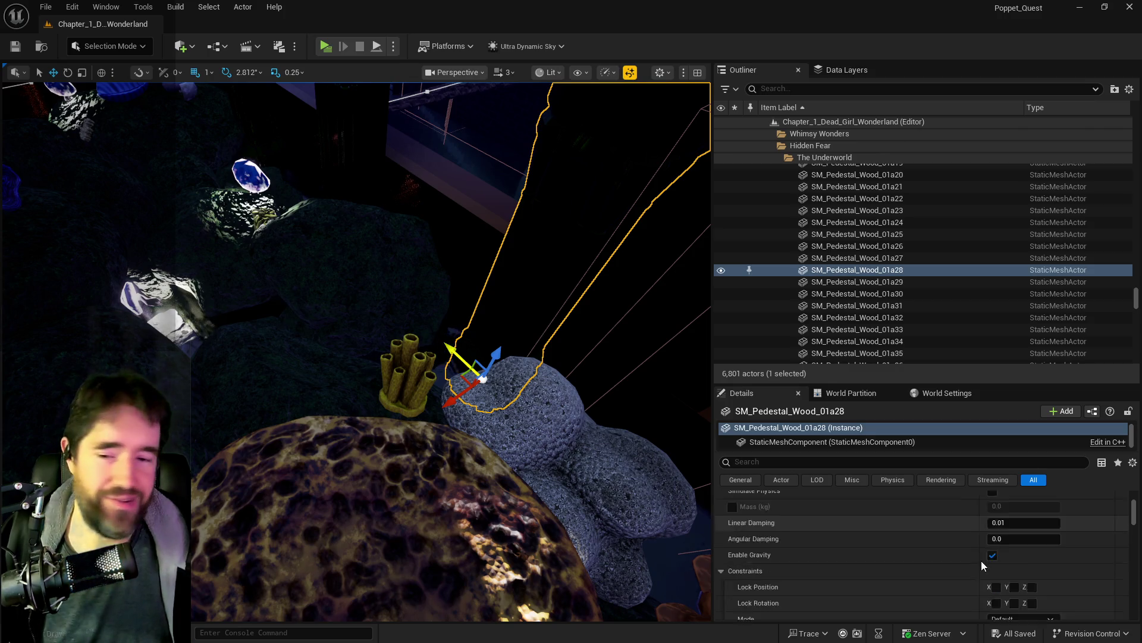
scroll(984, 578, "up", 5)
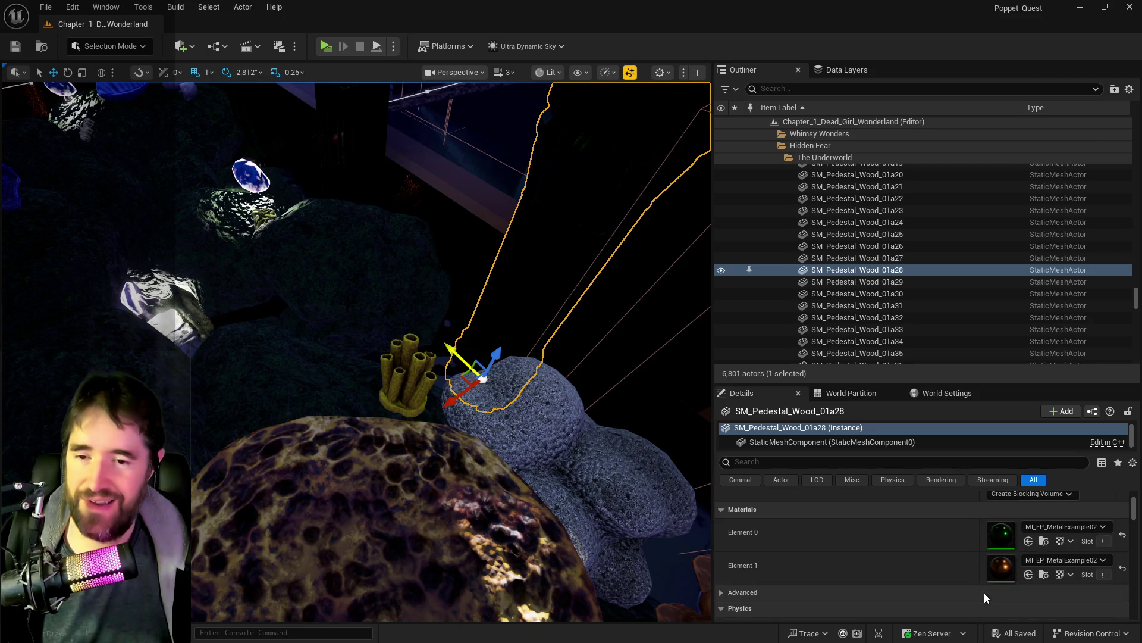
left_click(450, 339)
scroll(955, 583, "down", 3)
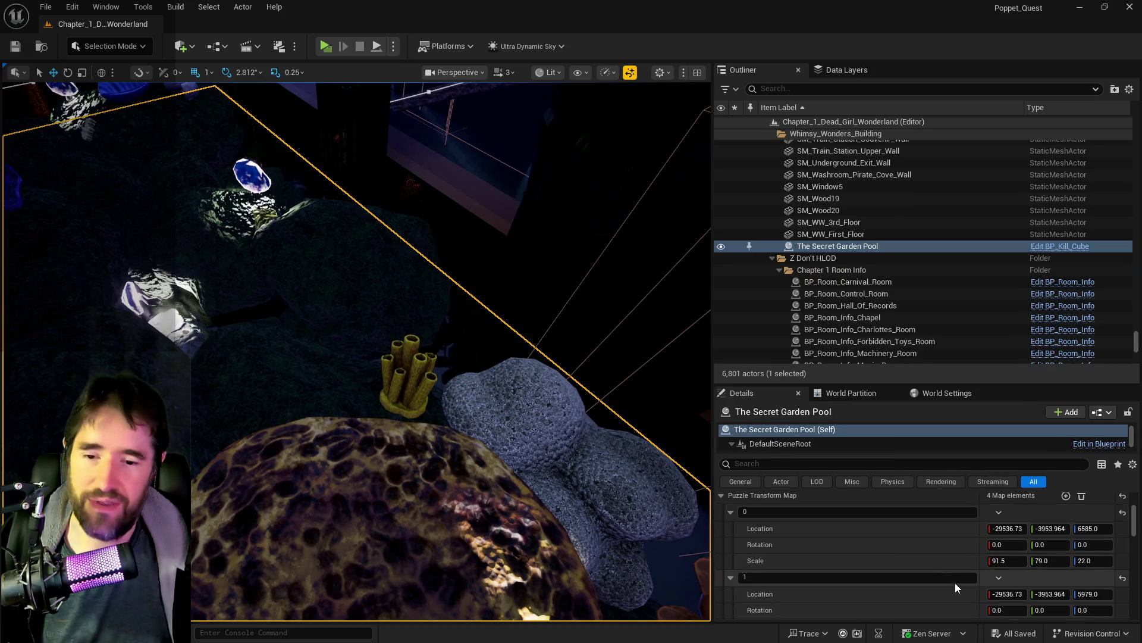
scroll(953, 582, "down", 6)
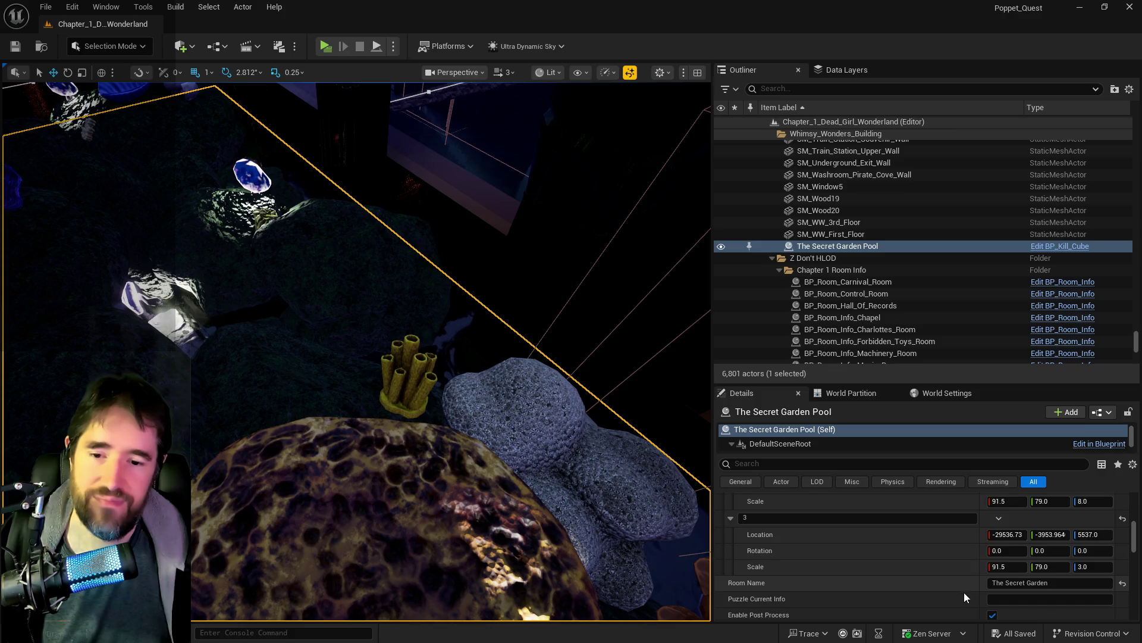
left_click(991, 564)
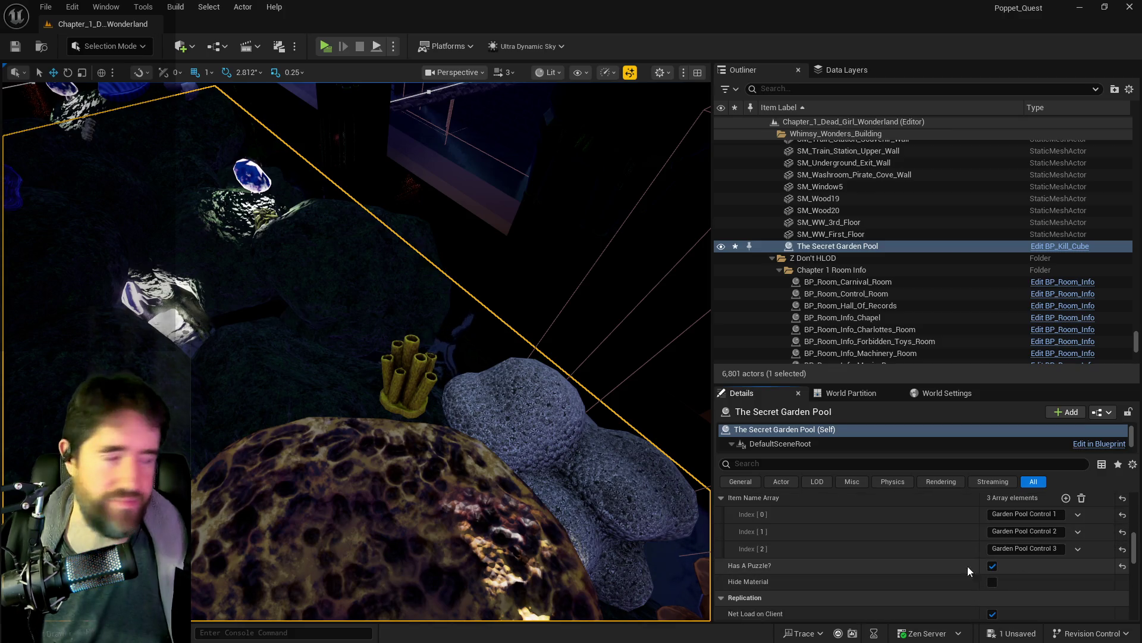
key("ctrl+s")
Step: Look around the grotto in the standalone preview, then close the preview
mouse_move(482, 521)
left_mouse_down()
mouse_move(482, 417)
mouse_move(452, 417)
mouse_move(417, 393)
mouse_move(522, 492)
left_mouse_up()
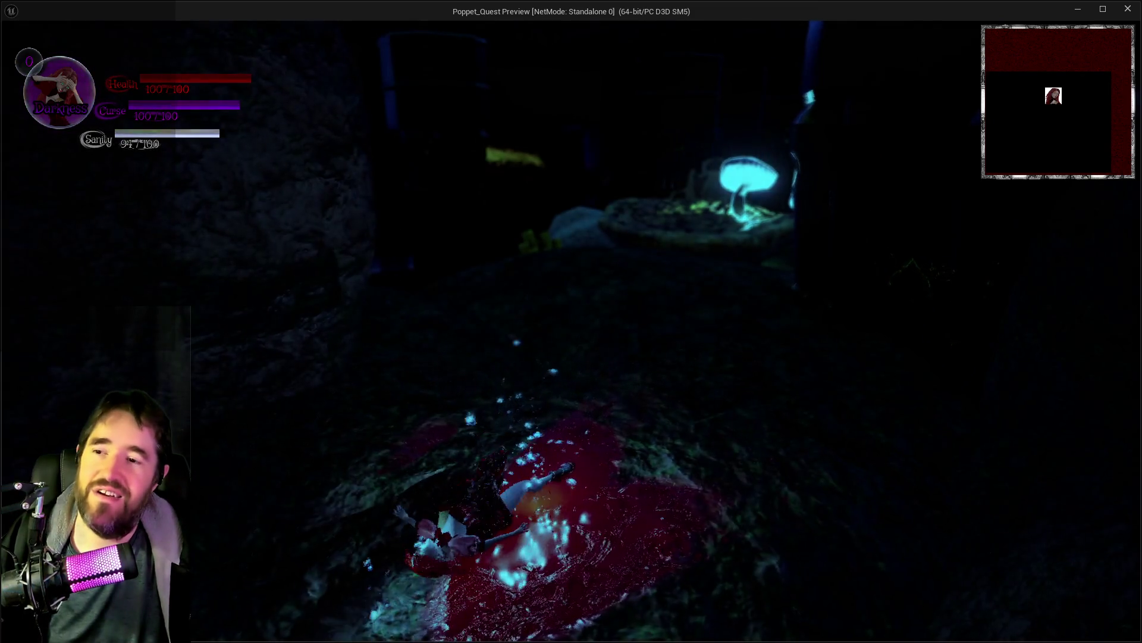
key("Escape")
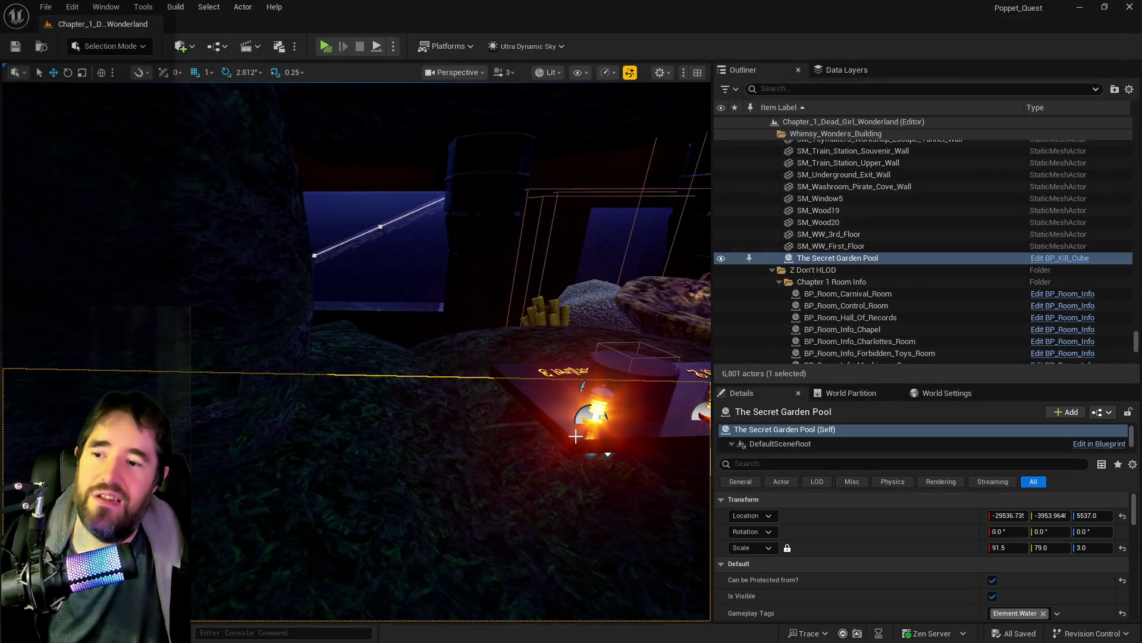
Step: Copy Puzzle Transform Map element 1's Location into the pool's Location (Z 5979)
scroll(818, 573, "down", 5)
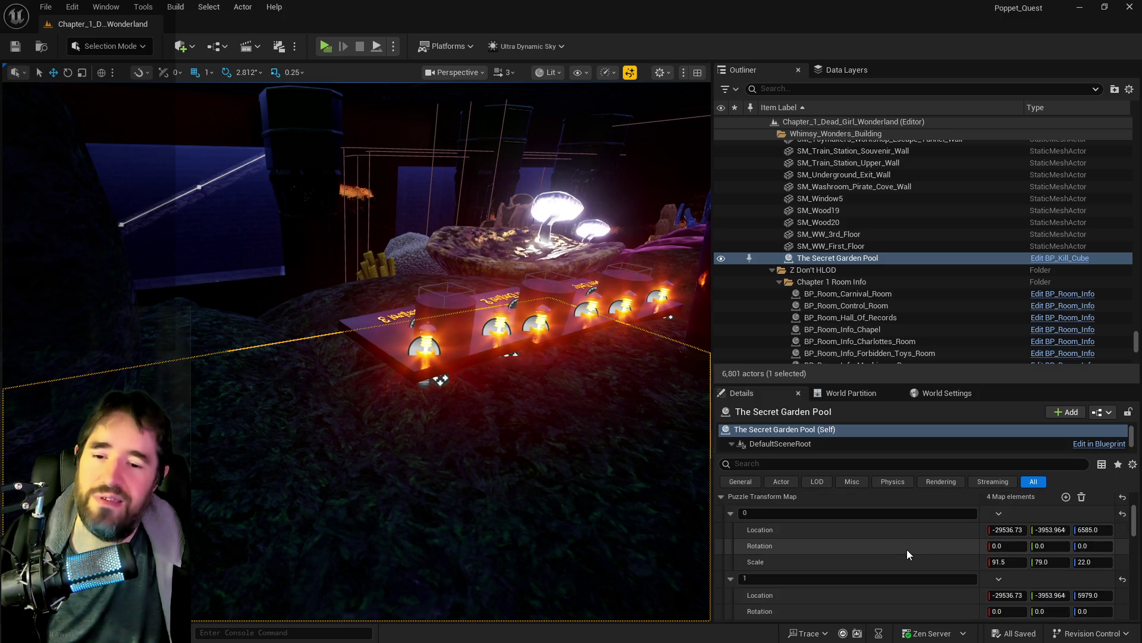
scroll(946, 557, "down", 2)
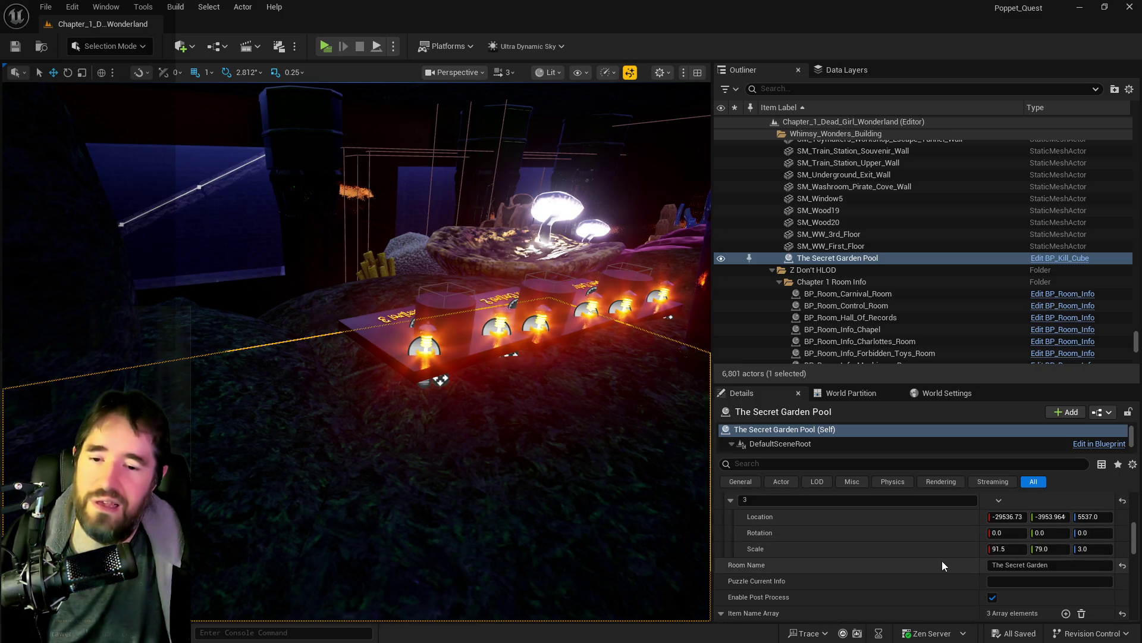
scroll(977, 594, "down", 1)
scroll(977, 595, "down", 2)
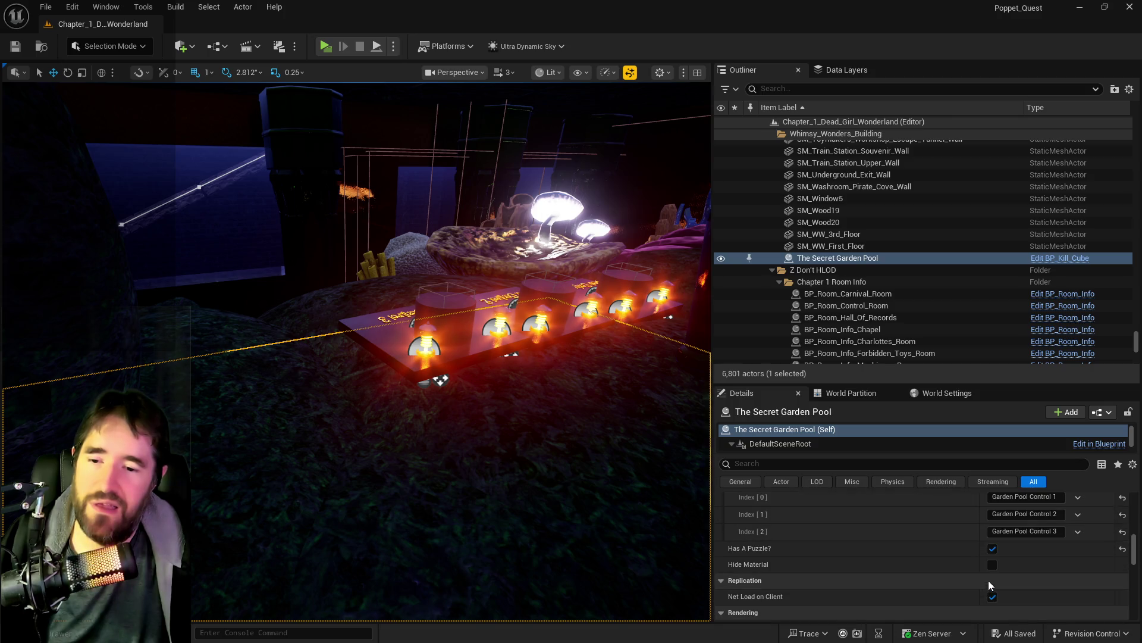
scroll(944, 541, "up", 5)
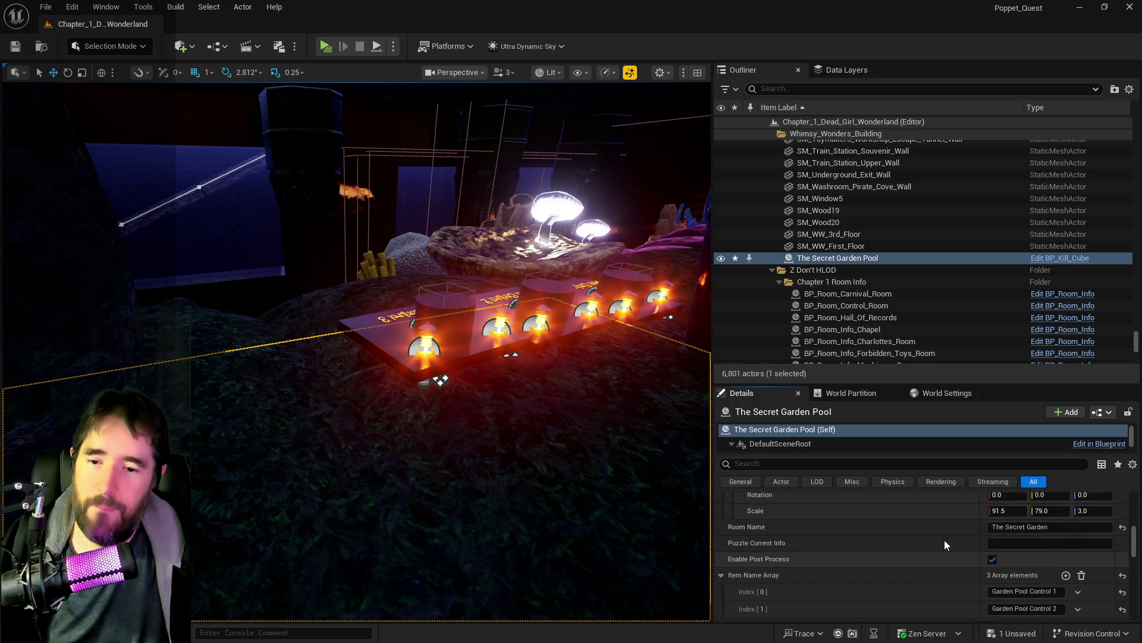
scroll(944, 540, "up", 2)
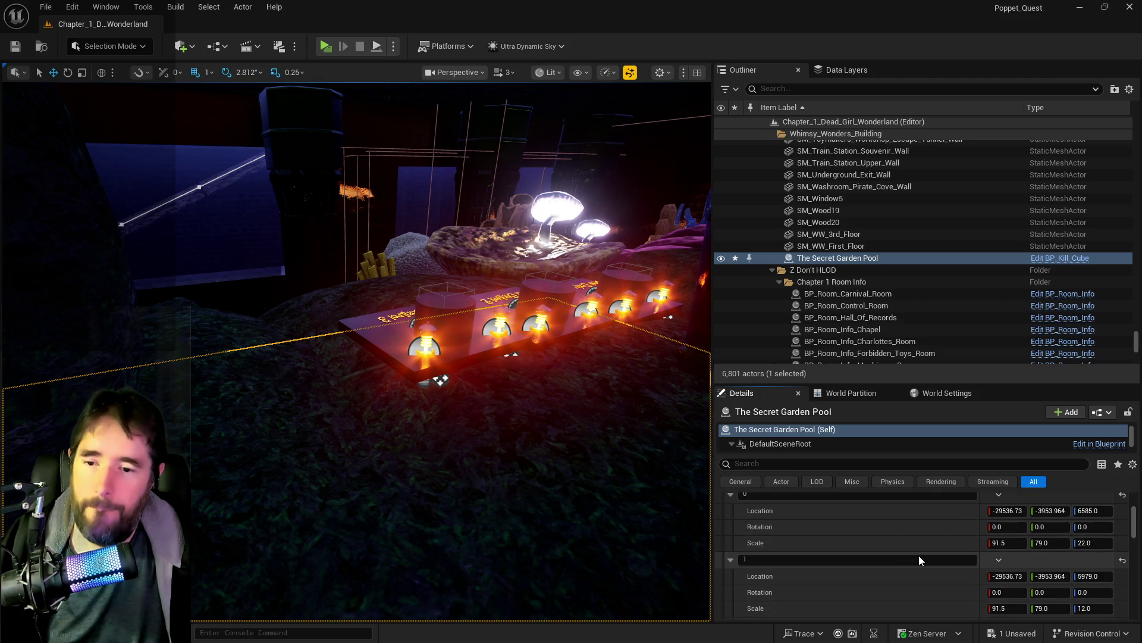
right_click(876, 579)
left_click(920, 518)
scroll(913, 534, "up", 5)
right_click(883, 517)
left_click(902, 538)
Step: Copy element 1's Scale into the pool's Scale (Z 12) and save the level
scroll(914, 565, "down", 3)
scroll(913, 572, "down", 4)
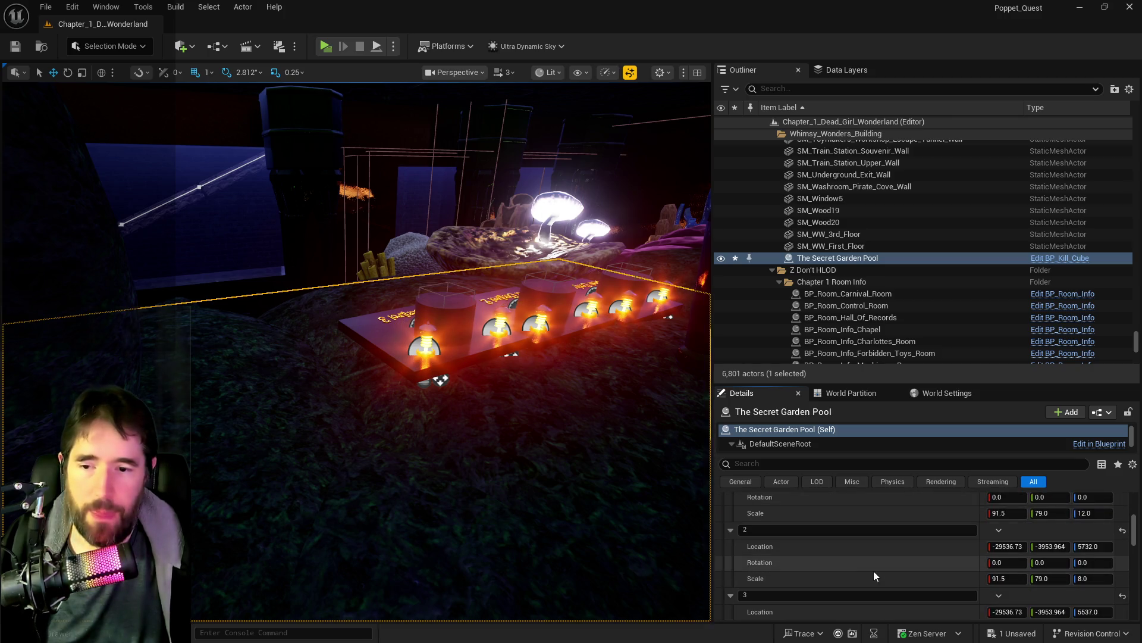
scroll(848, 563, "up", 1)
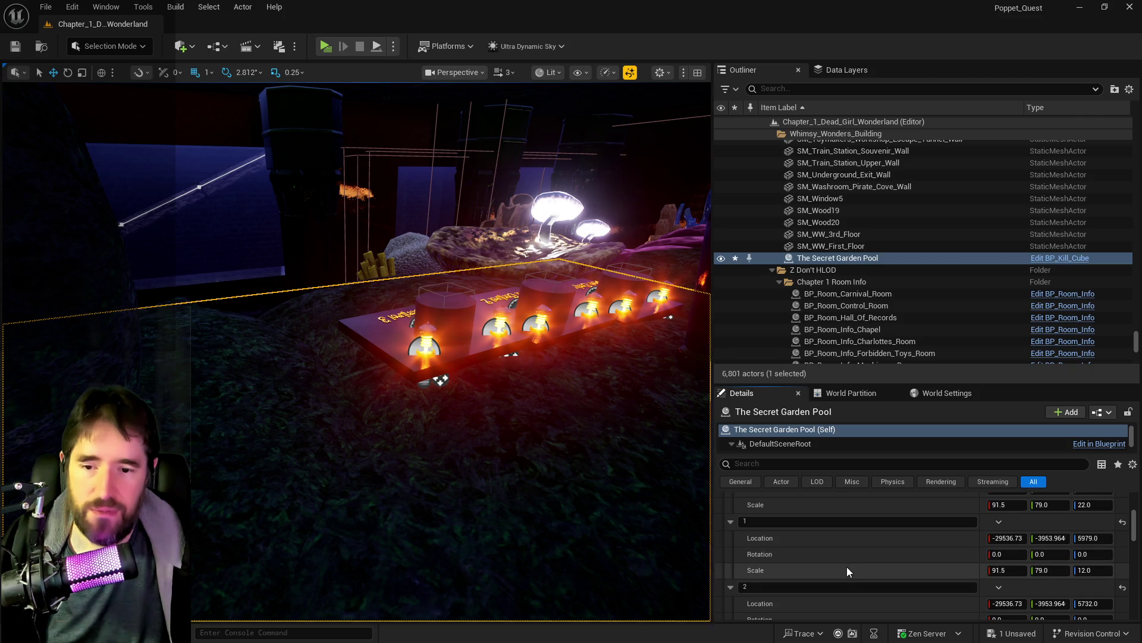
right_click(848, 565)
left_click(885, 517)
scroll(872, 547, "up", 5)
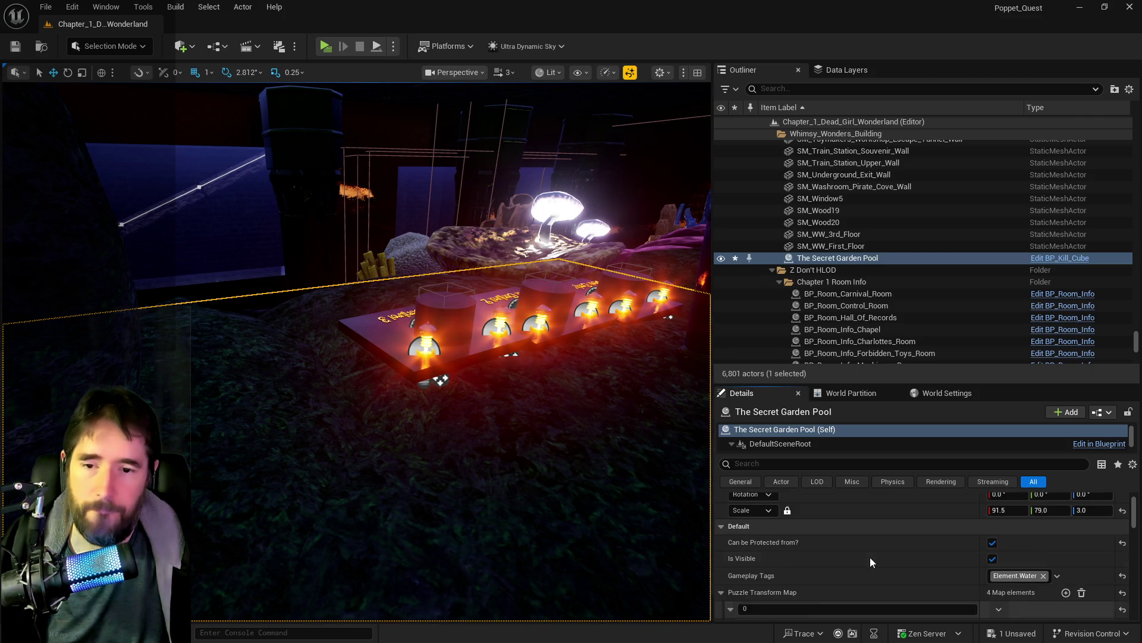
right_click(859, 543)
left_click(875, 581)
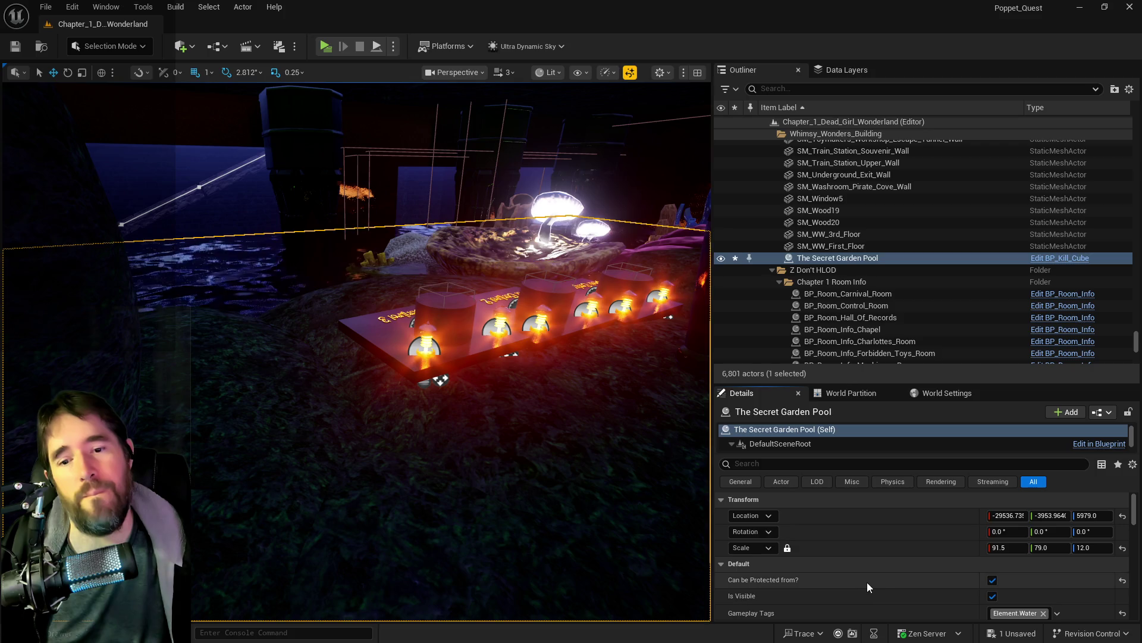
left_click(15, 46)
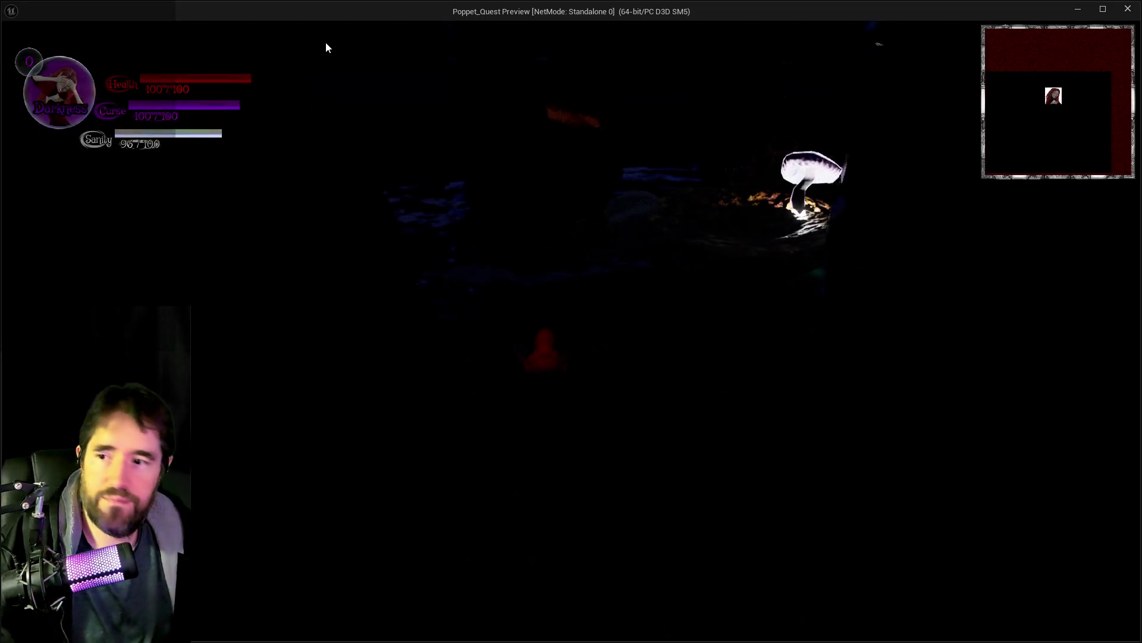
left_click(358, 101)
key("w")
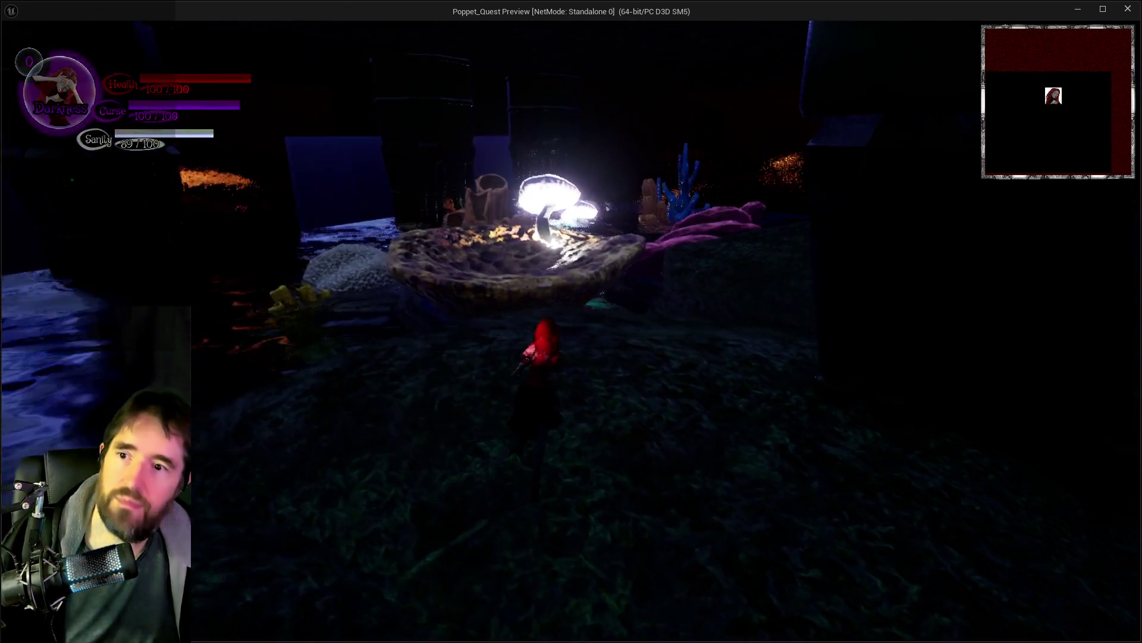
key("alt+Tab")
key("Escape")
left_click(381, 335)
left_click(610, 279, "ctrl")
Step: Select all three buttons, file them under The Underworld folder, and show Data Layers
left_click(610, 279, "ctrl")
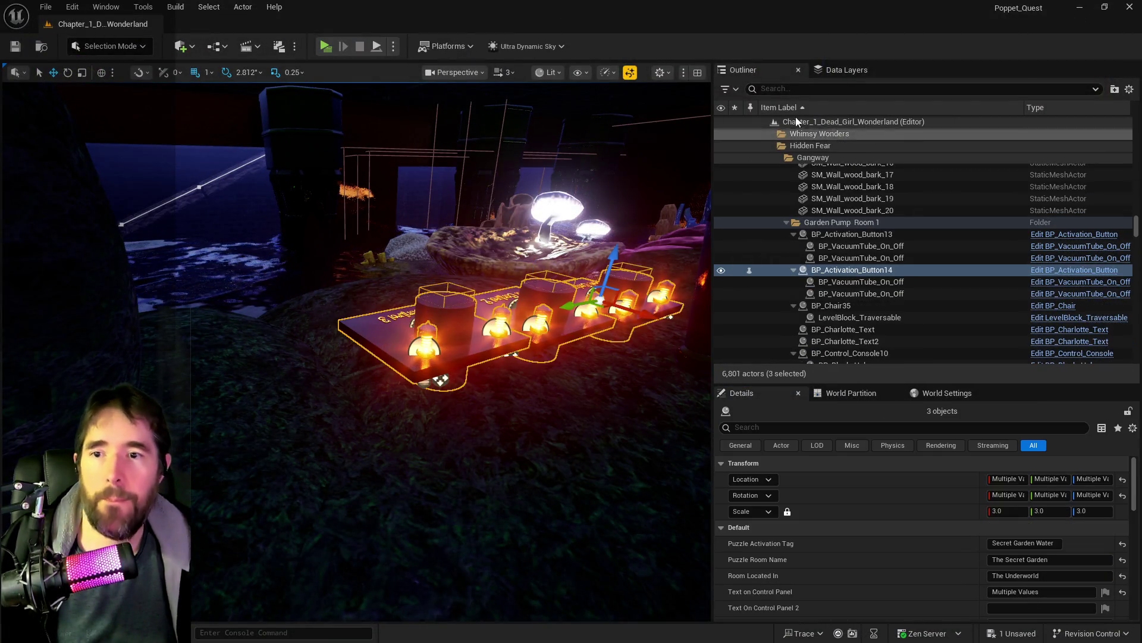
left_click(835, 73)
left_click(781, 69)
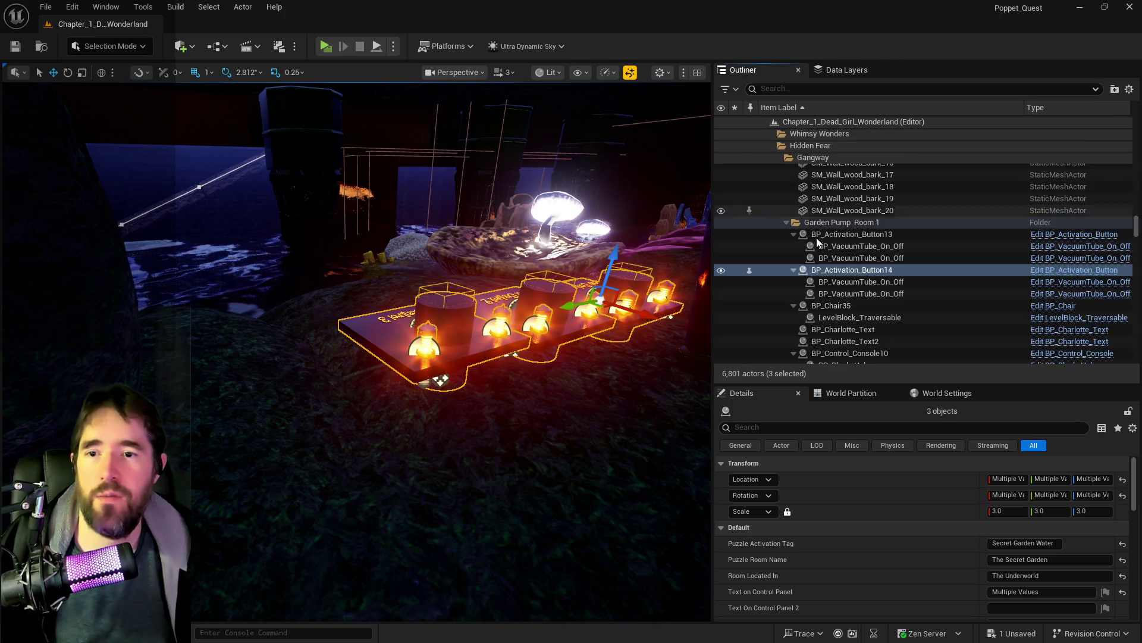
right_click(814, 271)
mouse_move(839, 569)
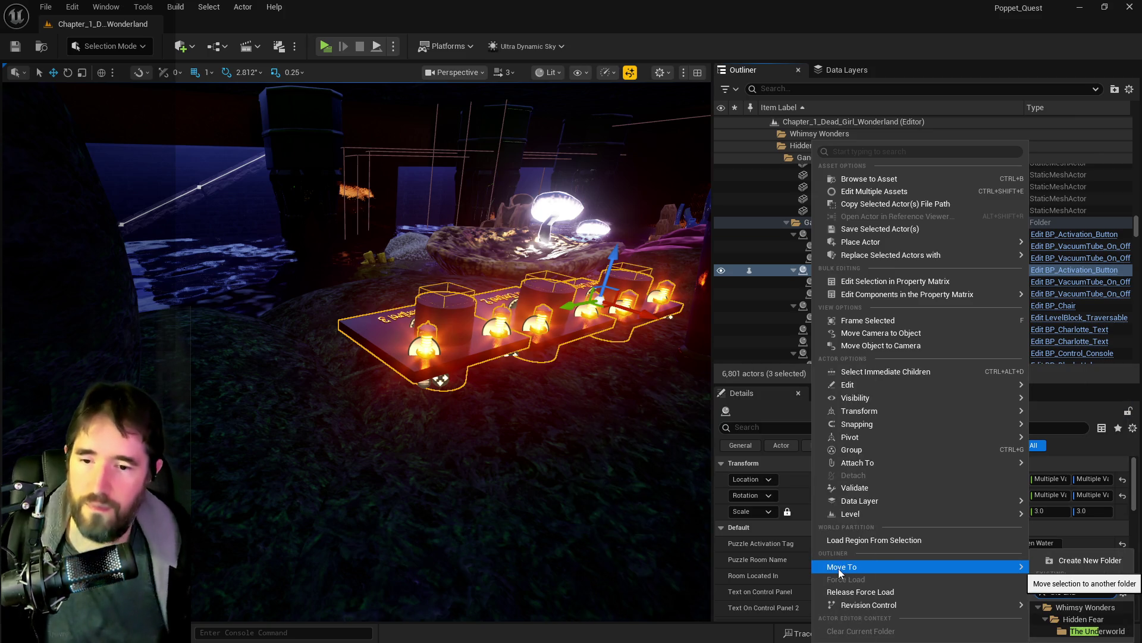
left_click(1095, 631)
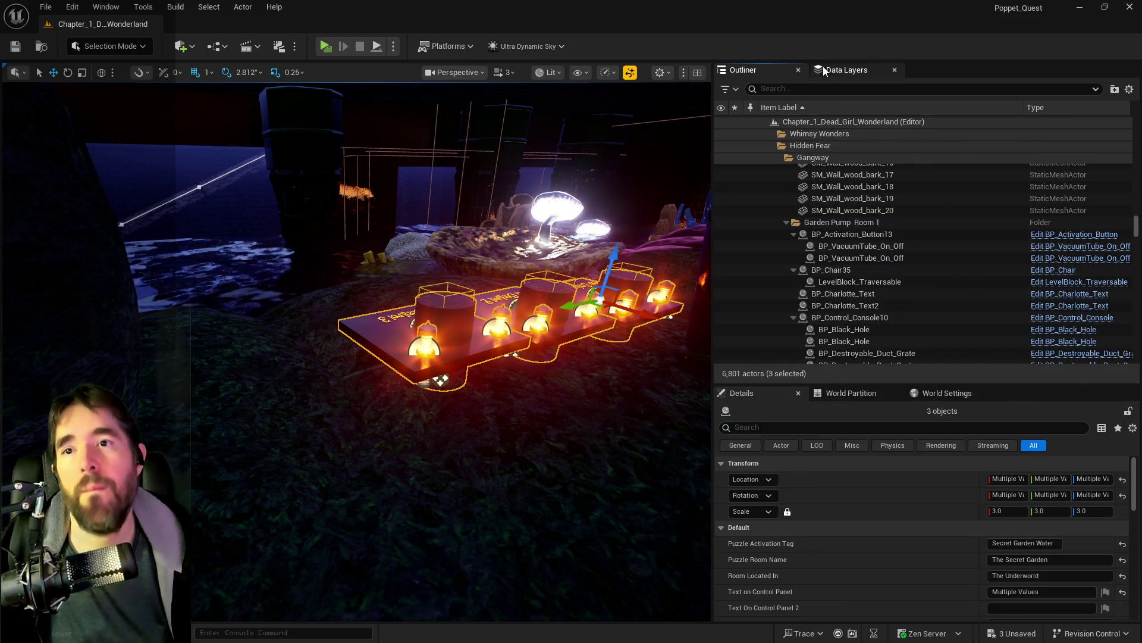
left_click(846, 69)
Step: Remove the selected Pool Control actors from Garden Pump Room 3, 2 and 1 data layers
scroll(837, 141, "up", 1)
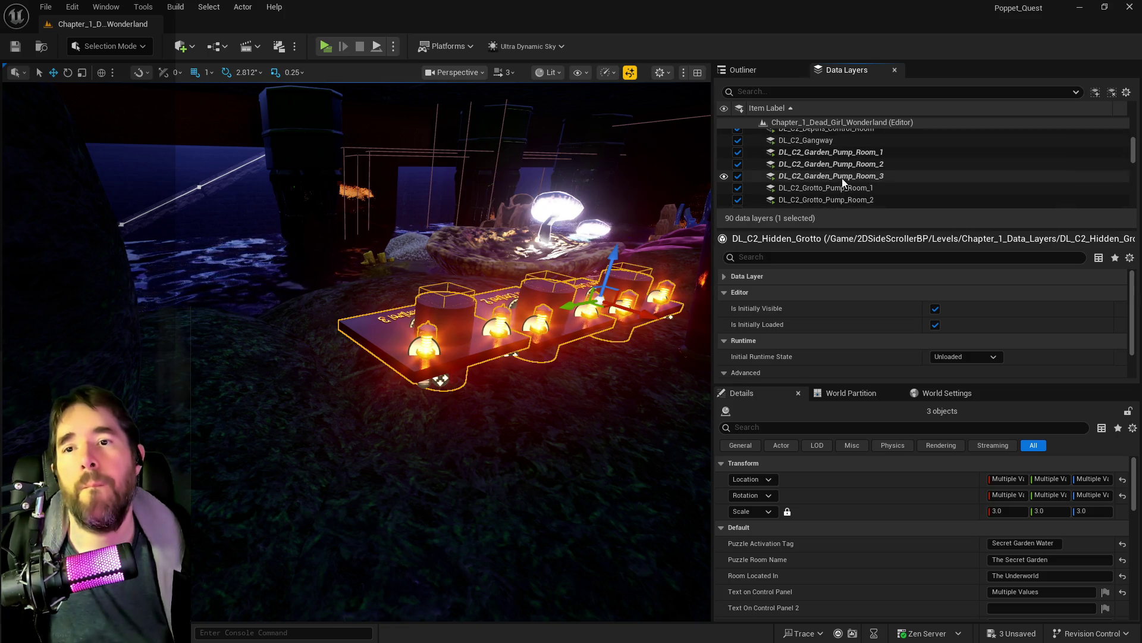
right_click(841, 176)
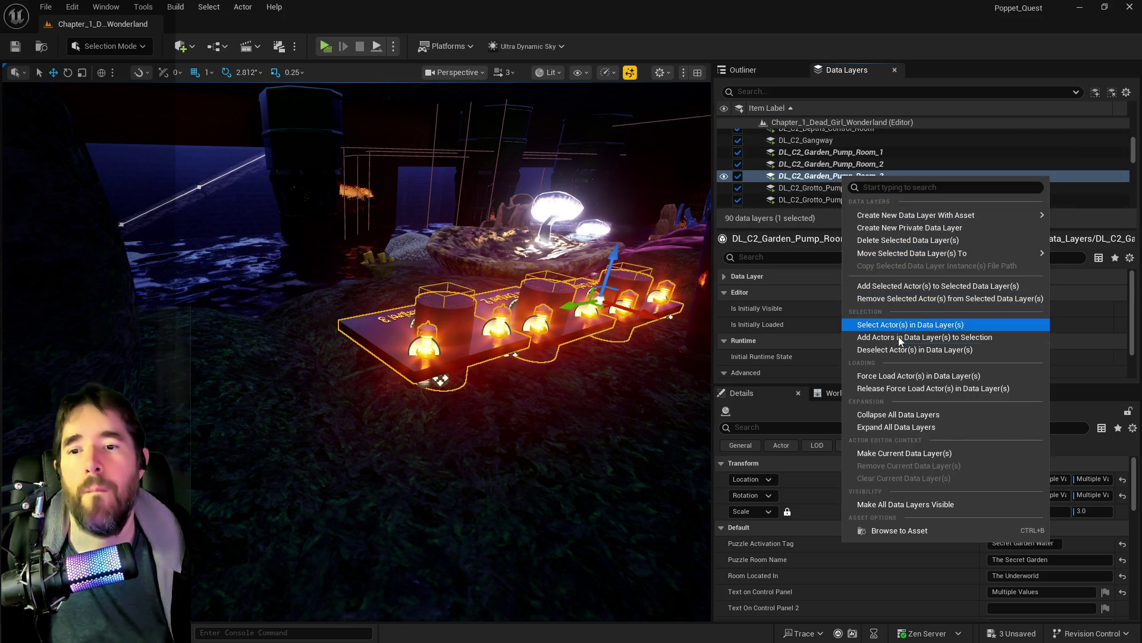
left_click(897, 298)
left_click(854, 165)
right_click(853, 166)
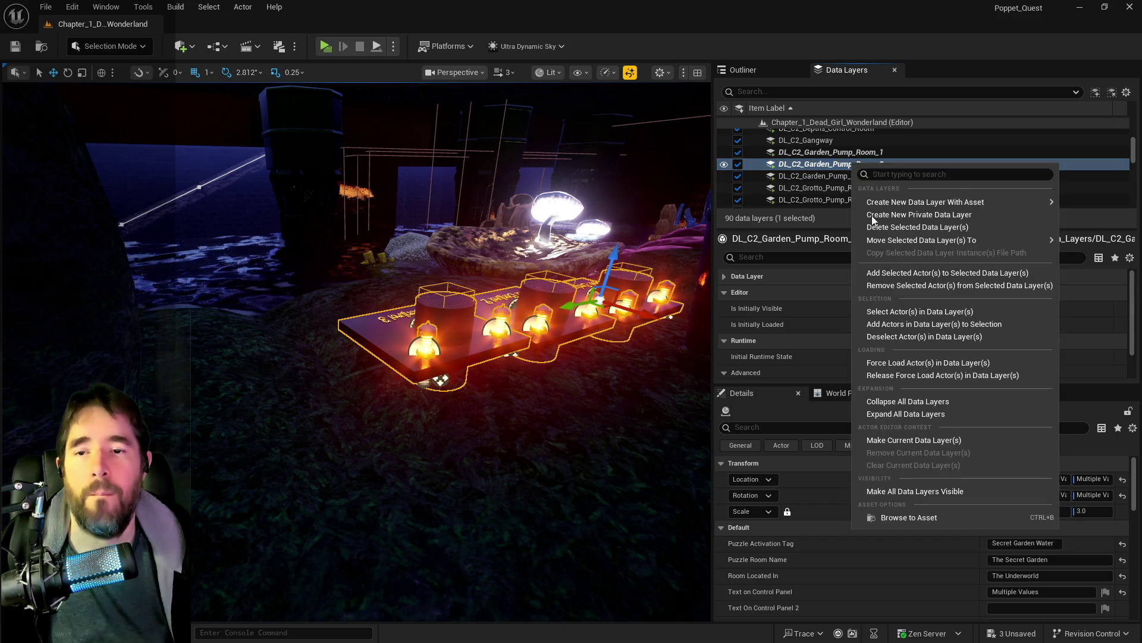
left_click(881, 288)
right_click(854, 155)
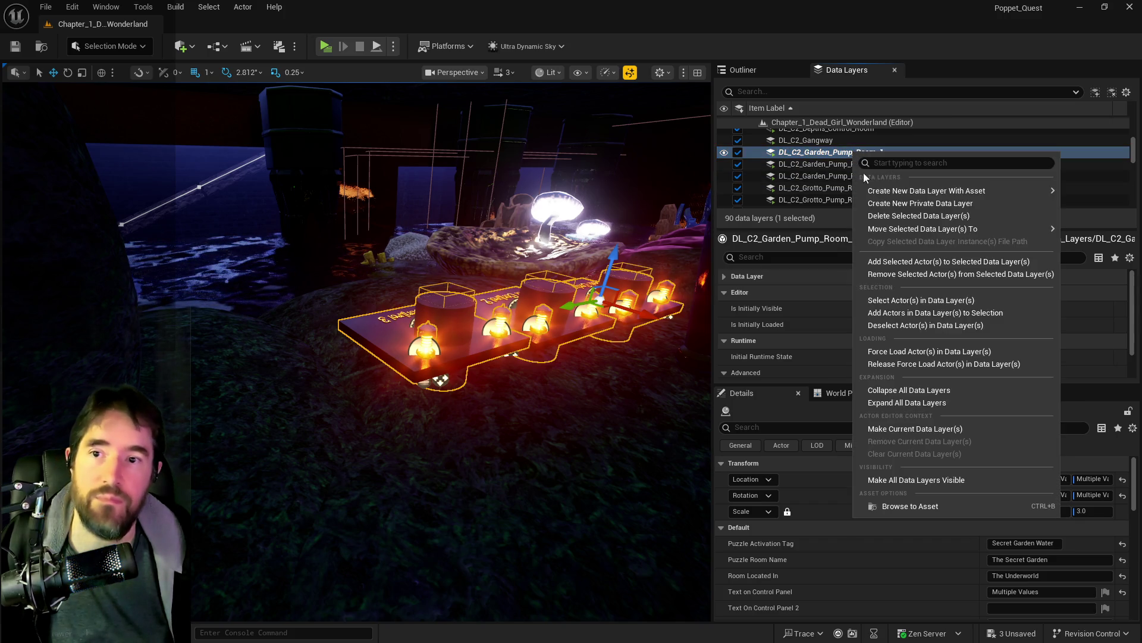
left_click(879, 274)
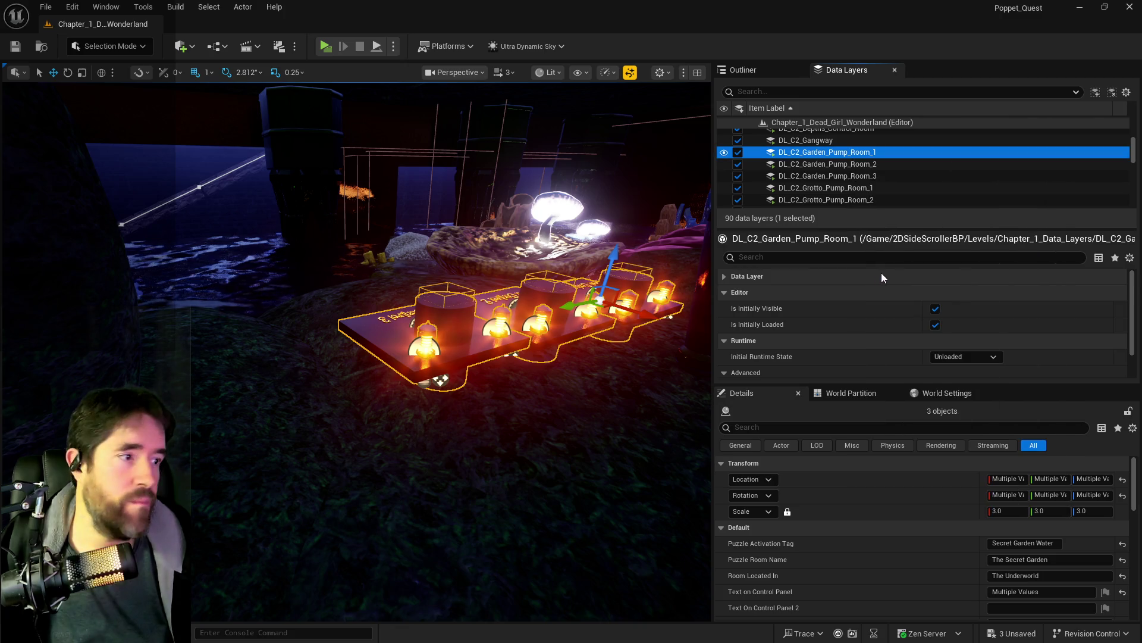
Step: Add the three actors to the DL_C2_The_Underworld data layer and save all changes
scroll(870, 173, "down", 1)
scroll(867, 173, "down", 3)
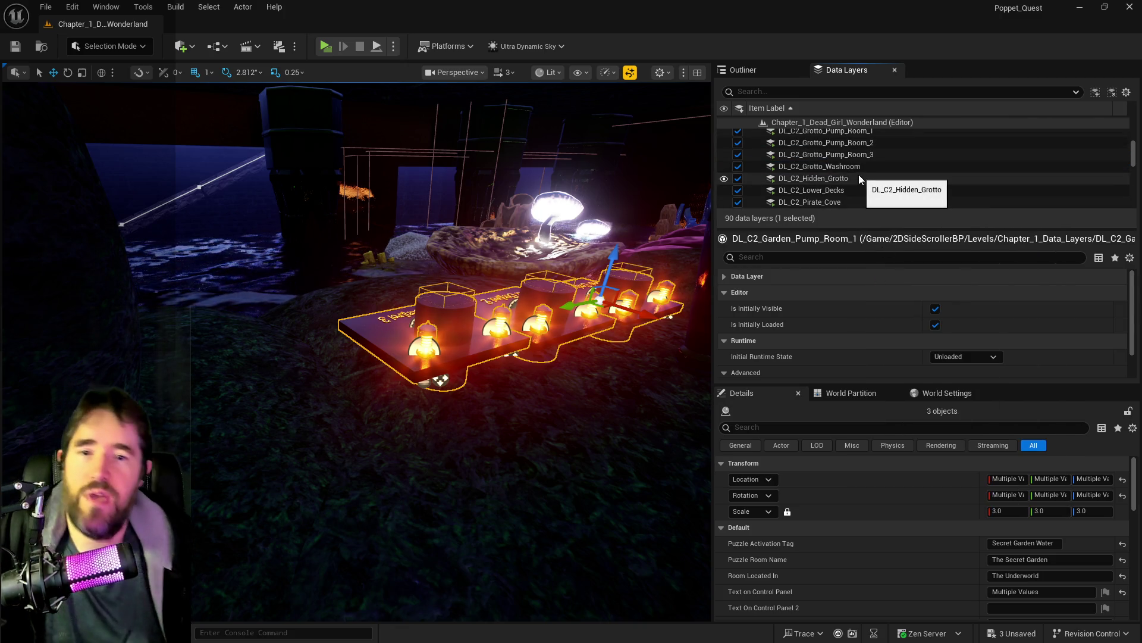
scroll(843, 178, "down", 3)
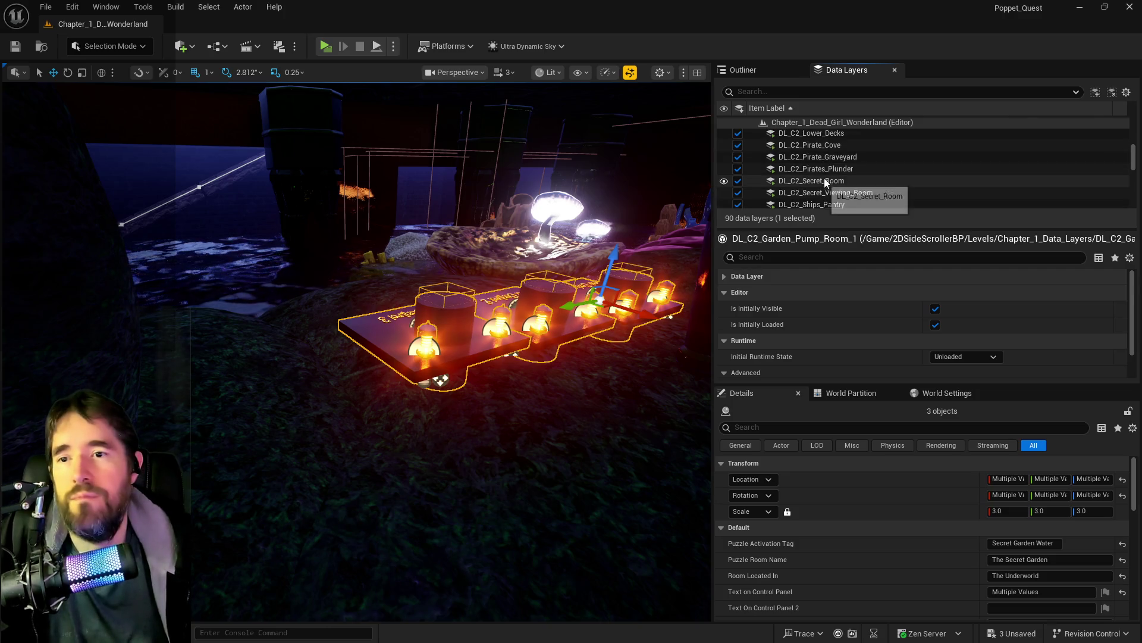
scroll(832, 178, "down", 1)
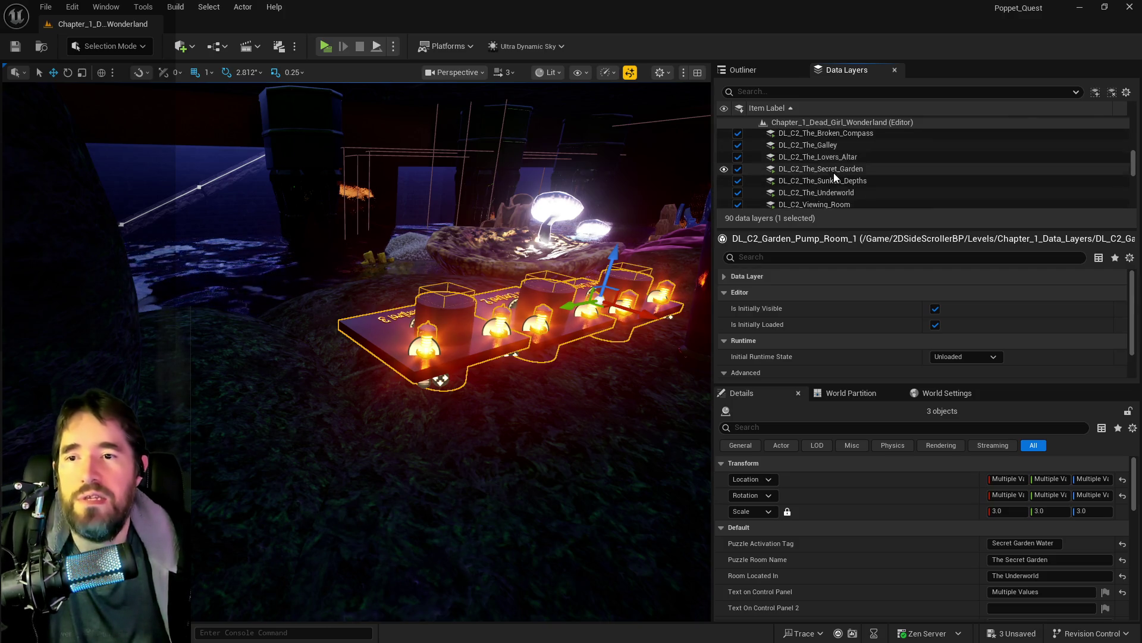
left_click(819, 190)
right_click(819, 192)
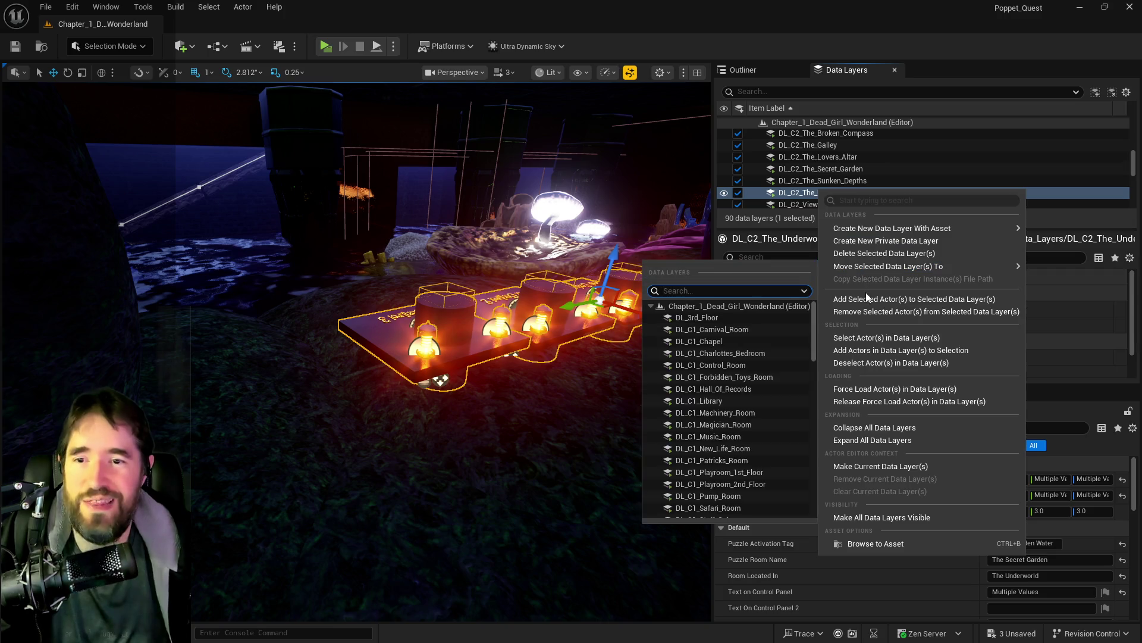
left_click(866, 295)
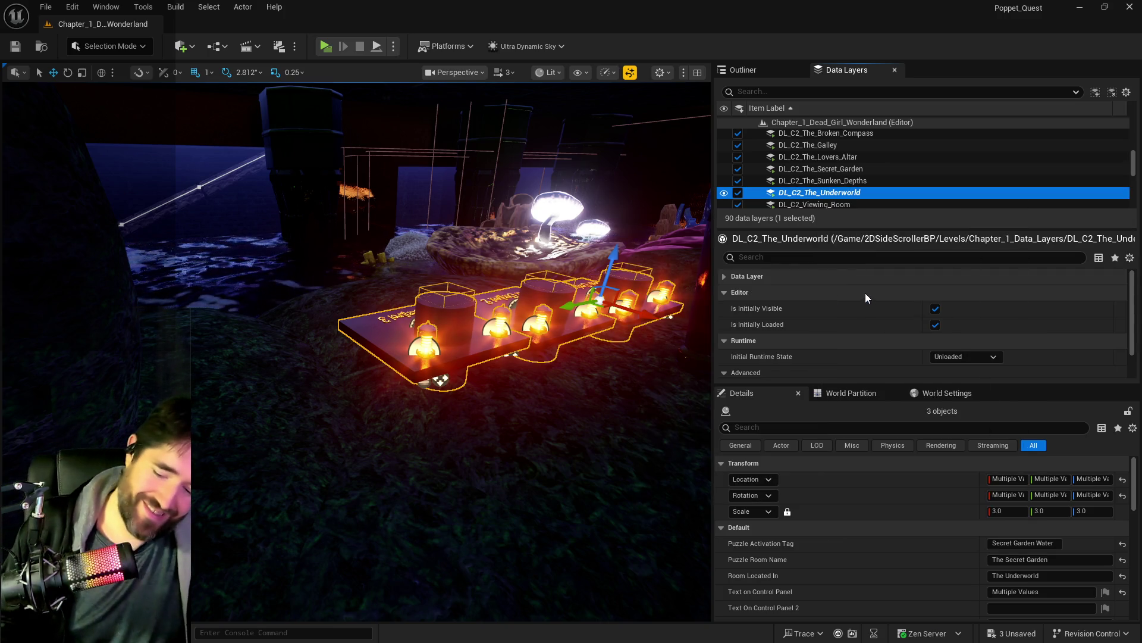
key("ctrl+s")
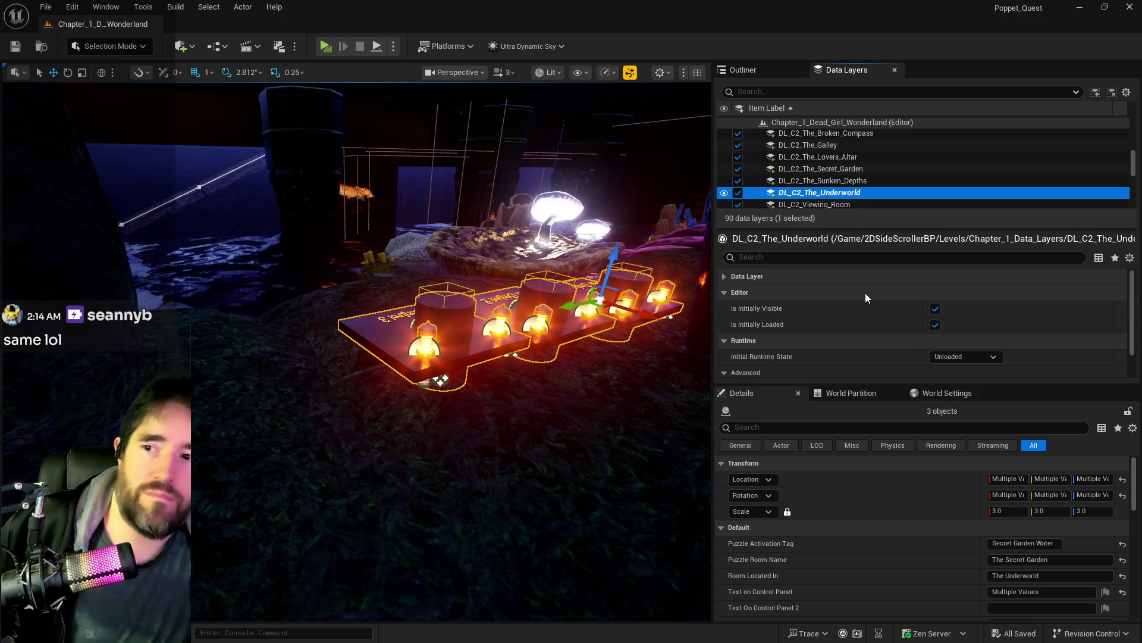
Step: Inspect the three Pool Control panels in the grotto, then bring up the BP_Poppet Blueprint editor
left_click_drag(652, 330, 648, 309)
key("f")
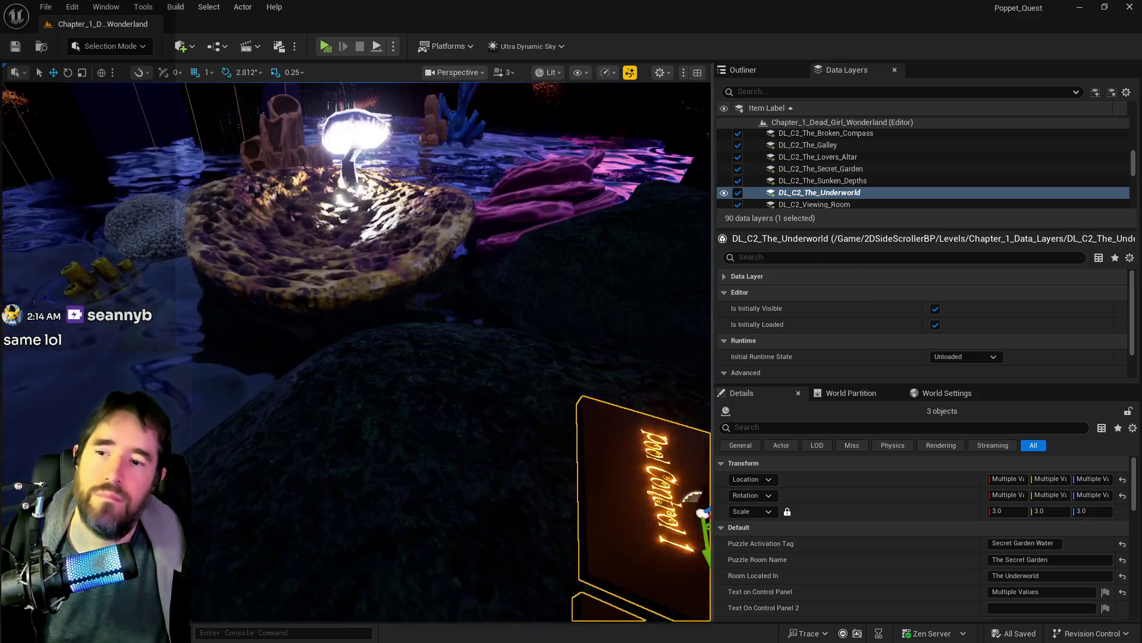
left_click_drag(615, 351, 615, 352)
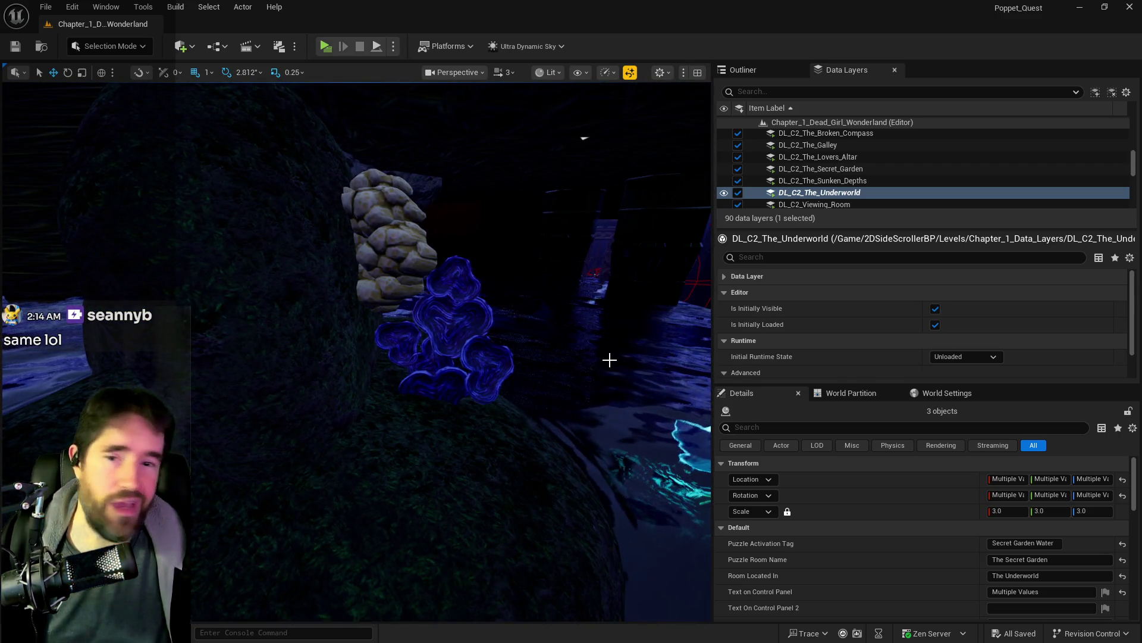
left_click_drag(531, 377, 530, 377)
left_click_drag(388, 388, 389, 388)
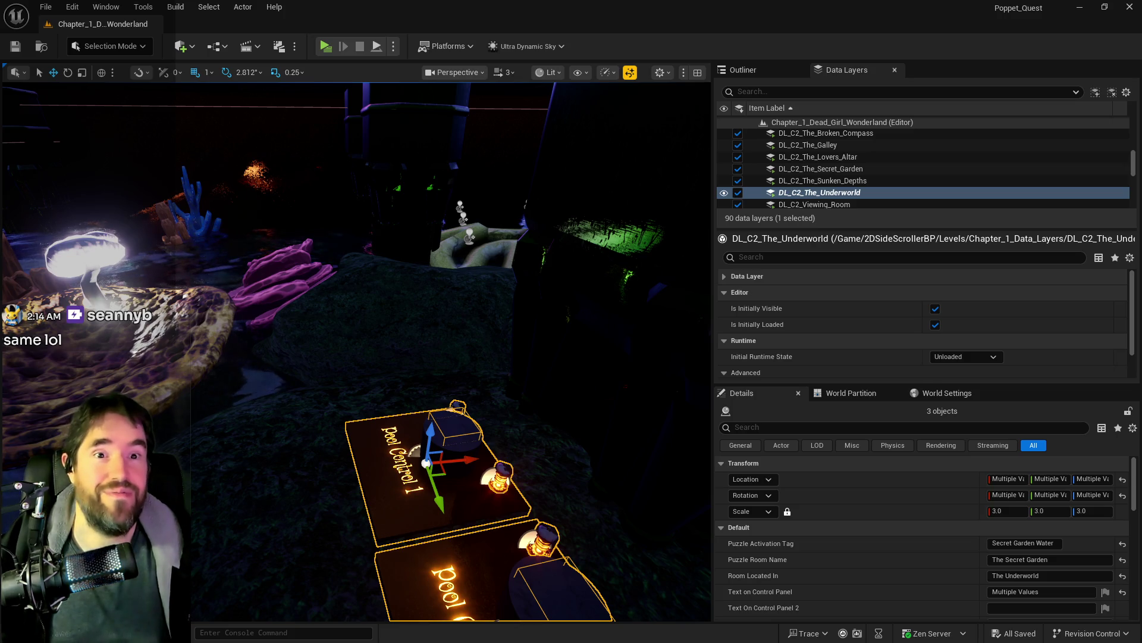
key("alt+Tab")
left_click_drag(410, 205, 303, 178)
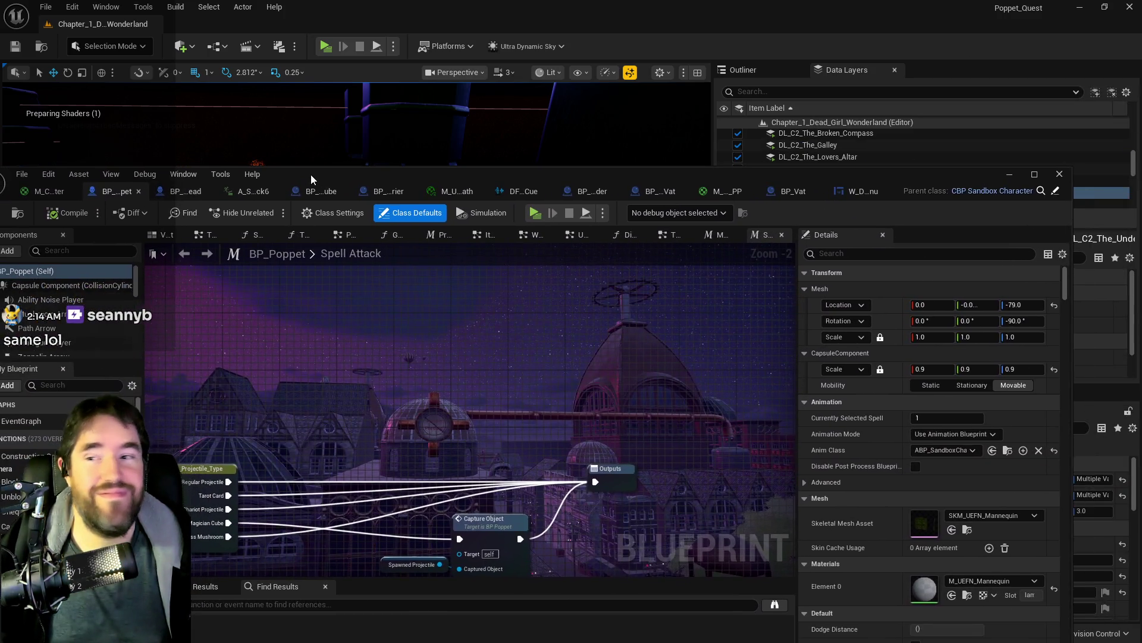
Step: Maximize the BP_Poppet Blueprint and show the Room Data variable's default values
double_click(344, 176)
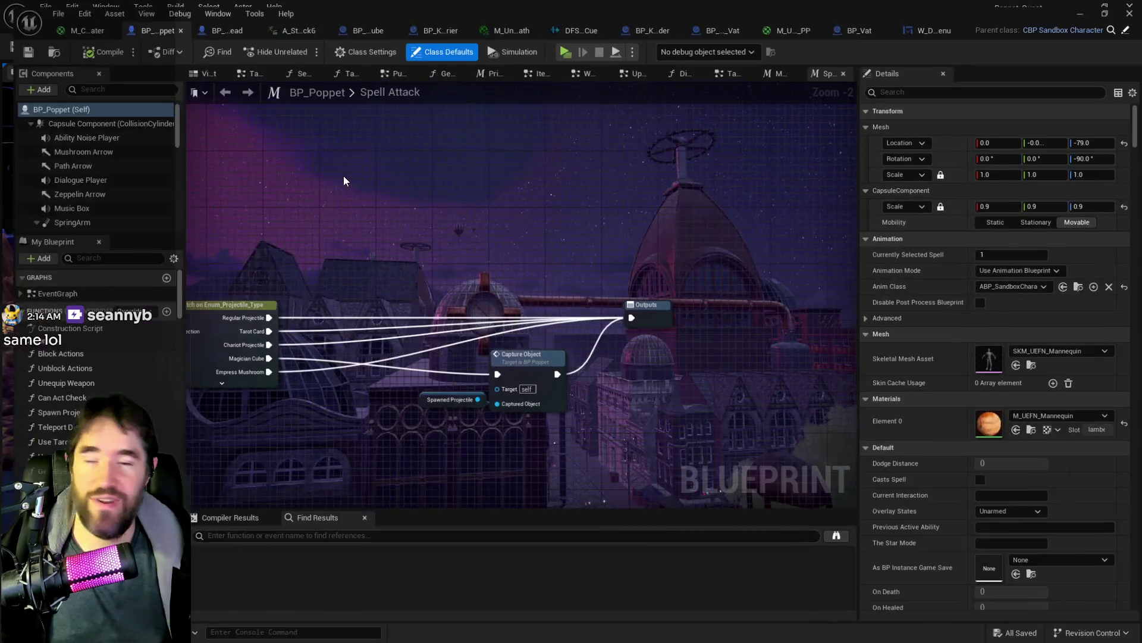
left_click(81, 258)
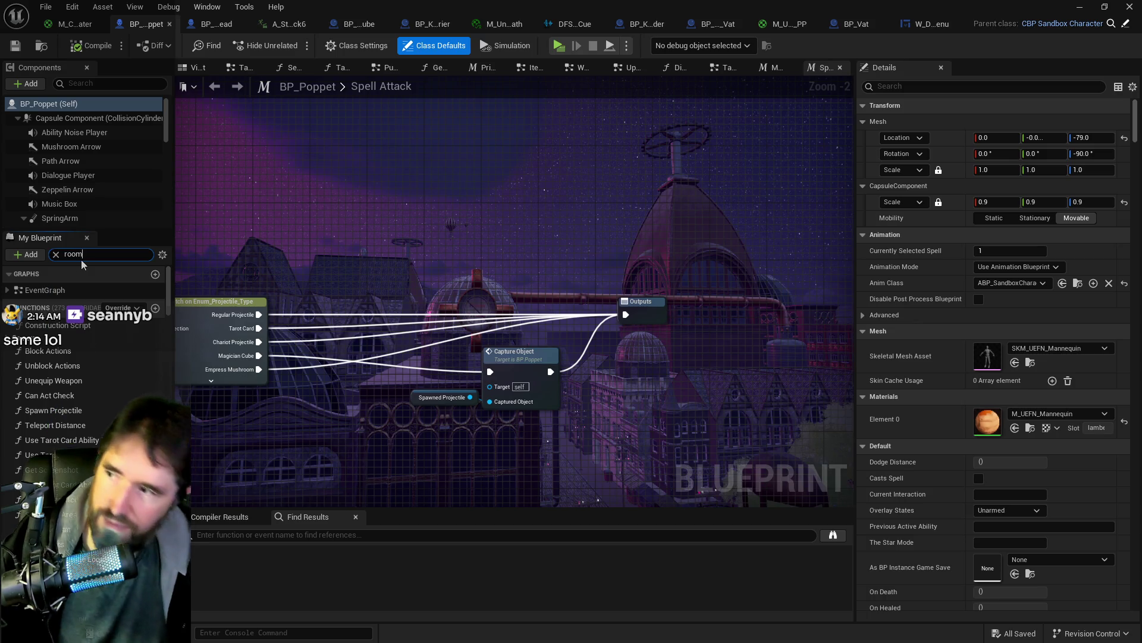
type("room data")
left_click(51, 361)
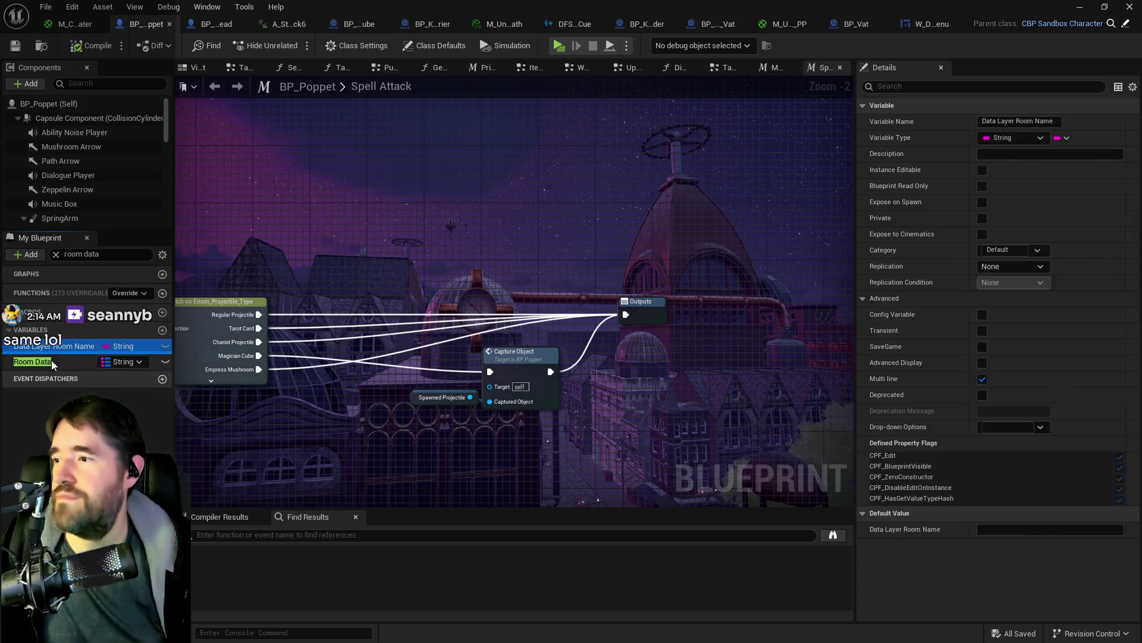
Step: Expand The Underworld entry and open its DFS_X_Marks_The_Spot_Seamless default music cue
scroll(927, 527, "down", 10)
scroll(927, 528, "down", 3)
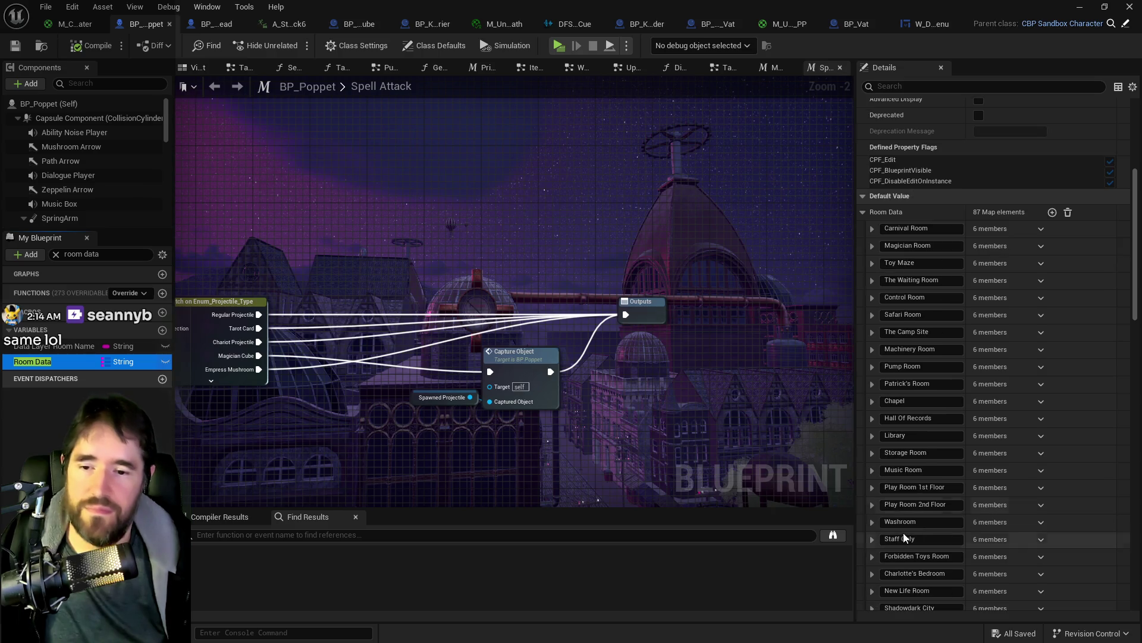
scroll(916, 461, "down", 3)
scroll(916, 460, "down", 10)
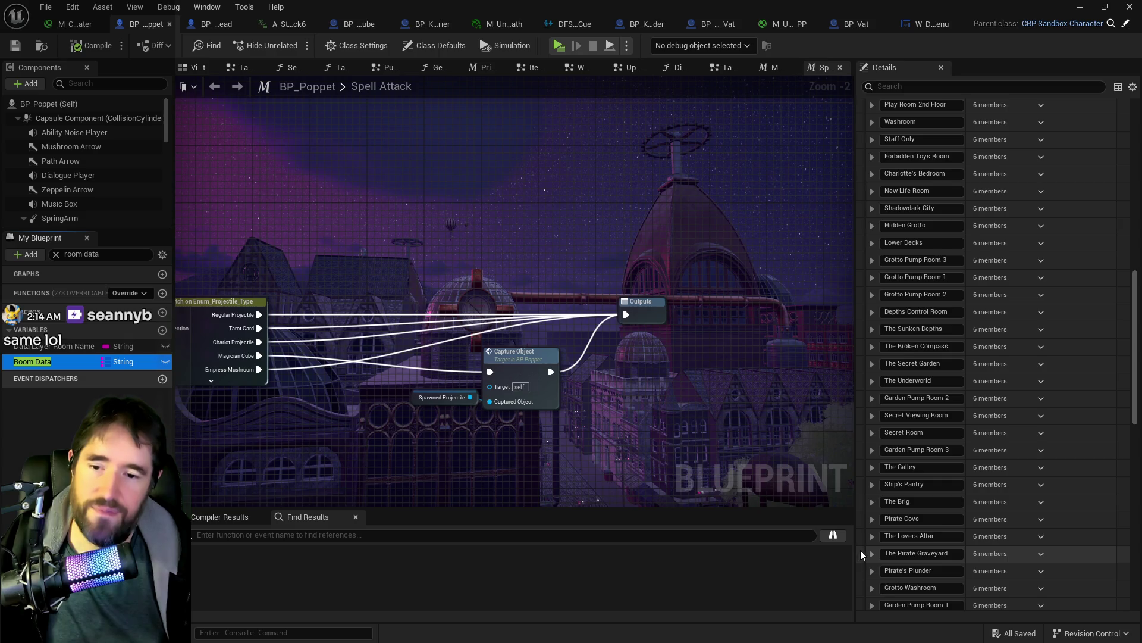
scroll(866, 535, "down", 2)
scroll(873, 459, "down", 3)
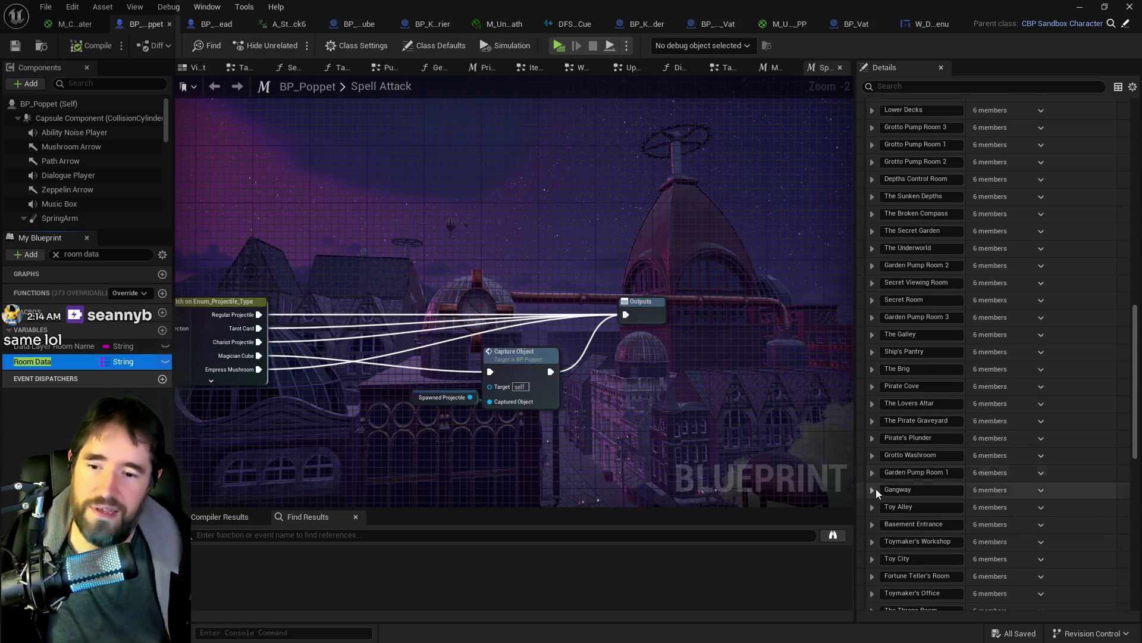
left_click(872, 248)
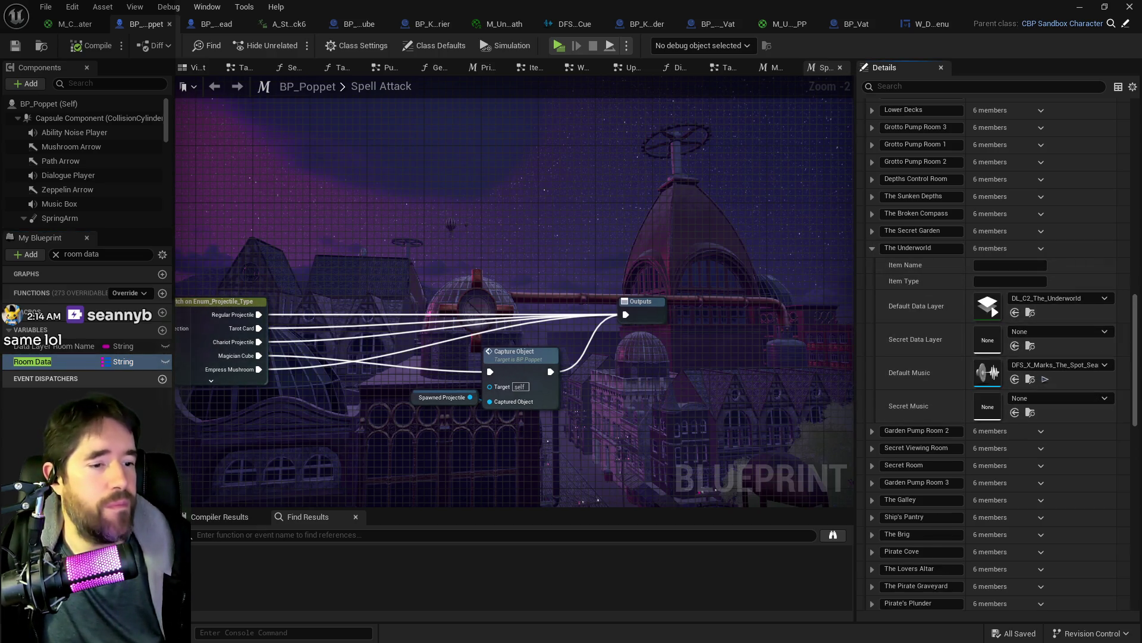
double_click(988, 373)
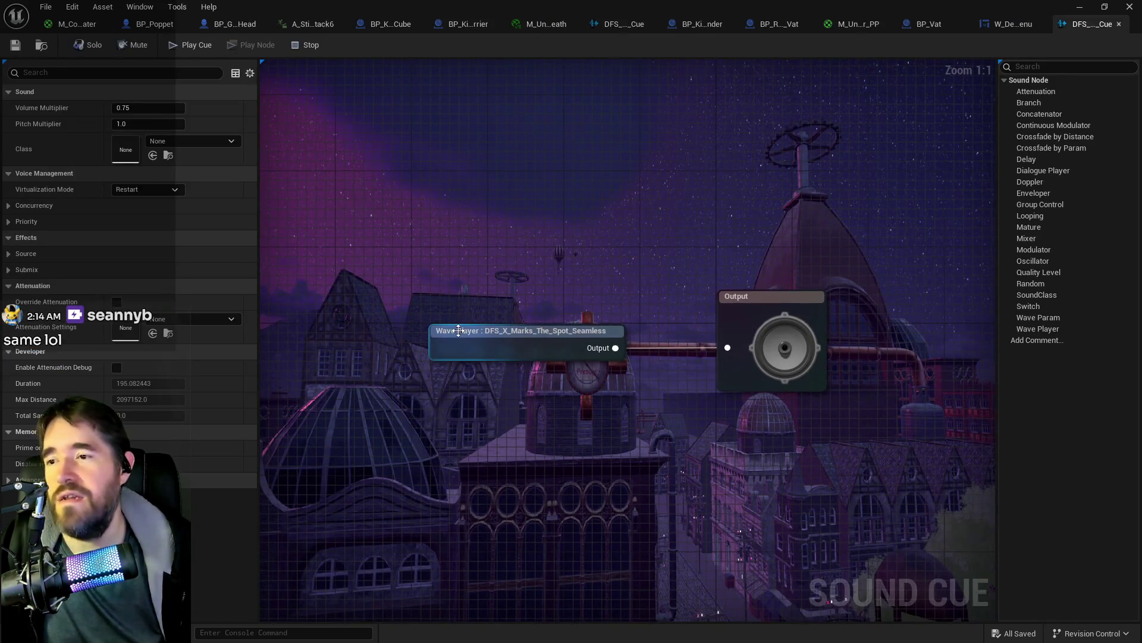
Step: Set the wave player to Looping, assign the cue to the Music sound class, and save it
left_click(470, 330)
left_click(117, 141)
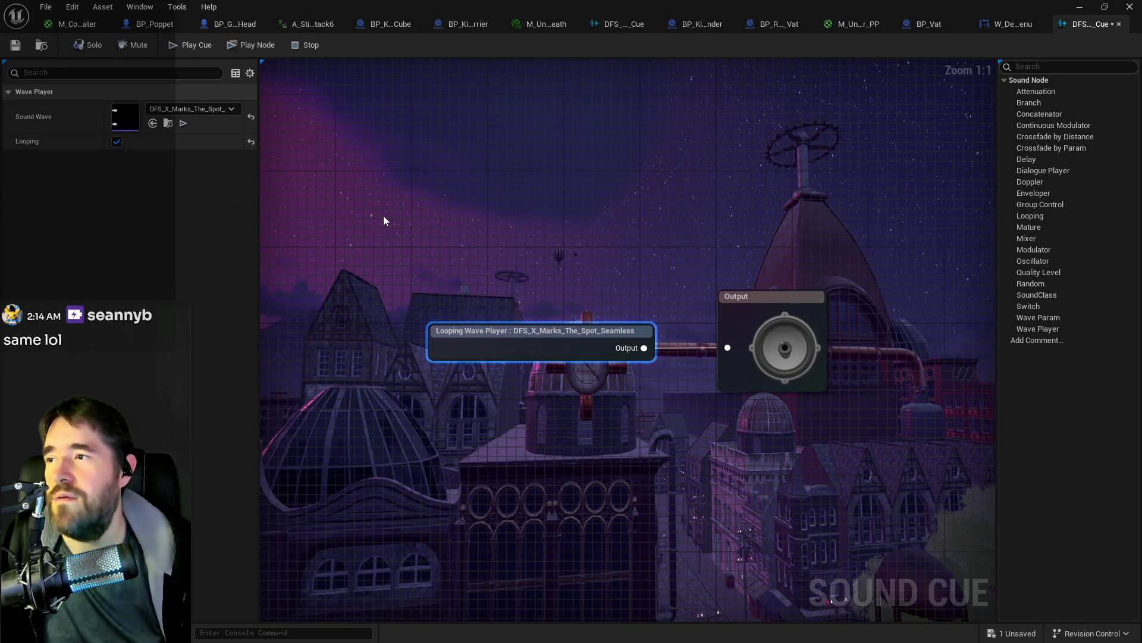
left_click(383, 215)
left_click(191, 141)
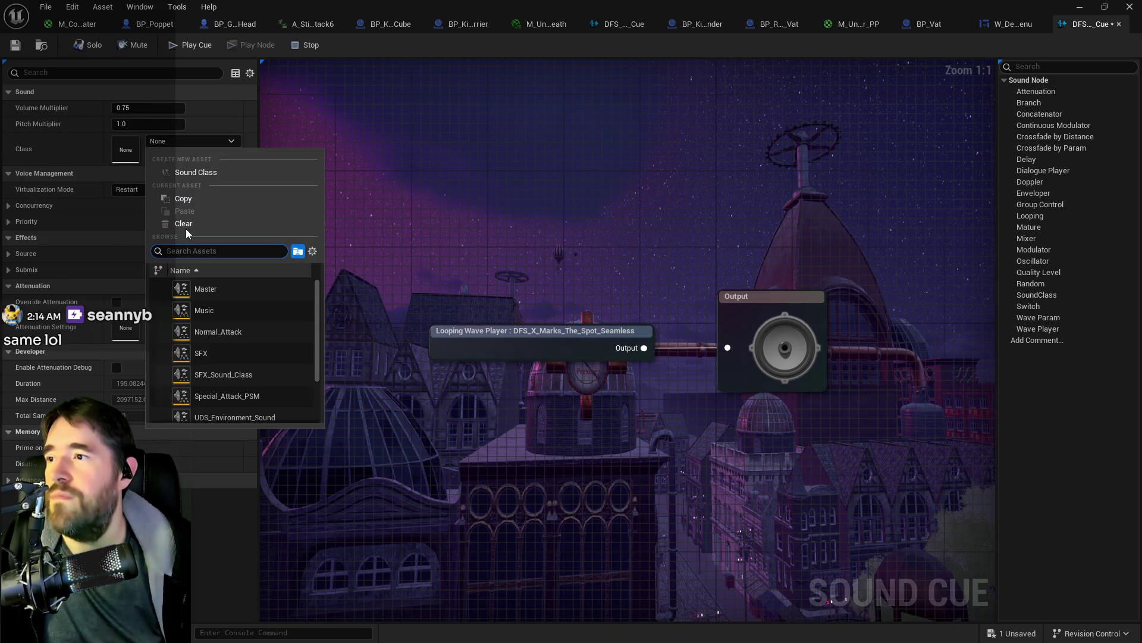
left_click(205, 310)
left_click(14, 48)
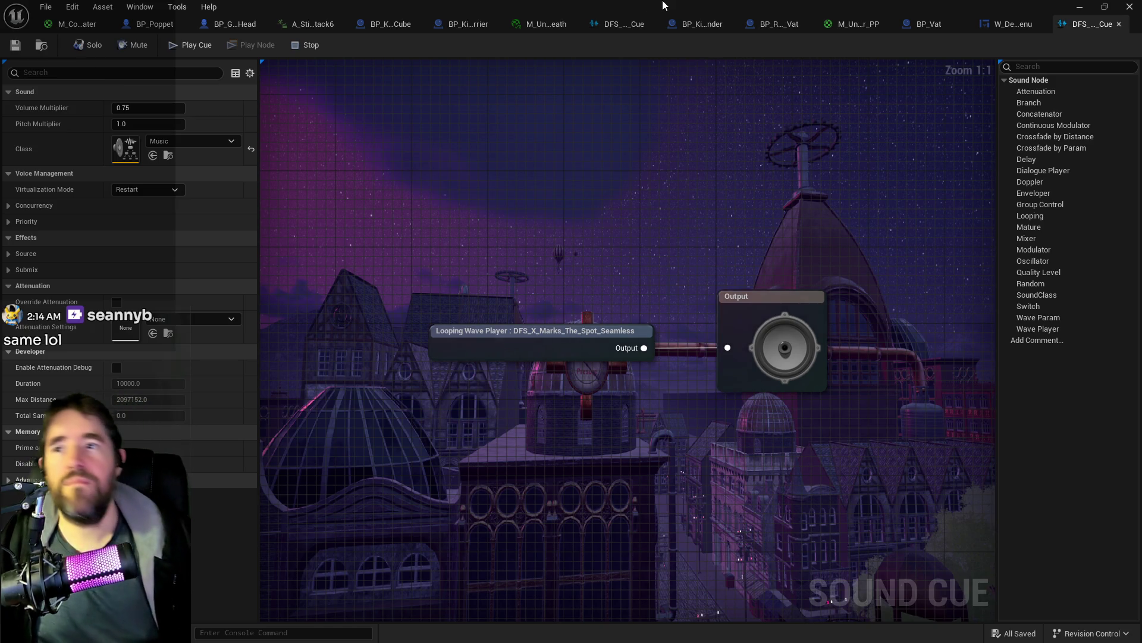
key("alt+Tab")
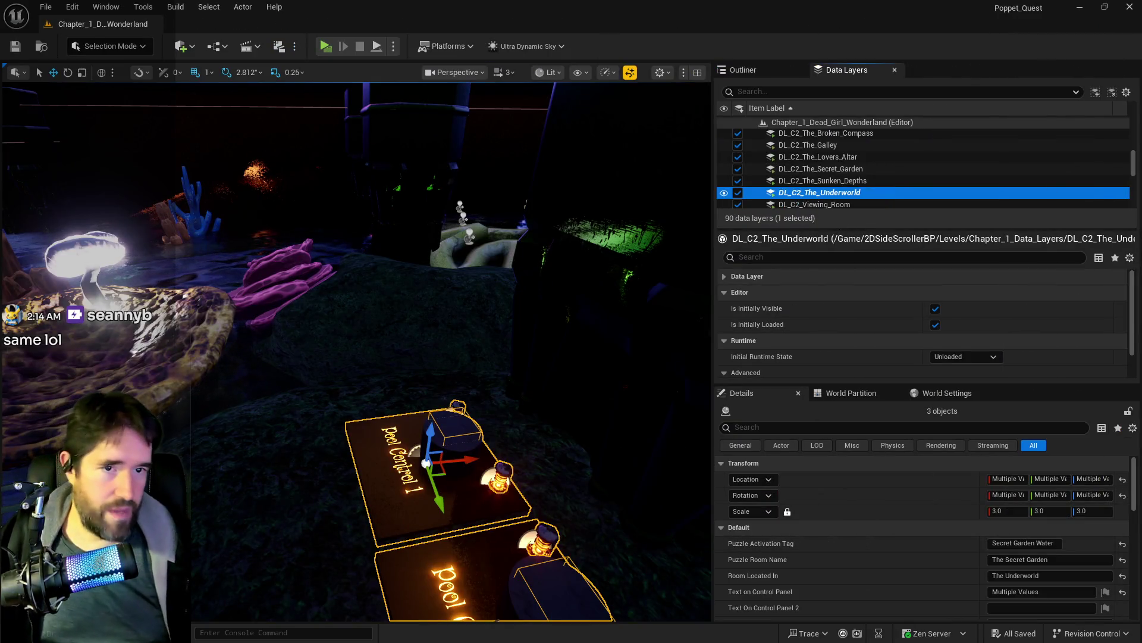
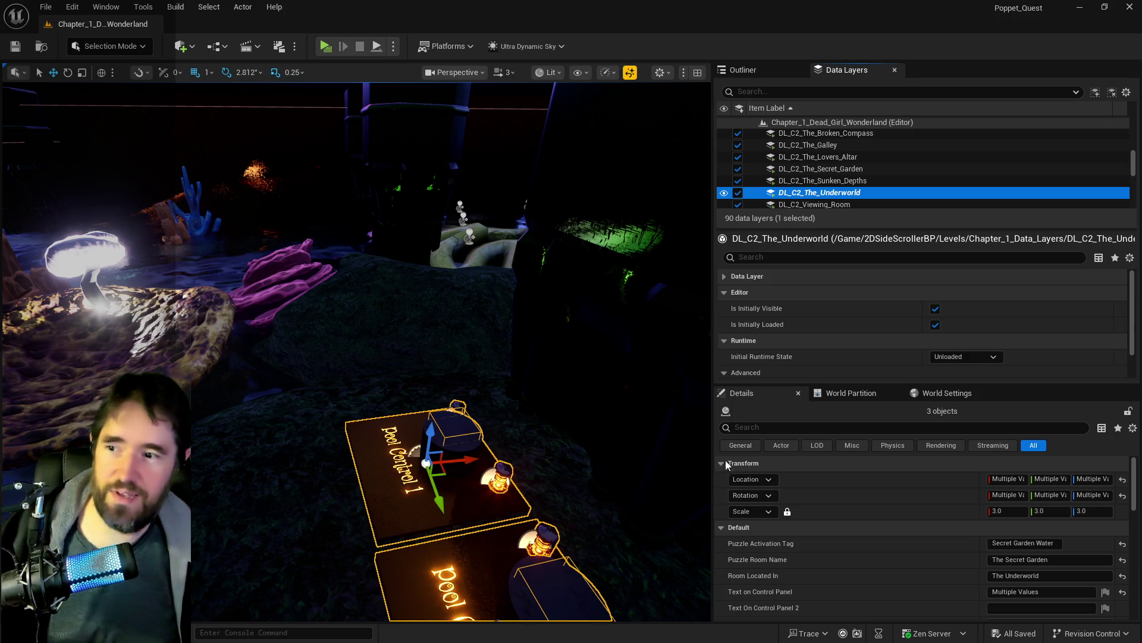
Step: Tilt the viewport to bring the Pool Control 2 board into view
mouse_move(632, 458)
left_mouse_down()
mouse_move(599, 452)
mouse_move(416, 476)
left_mouse_up()
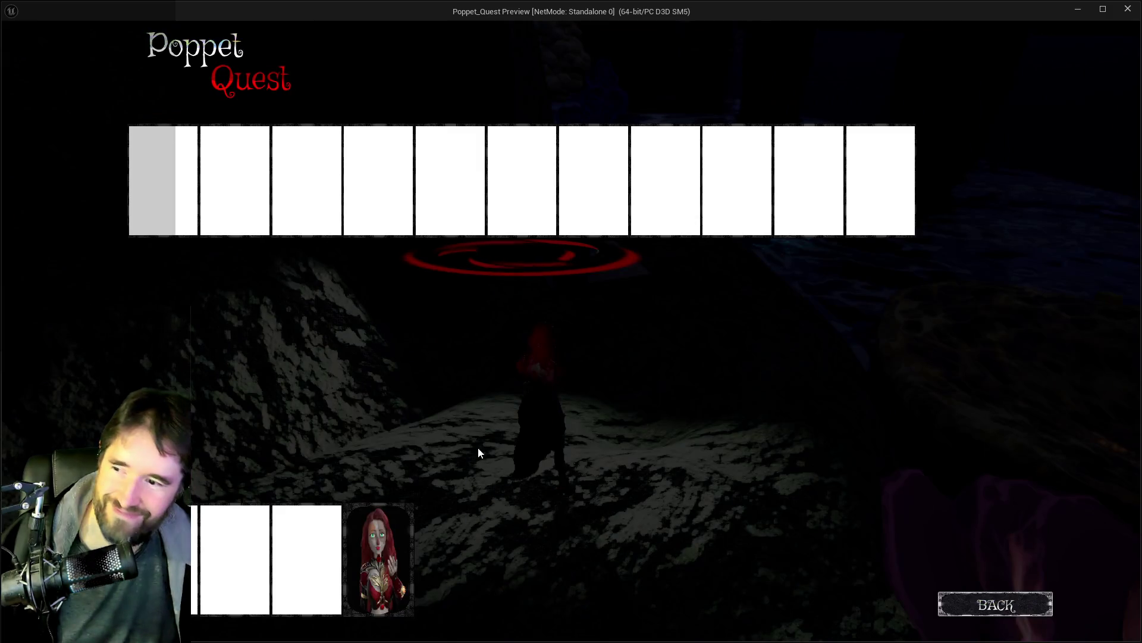
Step: Pick a card and run the character along the mossy rock around the Pool Control signs
left_click(415, 552)
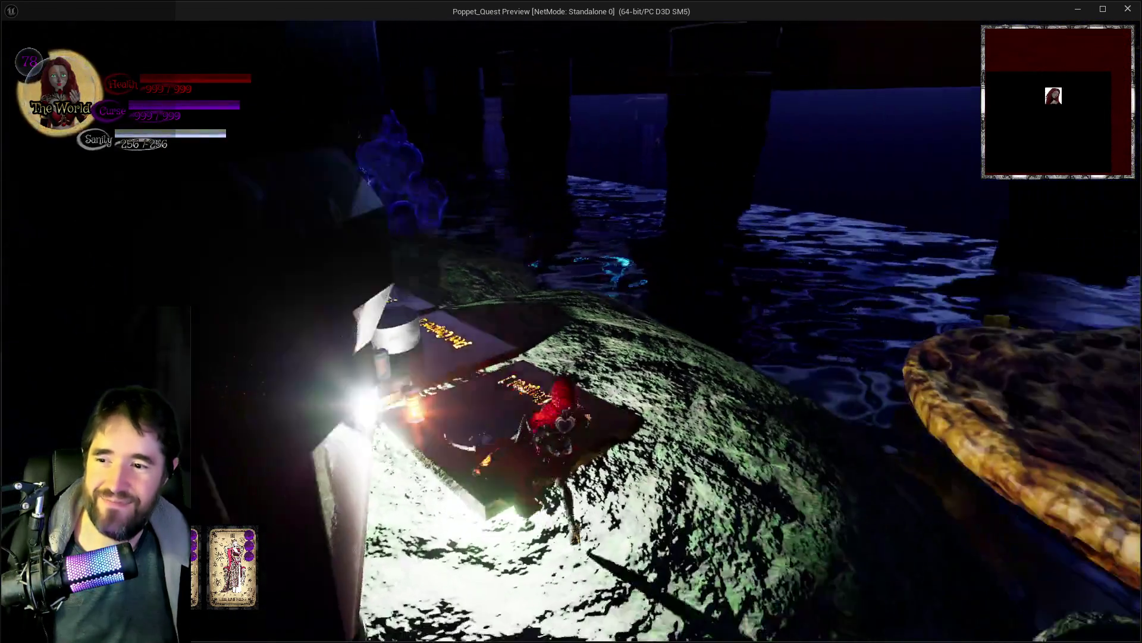
key("w")
key("w")
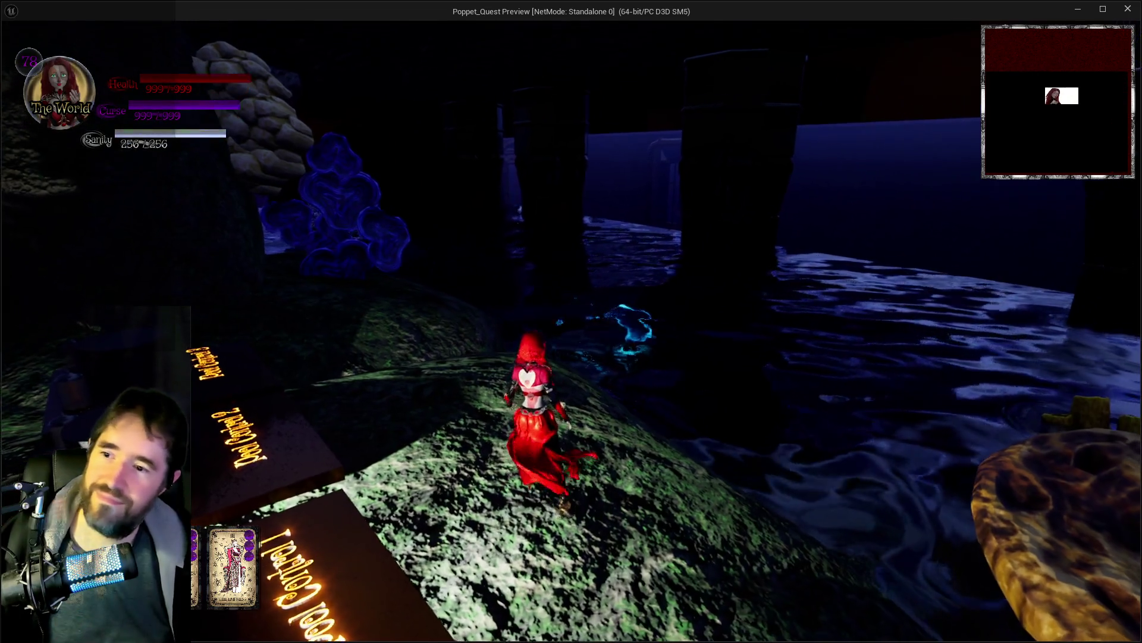
key("w")
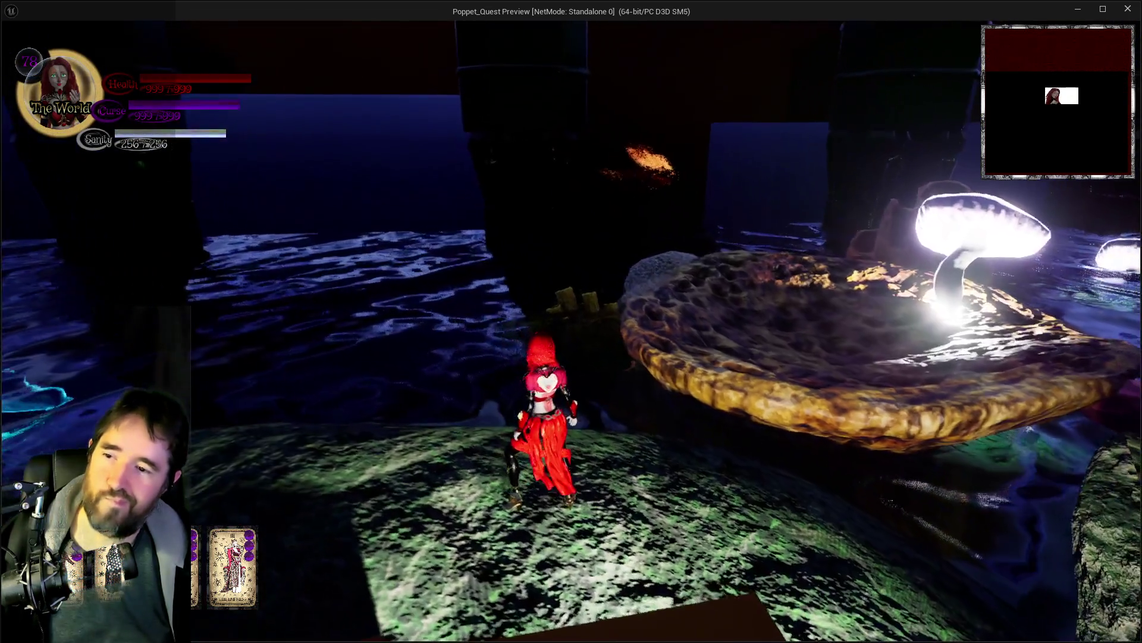
key("w")
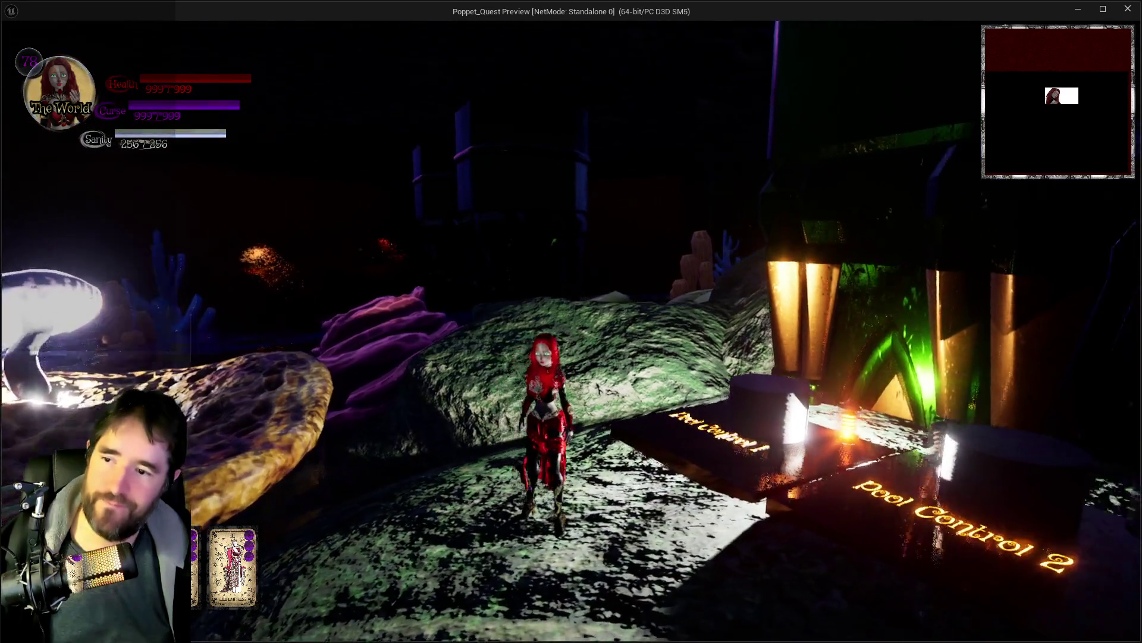
Step: Return to the editor, stop the play session and select the Pool Control 1 board
key("alt+Tab")
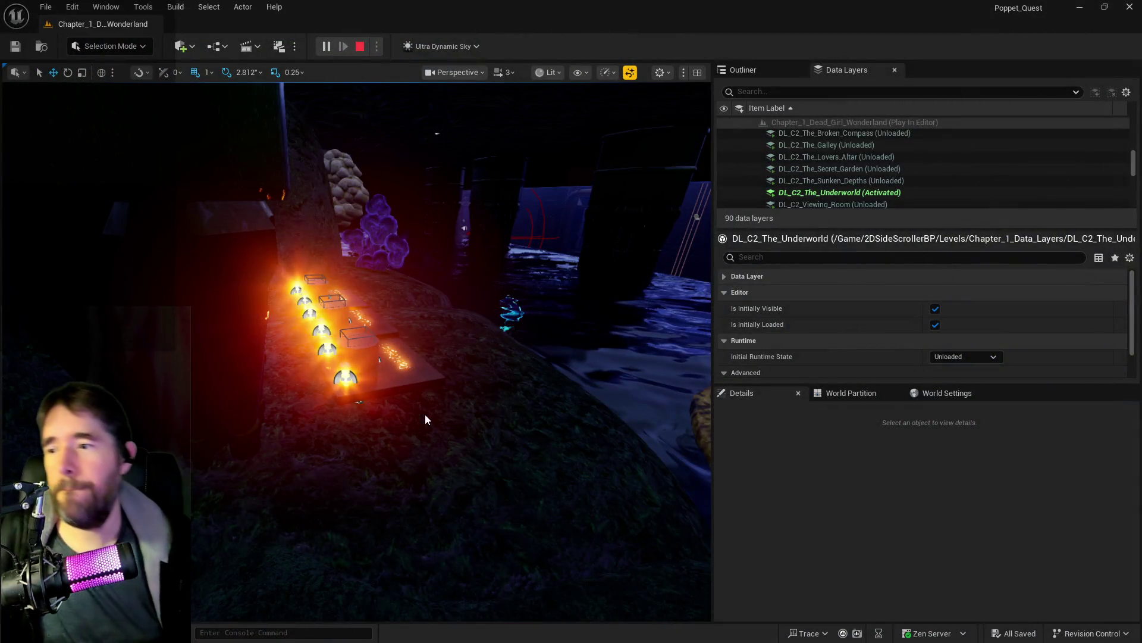
key("Escape")
left_click(417, 383)
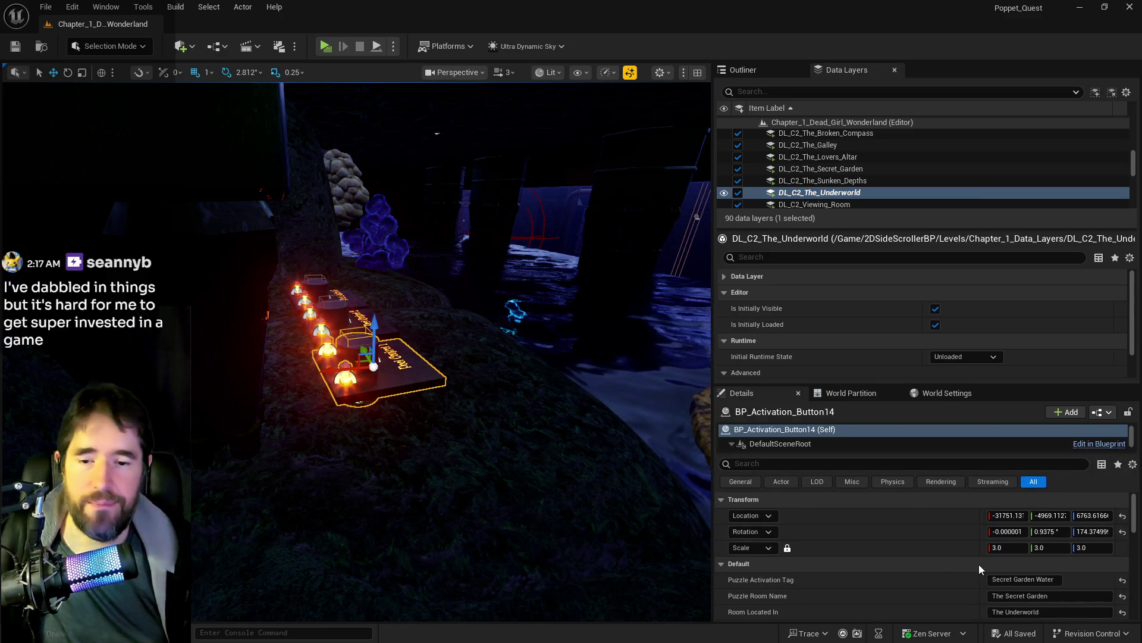
Step: Scroll through Pool Control 1's Details to its Secret Garden Water tag and fly toward the pool
scroll(979, 564, "down", 1)
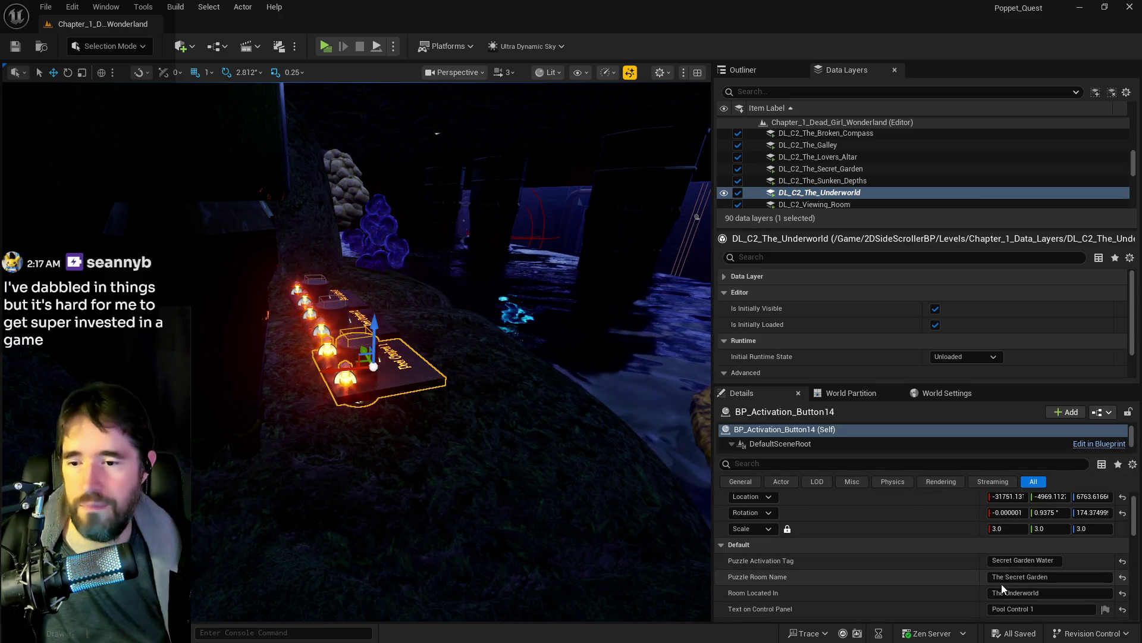
scroll(874, 582, "down", 2)
mouse_move(548, 492)
left_mouse_down()
mouse_move(499, 268)
mouse_move(516, 487)
left_mouse_up()
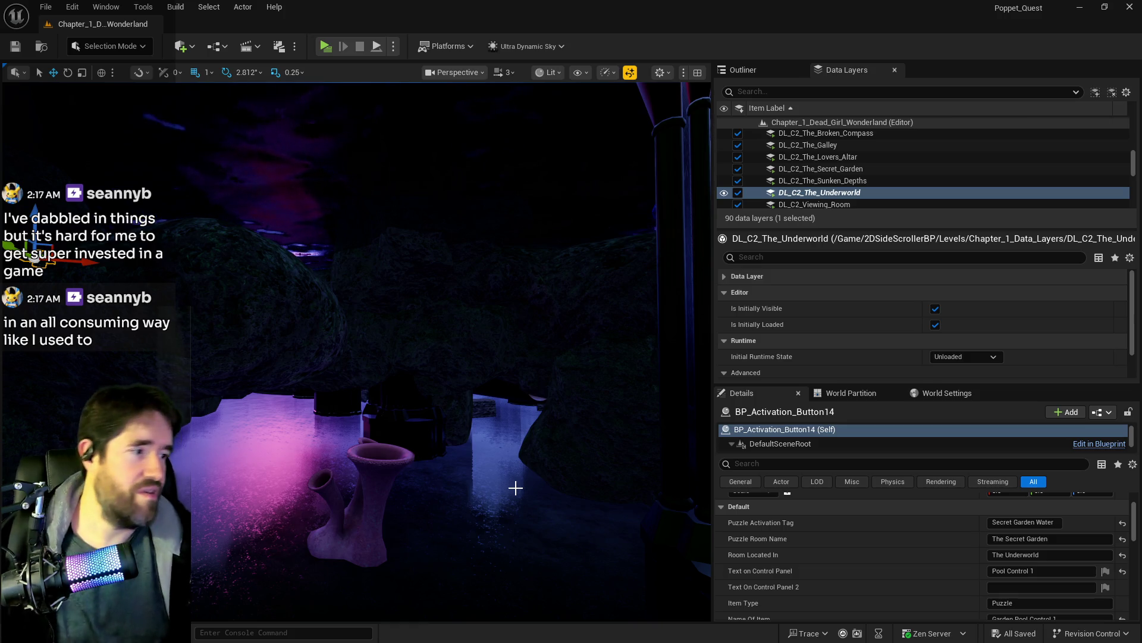
Step: Frame Pool Control 1, review its Details, then select the Pool Control 2 board
key("f")
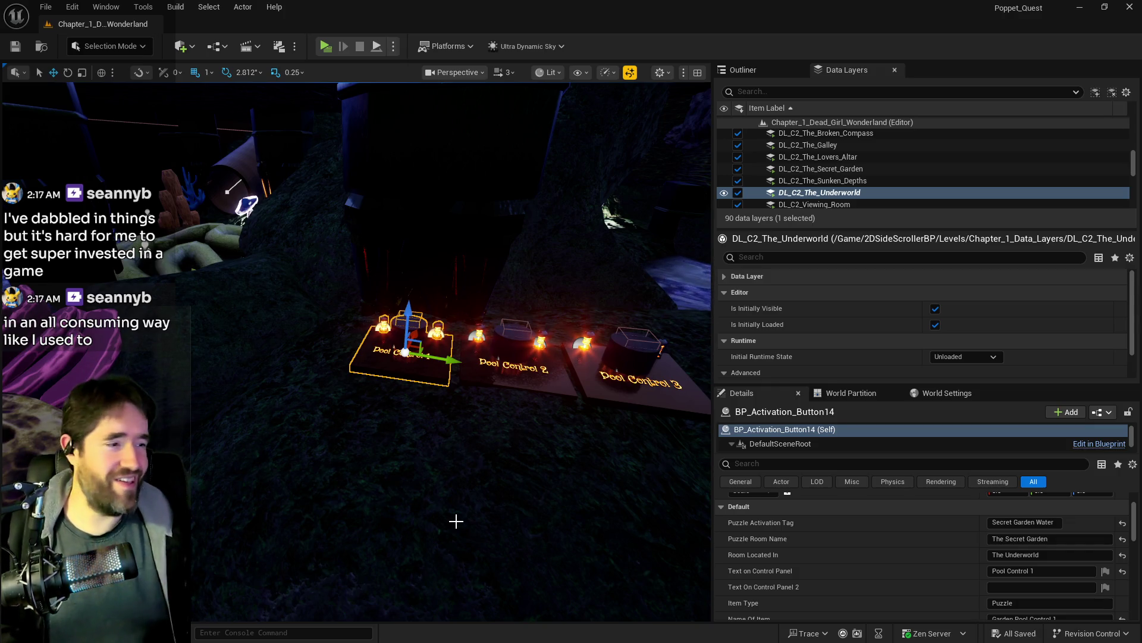
scroll(904, 572, "down", 2)
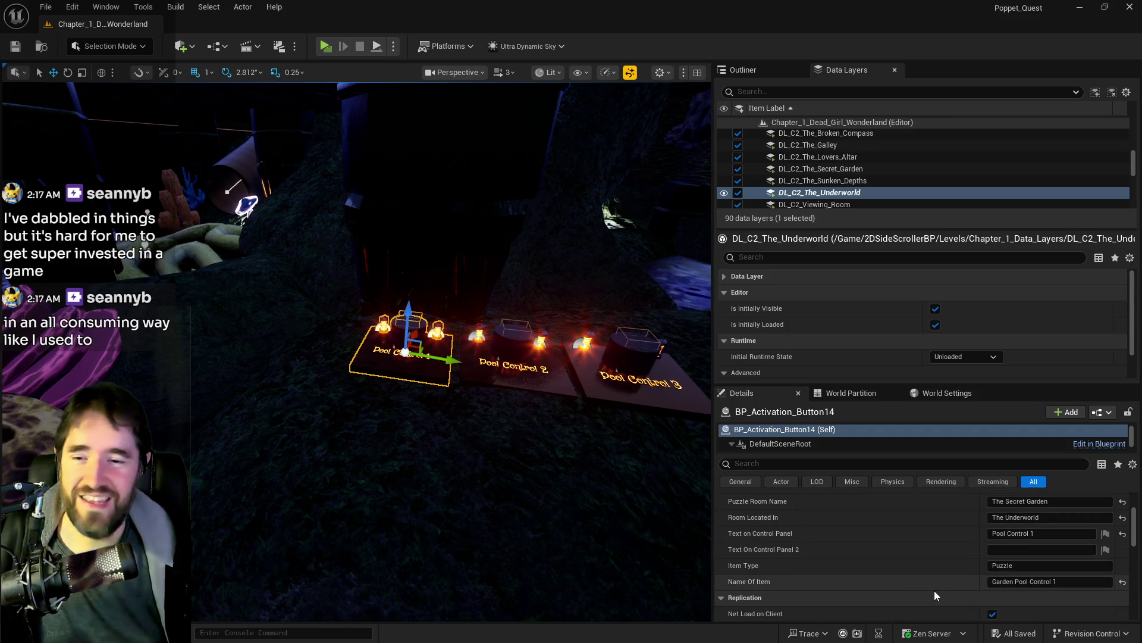
scroll(956, 573, "up", 2)
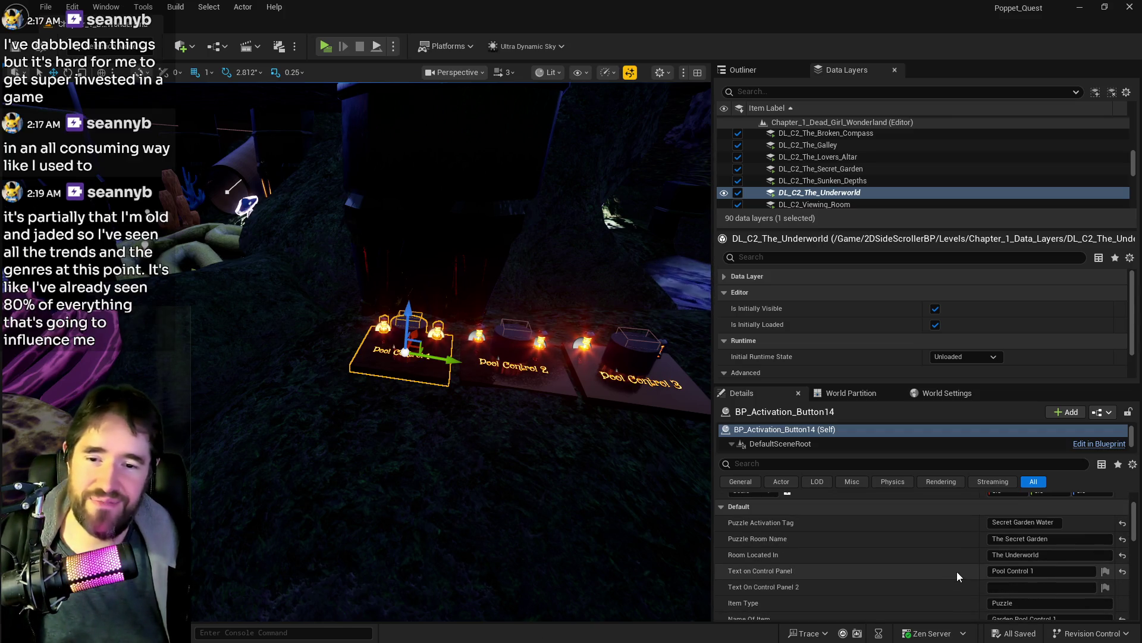
left_click(531, 372)
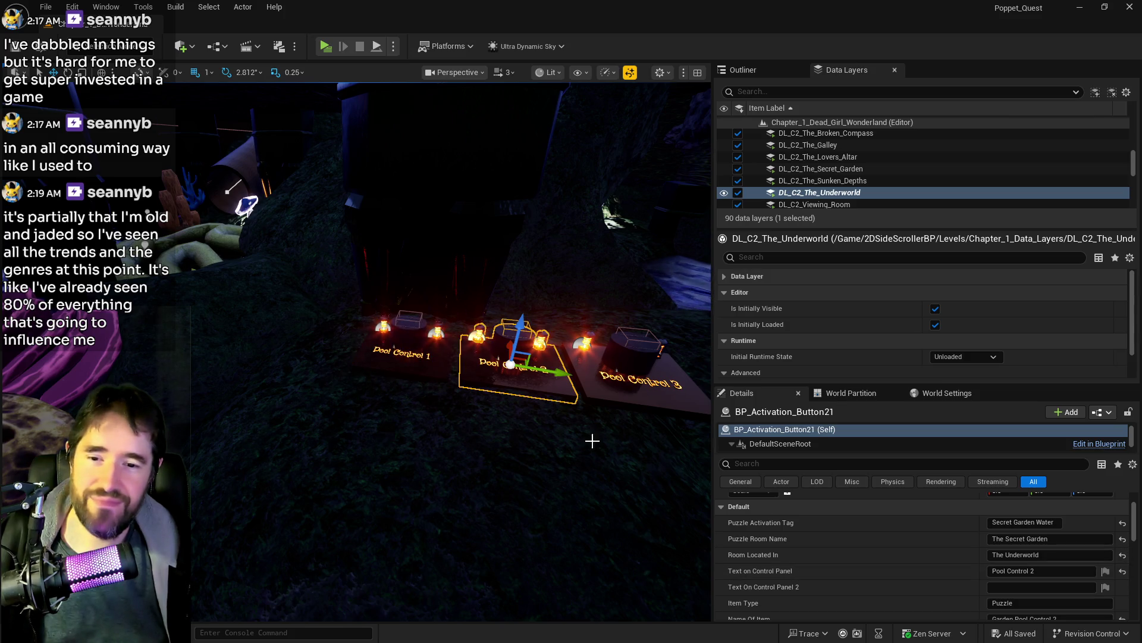
Step: Select The Secret Garden Pool and filter its Details by 'tag' to list its tags
key("1")
left_click(517, 520)
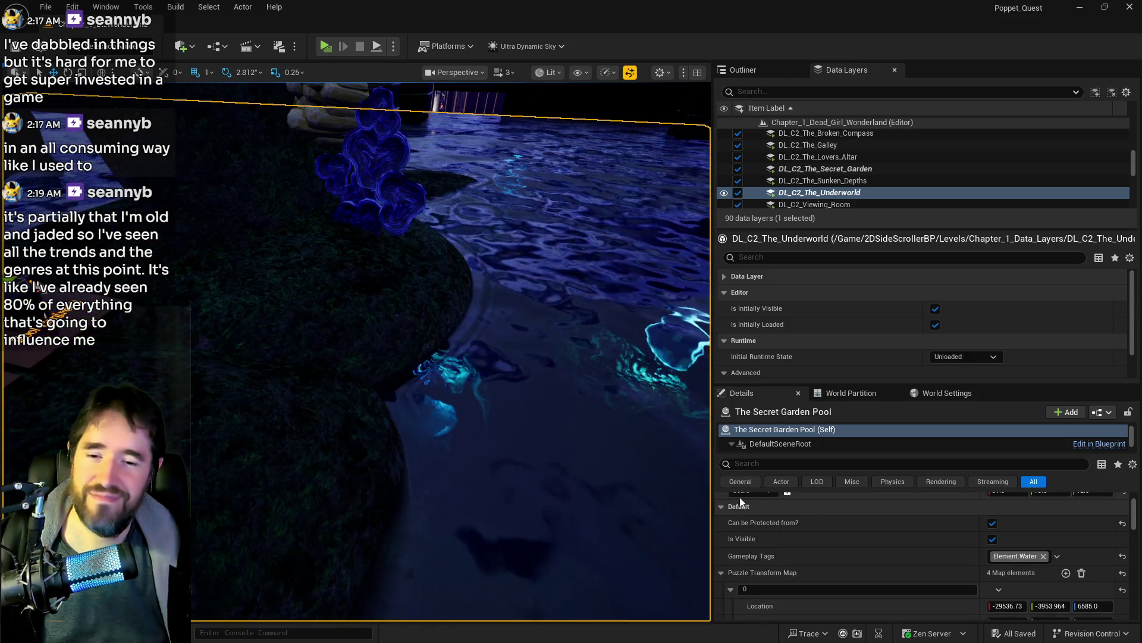
left_click(885, 463)
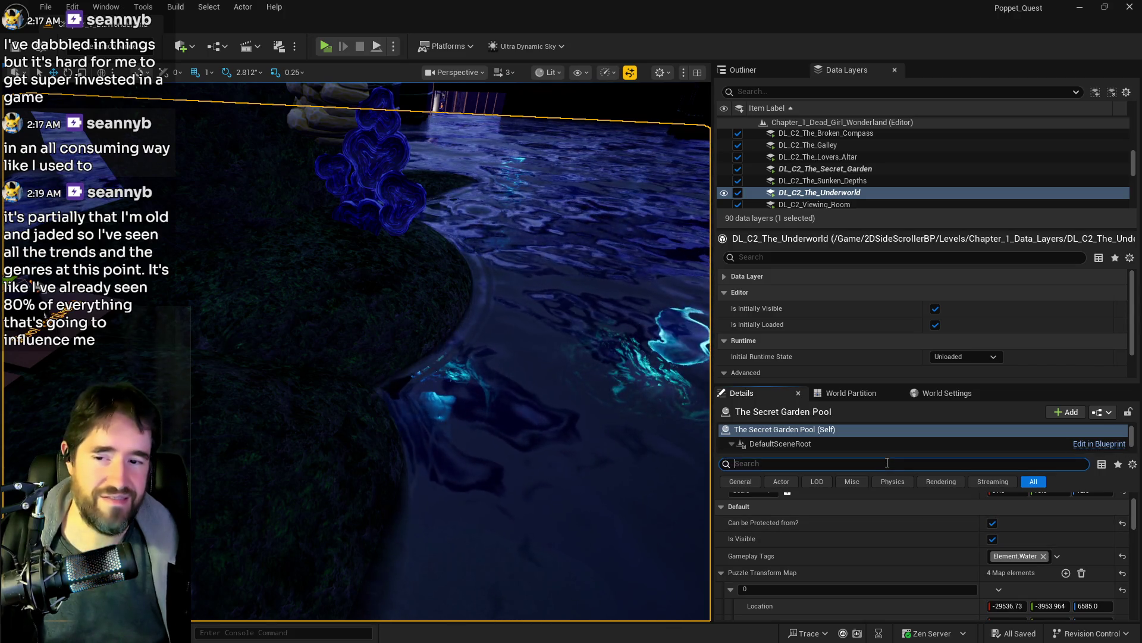
type("tag")
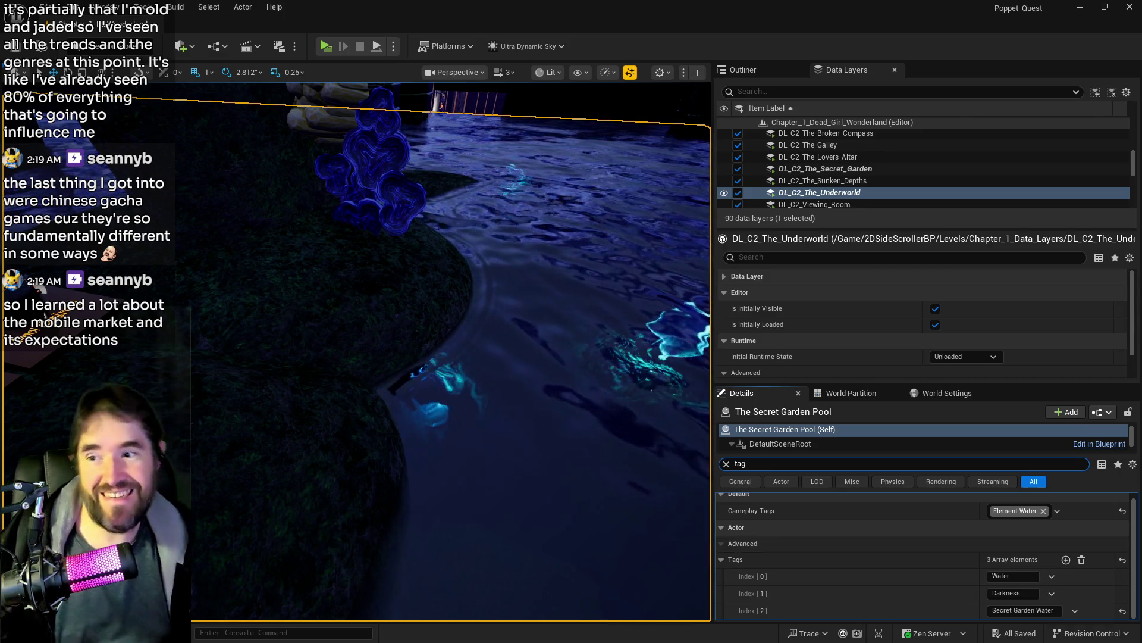
key("f")
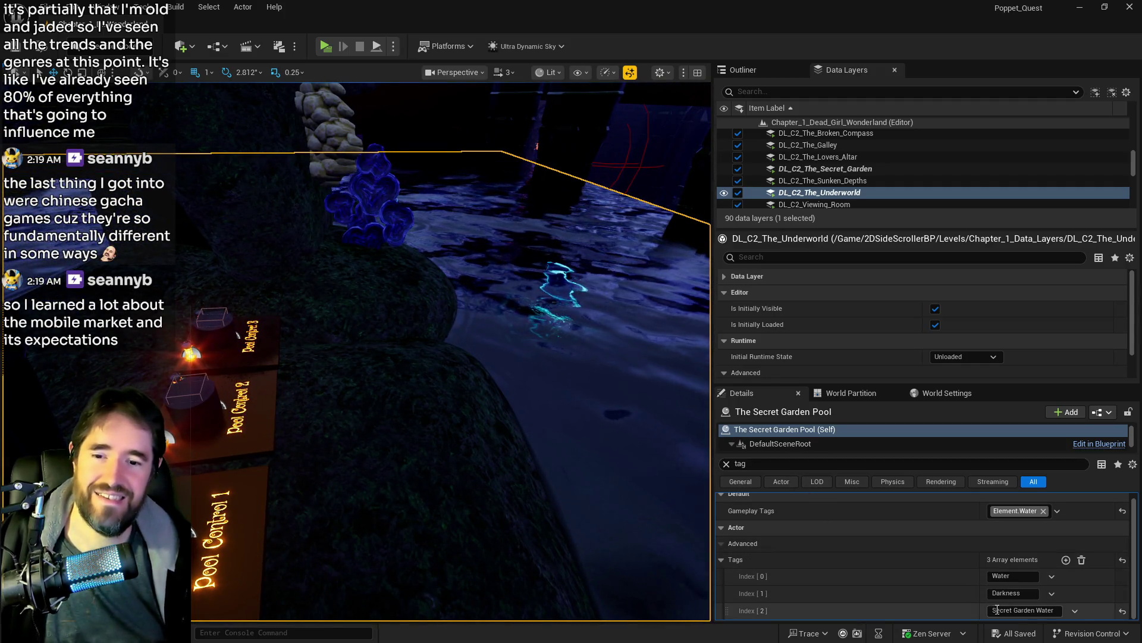
Step: Note the pool's Secret Garden Water tag, select Pool Control 1 and clear the Details filter
left_click(1020, 610)
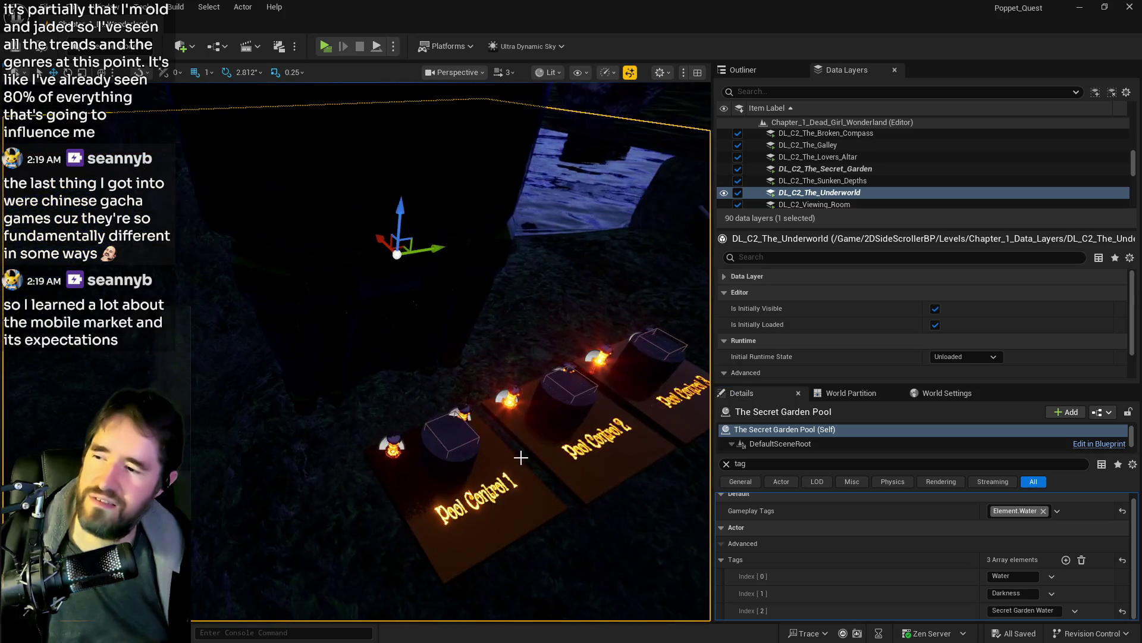
left_click(494, 491)
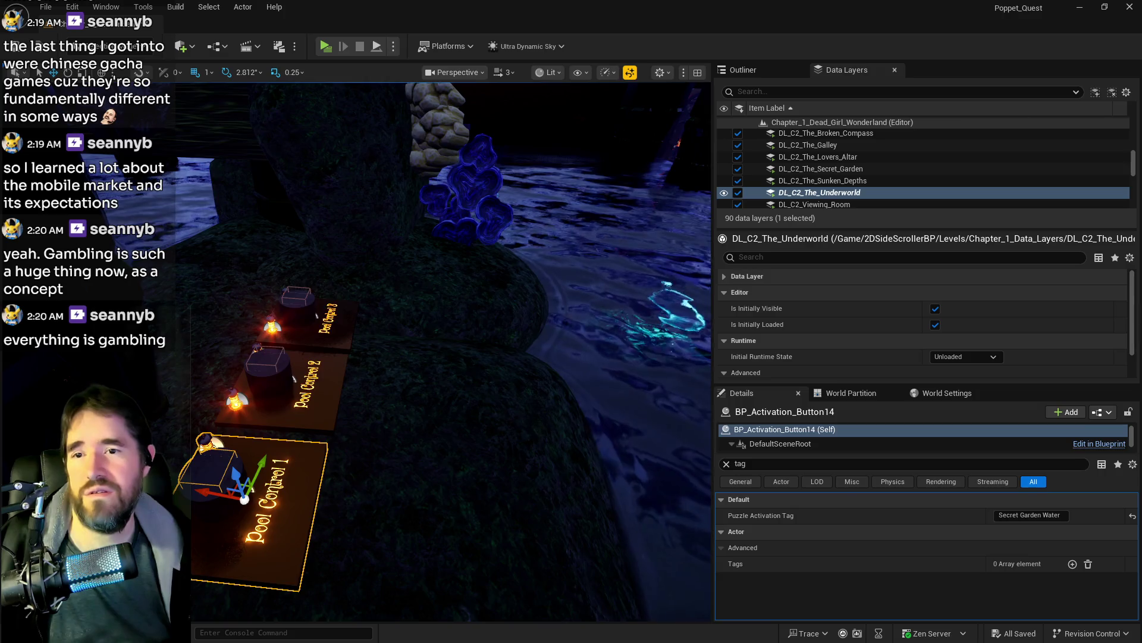
key("f")
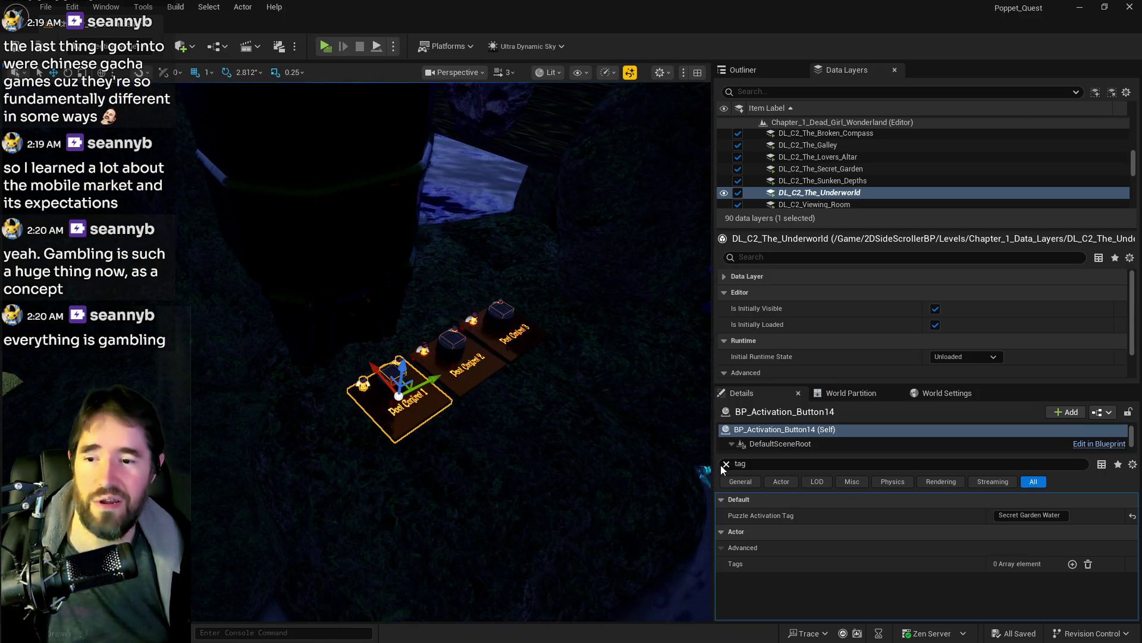
left_click(726, 464)
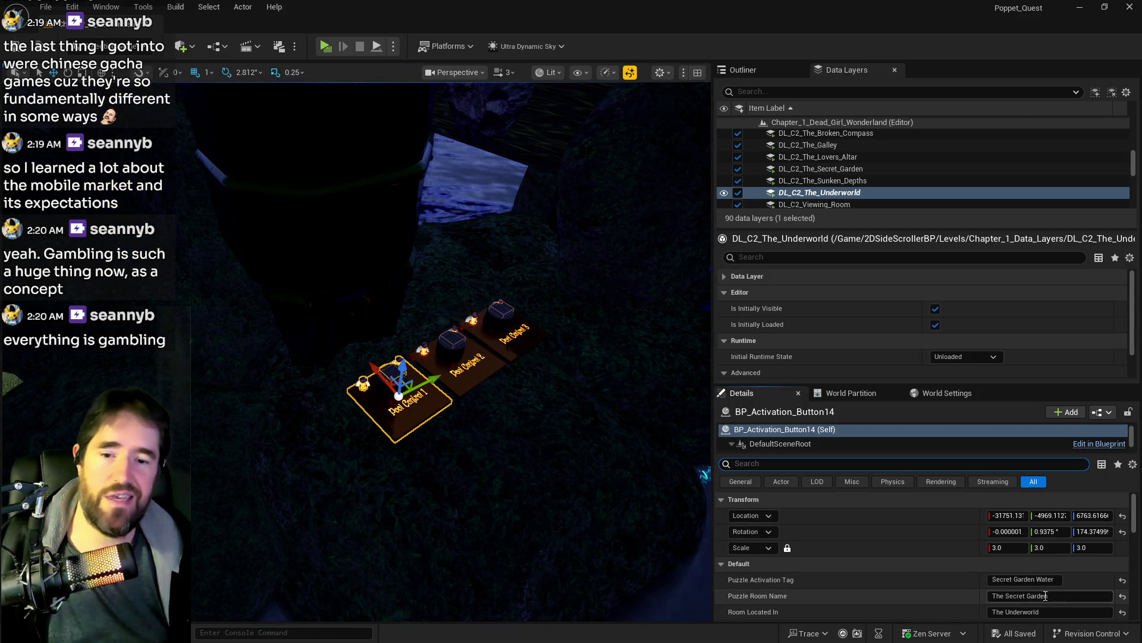
scroll(936, 573, "down", 1)
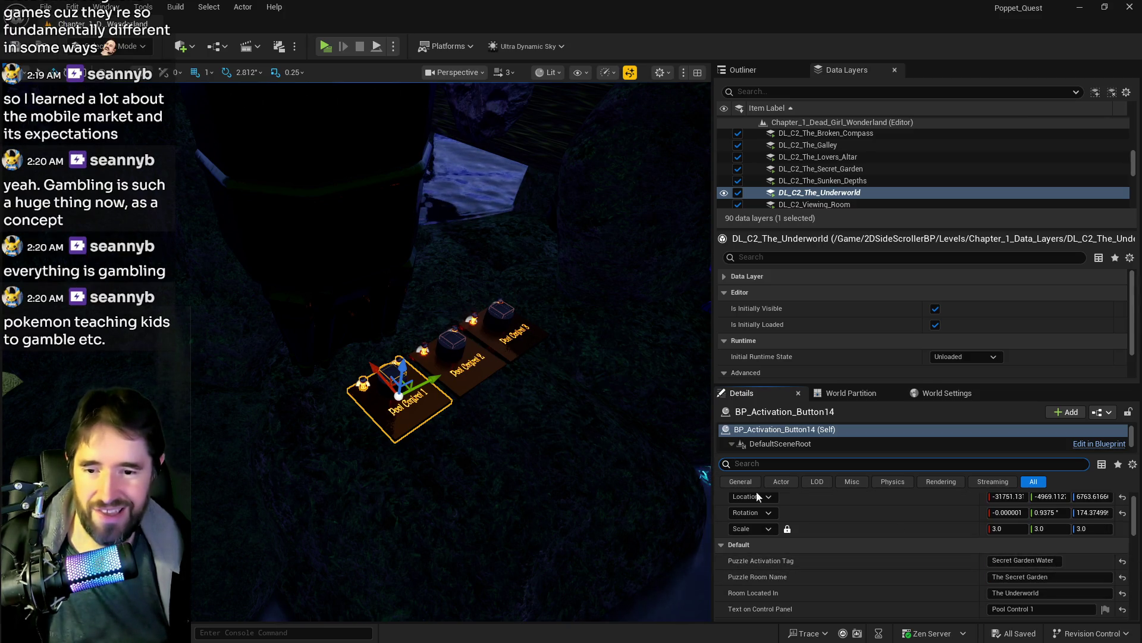
Step: Select Pool Control 2 and inspect its Room Located In value, The Underworld
left_click(467, 370)
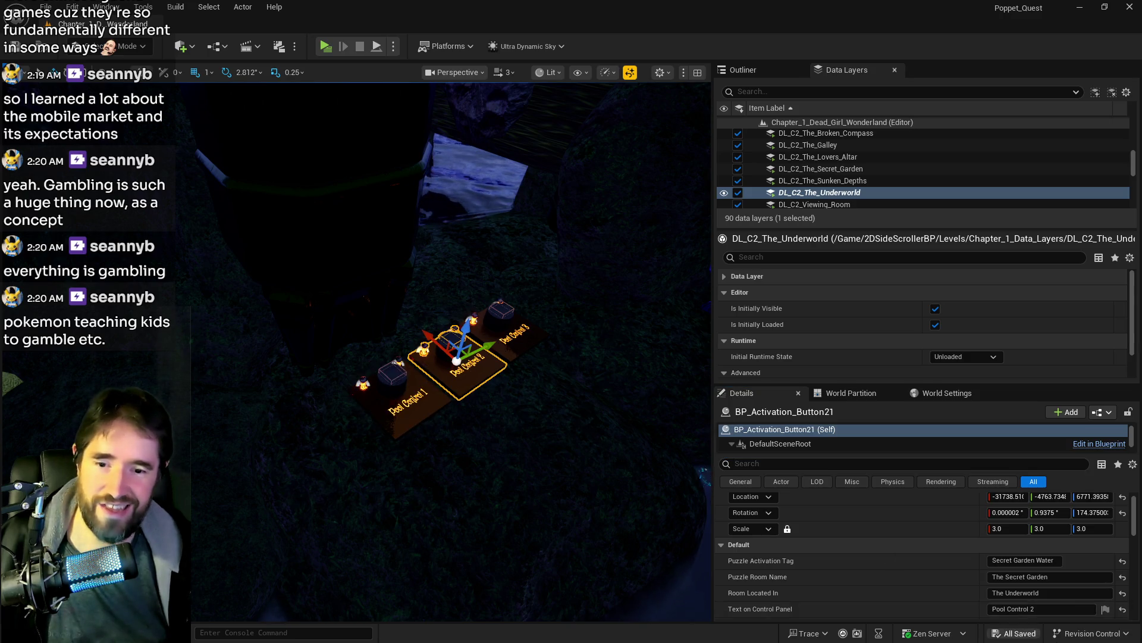
left_click(1065, 594)
mouse_move(453, 386)
left_mouse_down()
mouse_move(416, 268)
mouse_move(404, 333)
mouse_move(410, 286)
mouse_move(417, 297)
mouse_move(428, 285)
mouse_move(416, 309)
mouse_move(405, 298)
mouse_move(417, 321)
mouse_move(411, 297)
mouse_move(417, 310)
mouse_move(428, 304)
left_mouse_up()
left_click(743, 70)
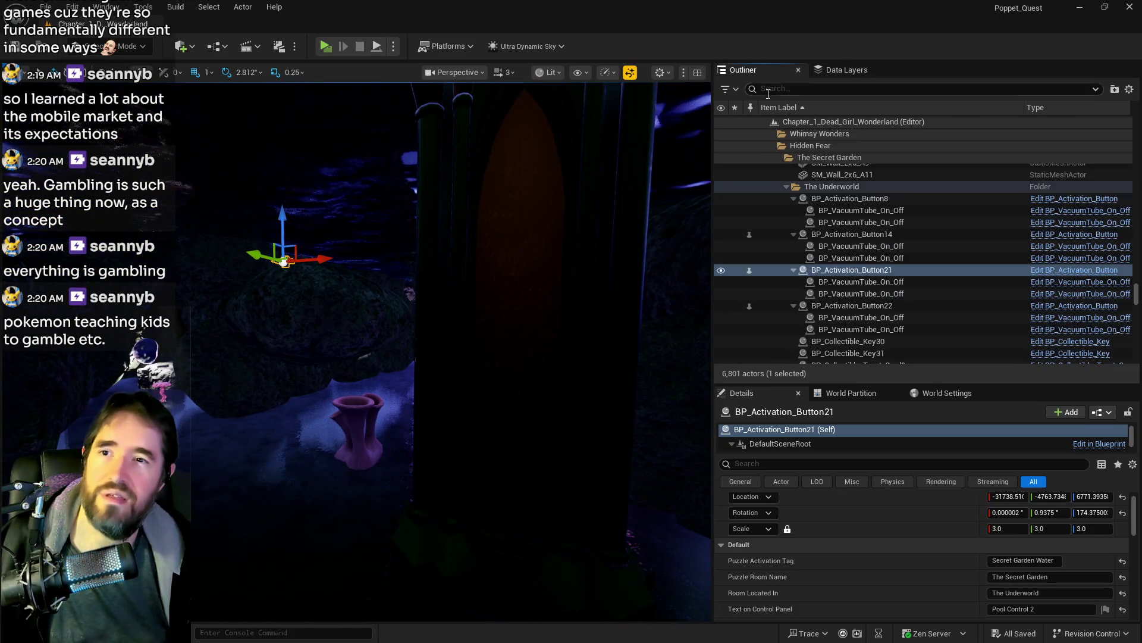
Step: Find BP_Room_Info_The_Underworld via an 'underworld room' Outliner search and check its Room Name
type("under")
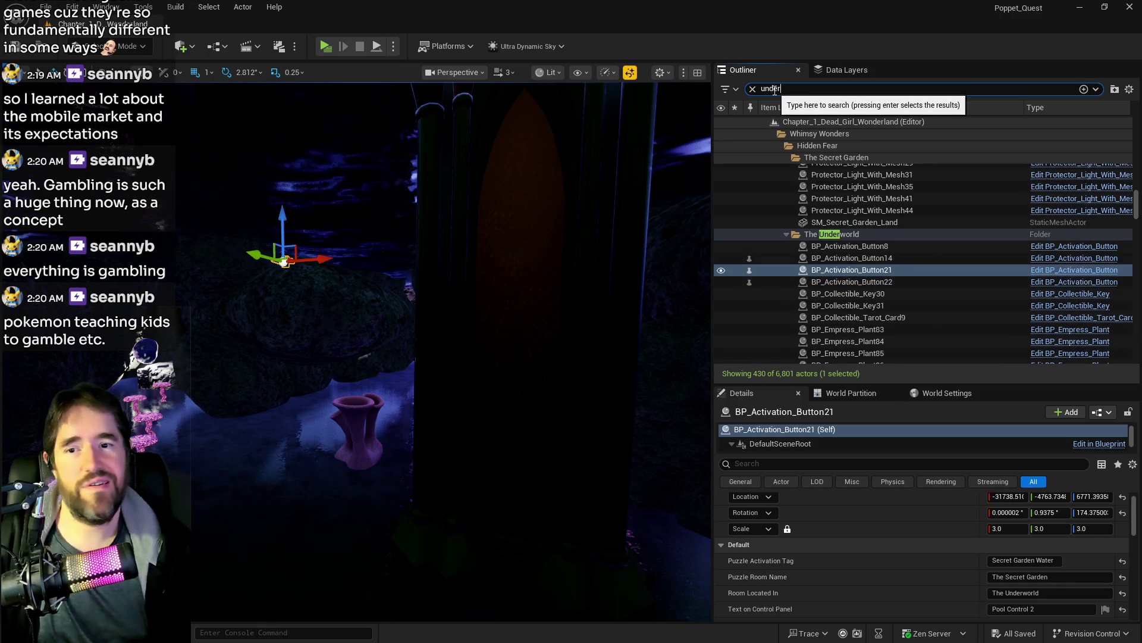
type("world")
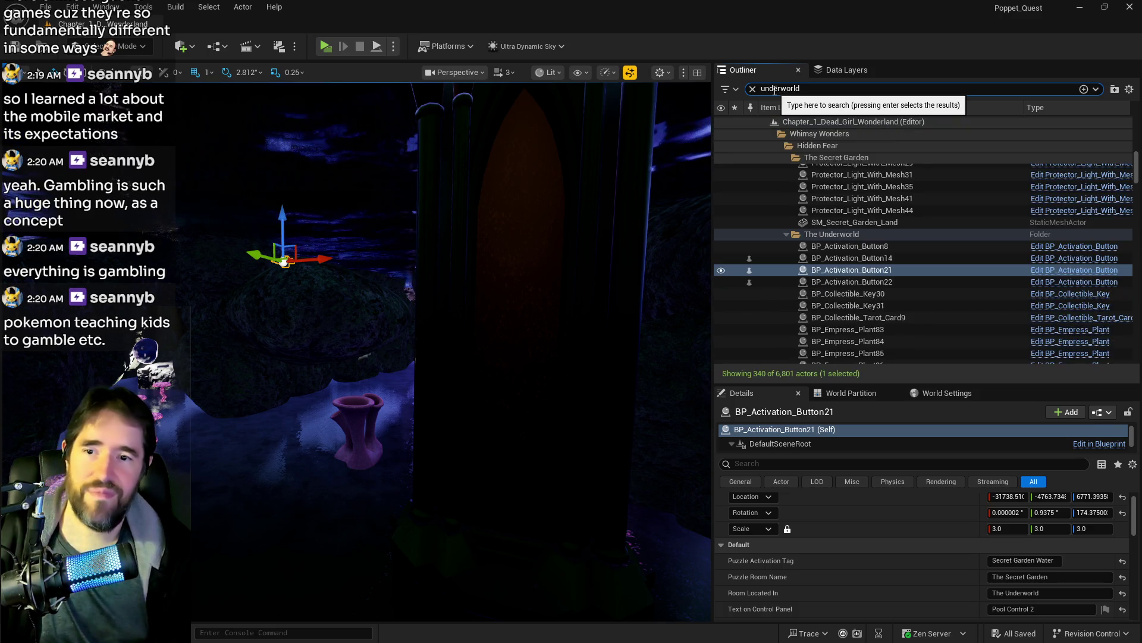
type(" room")
key("Return")
scroll(981, 522, "down", 5)
left_click(1024, 549)
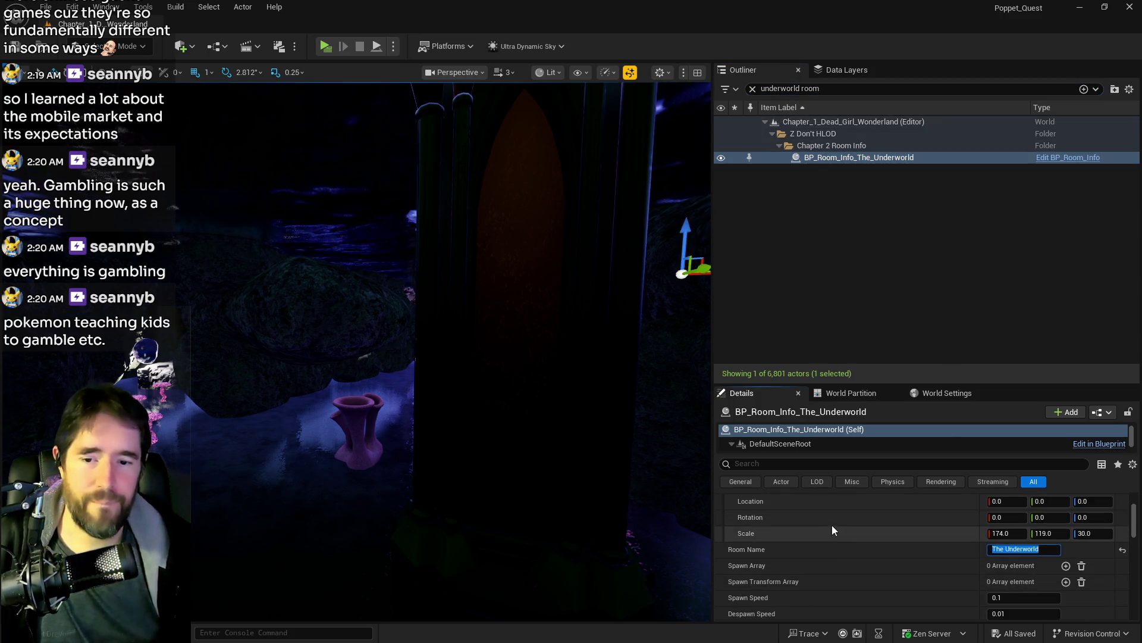
mouse_move(382, 304)
left_mouse_down()
mouse_move(398, 286)
mouse_move(617, 382)
mouse_move(337, 355)
mouse_move(237, 367)
mouse_move(309, 359)
left_mouse_up()
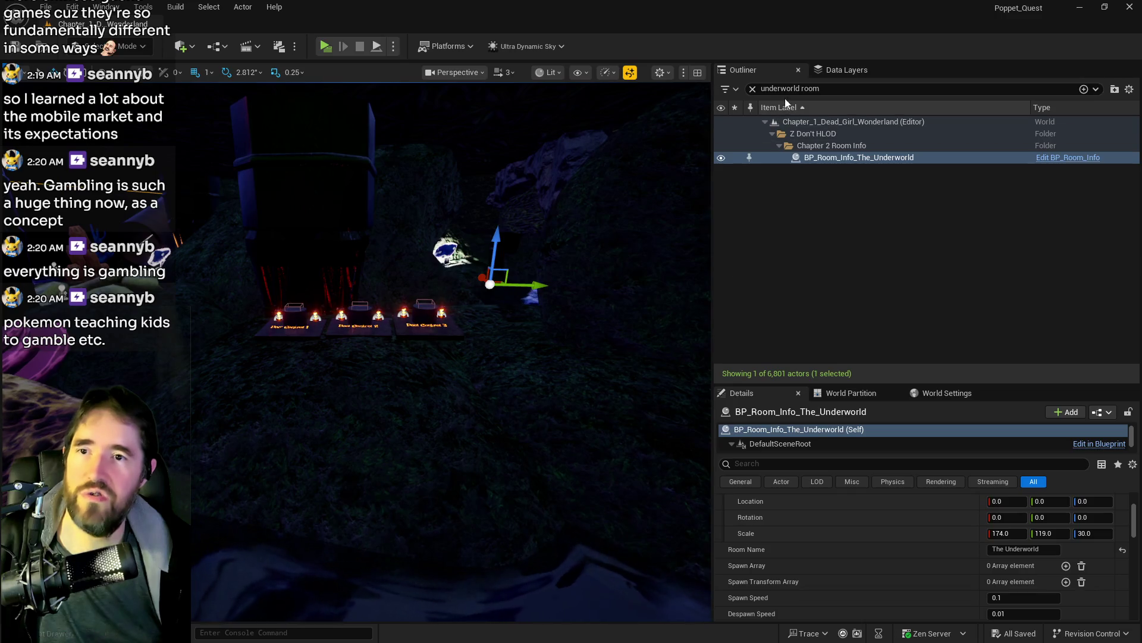
left_click(753, 88)
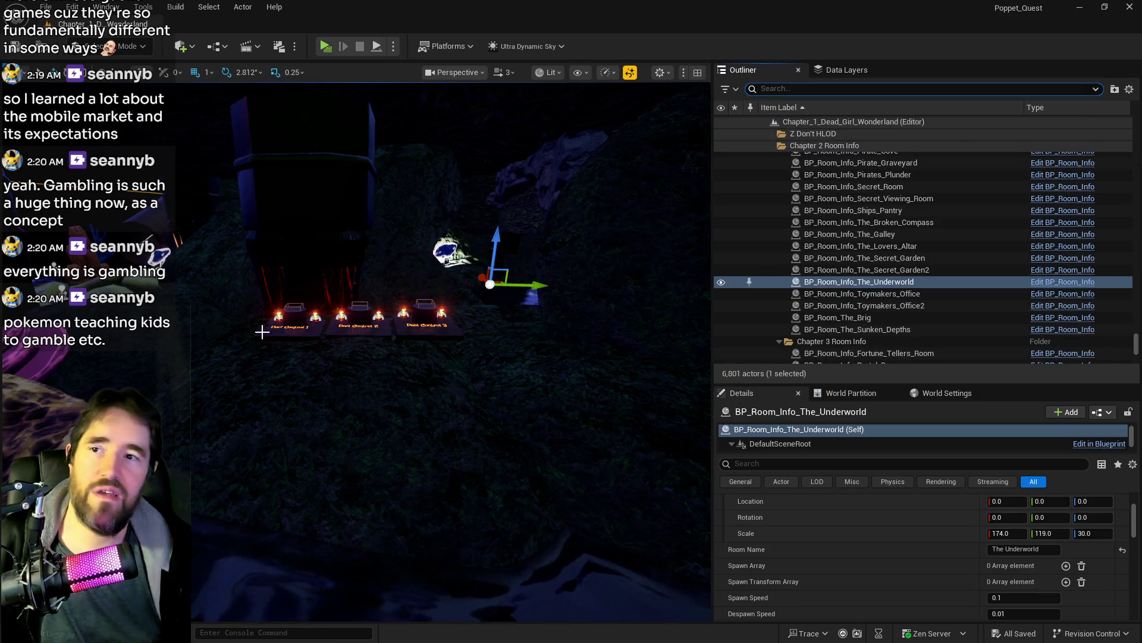
Step: Select and frame Pool Control 1, then check its Room Located In value
left_click(293, 326)
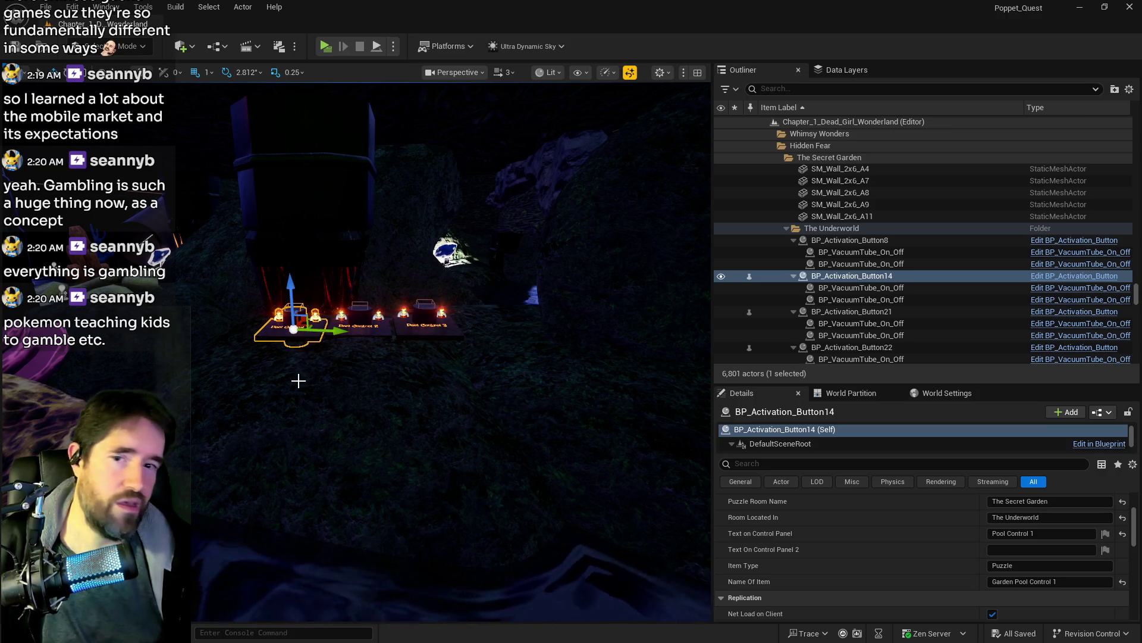
key("f")
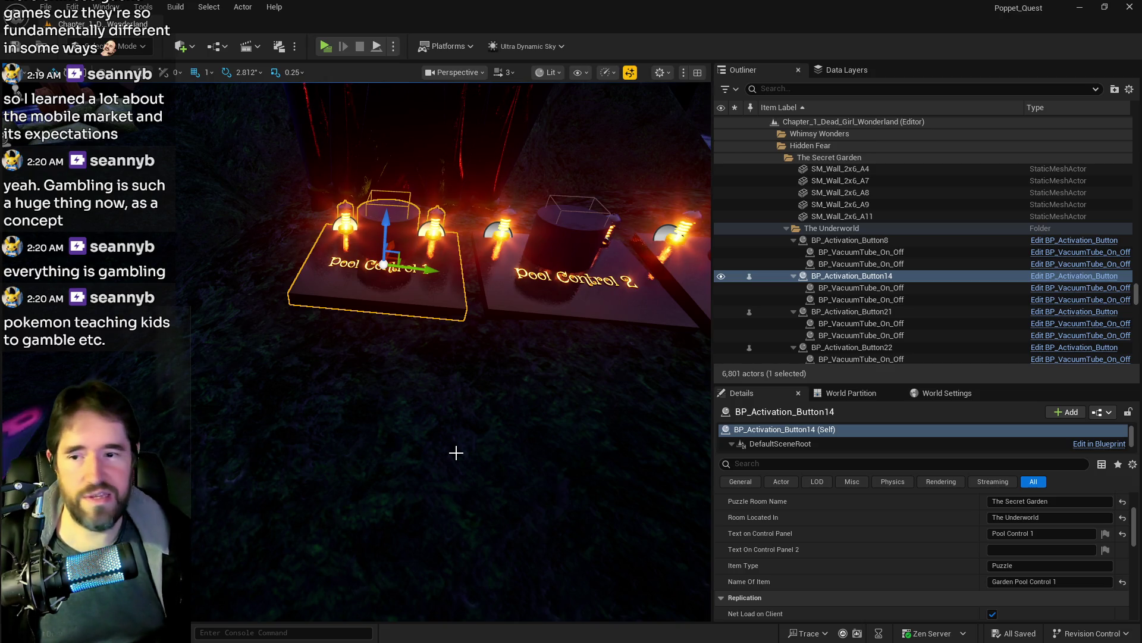
scroll(971, 587, "up", 1)
left_click(1014, 536)
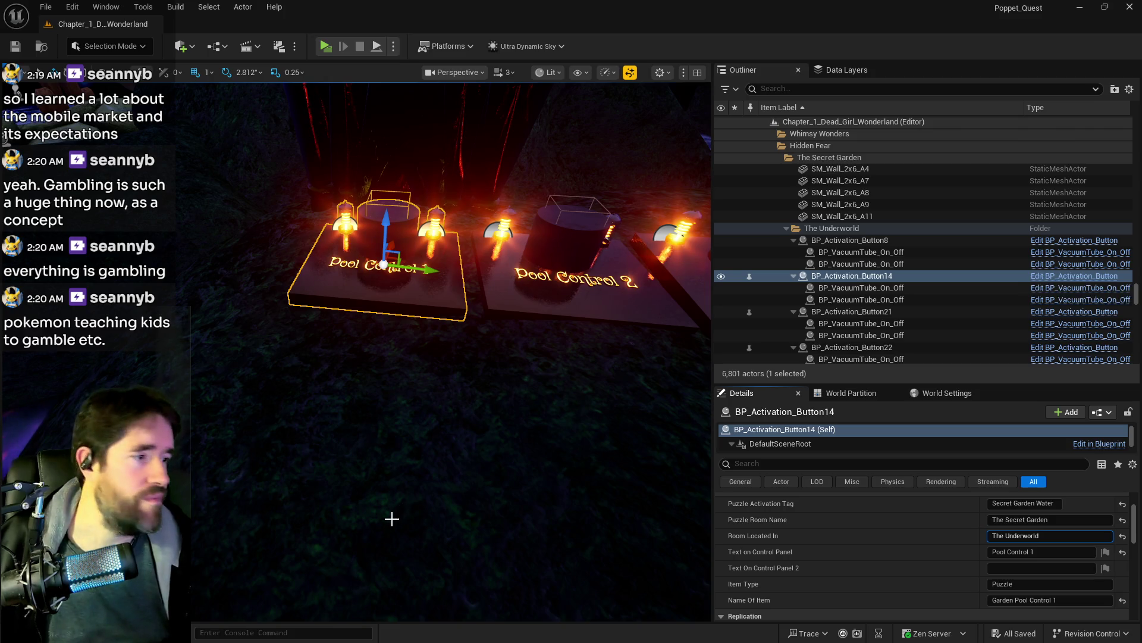
Step: Select the Hidden Grotto Pool Control panel, then The Secret Garden Pool to view its Puzzle Transform Map
left_click_drag(304, 466, 304, 137)
key("f")
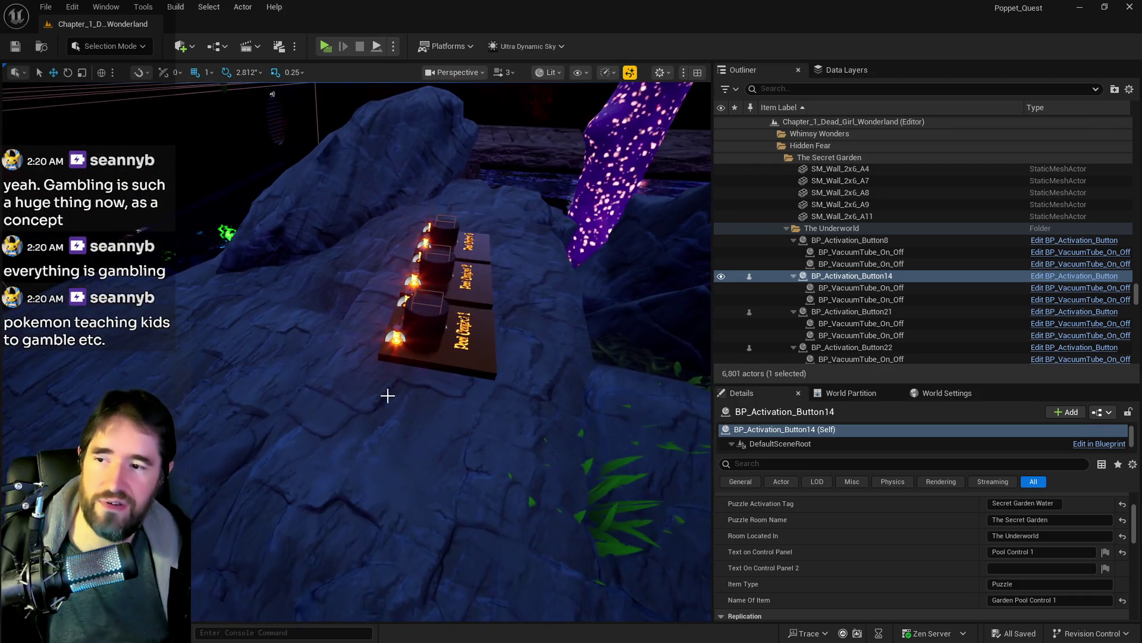
left_click(451, 359)
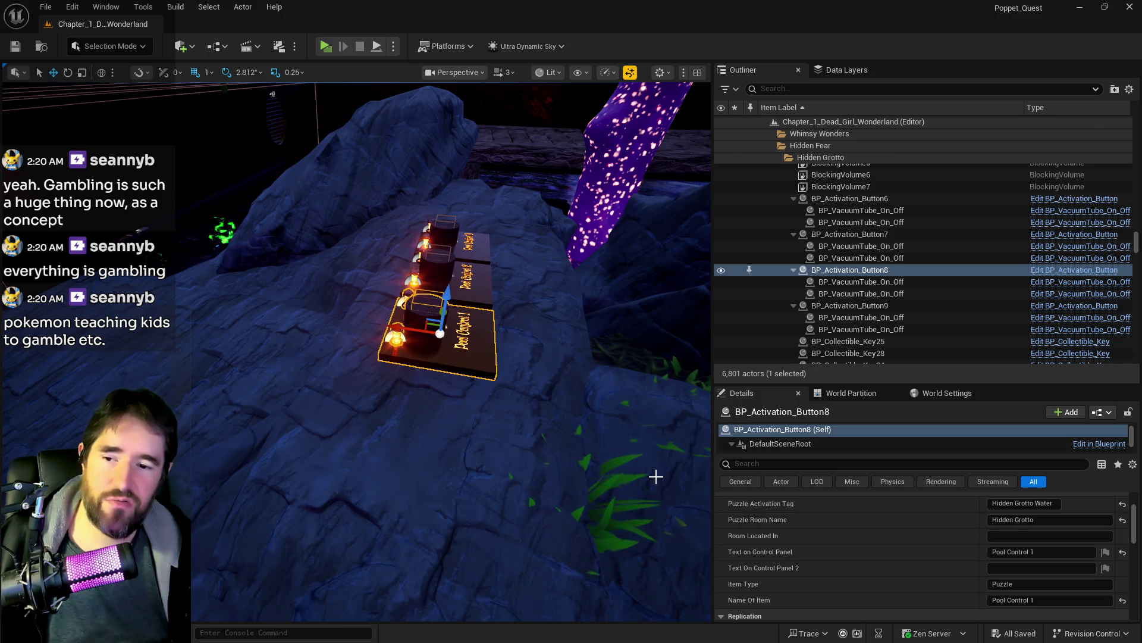
mouse_move(573, 445)
left_mouse_down()
mouse_move(488, 417)
mouse_move(577, 413)
mouse_move(605, 345)
left_mouse_up()
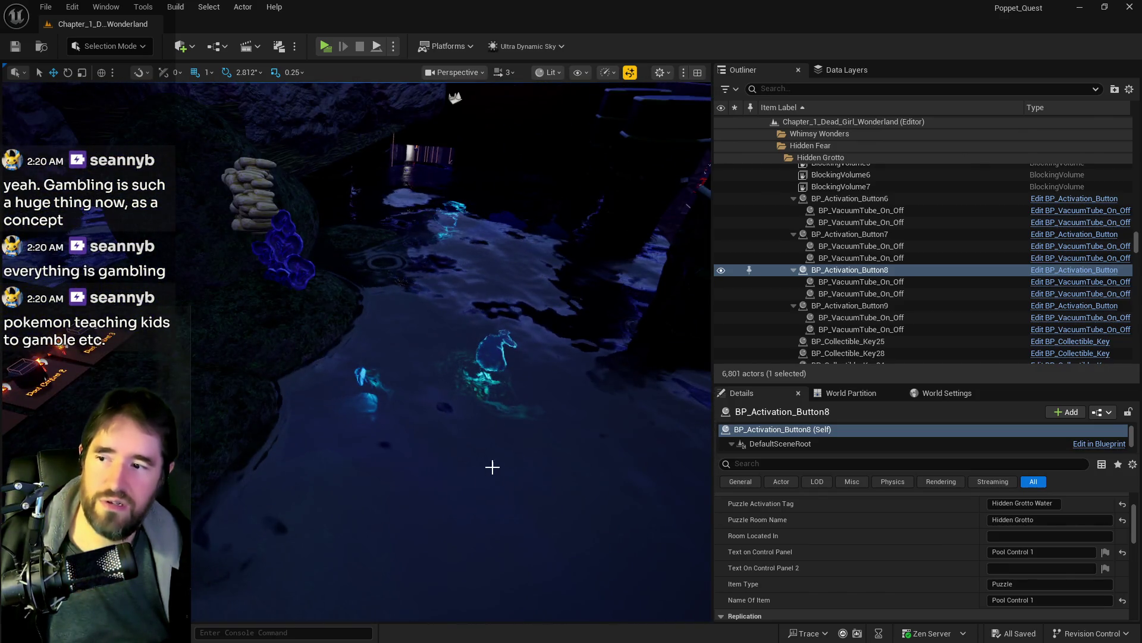
left_click(476, 462)
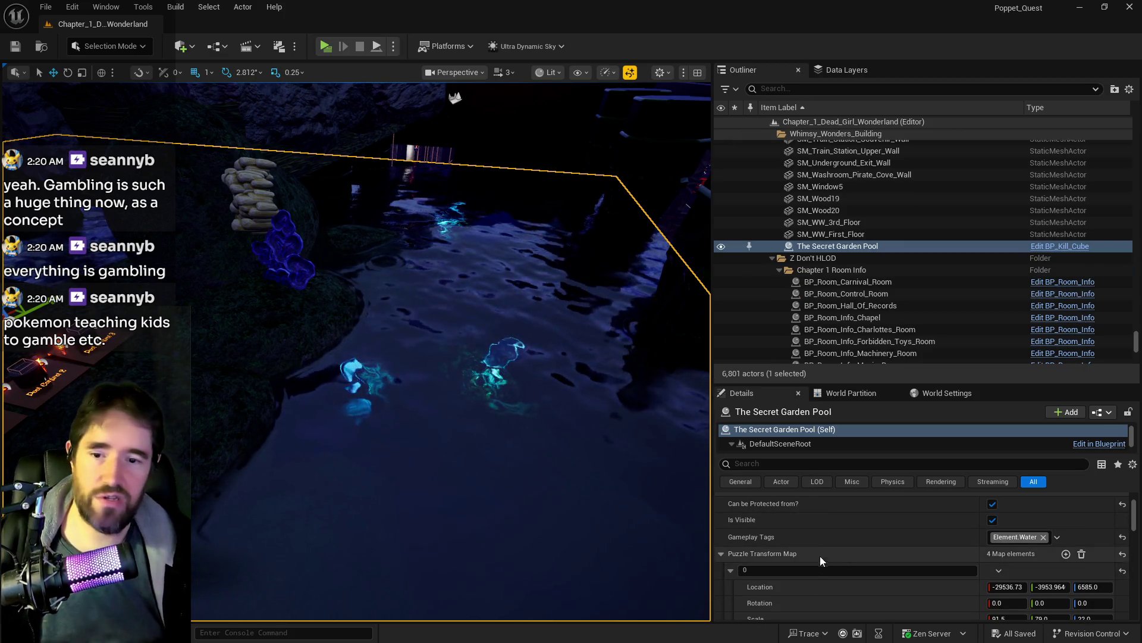
Step: Frame the pool area and select the Pool Control 1 button
scroll(815, 584, "down", 3)
scroll(784, 576, "down", 5)
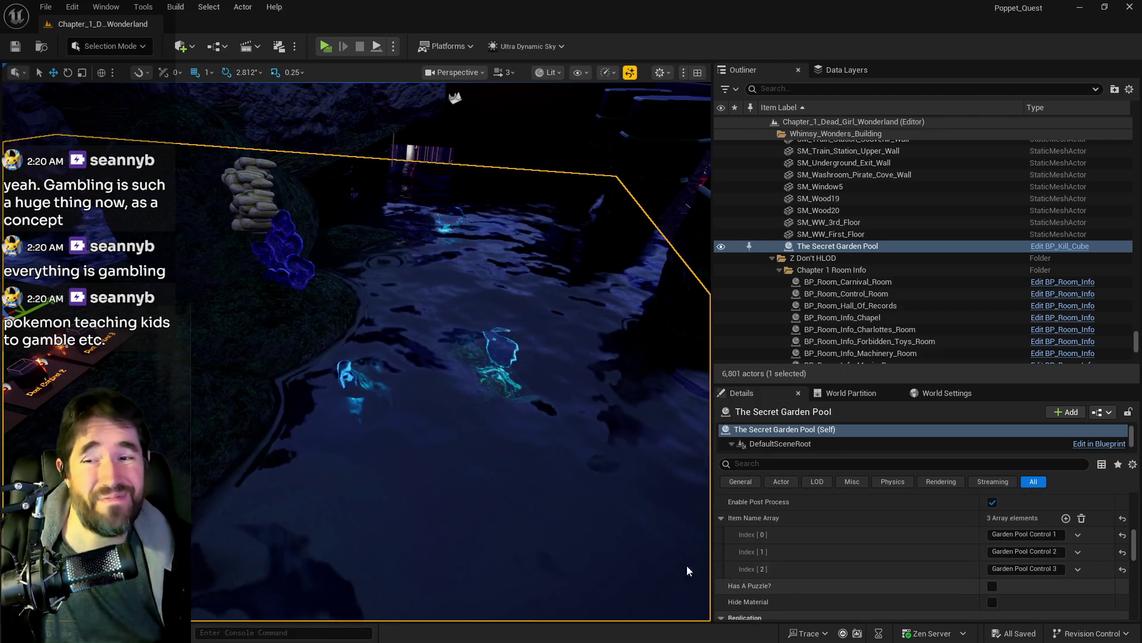
scroll(806, 559, "up", 3)
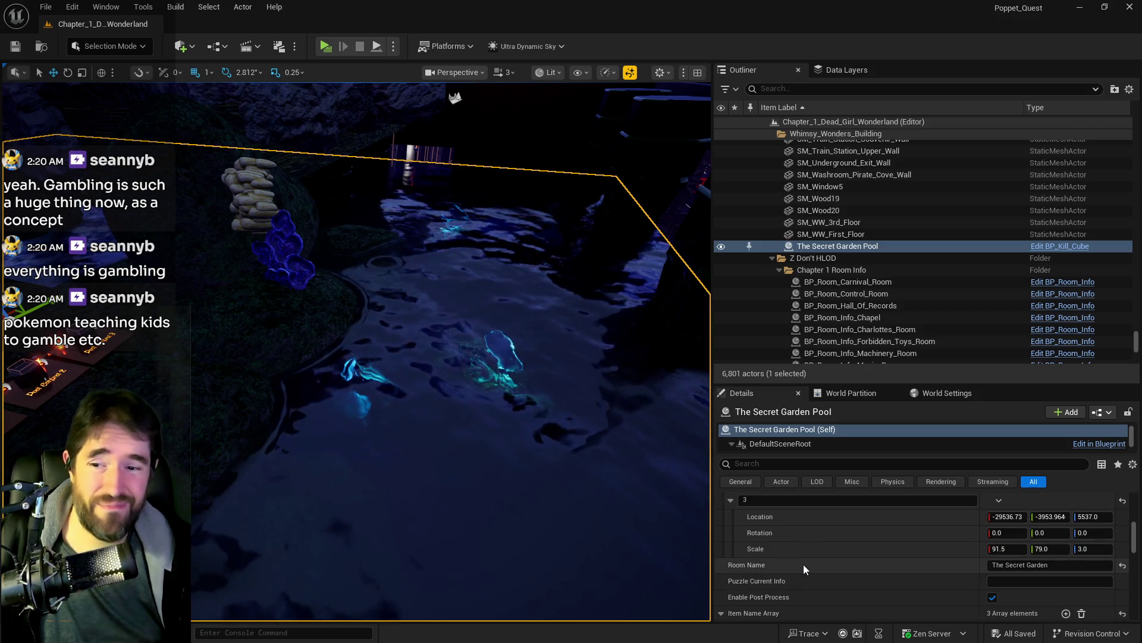
key("f")
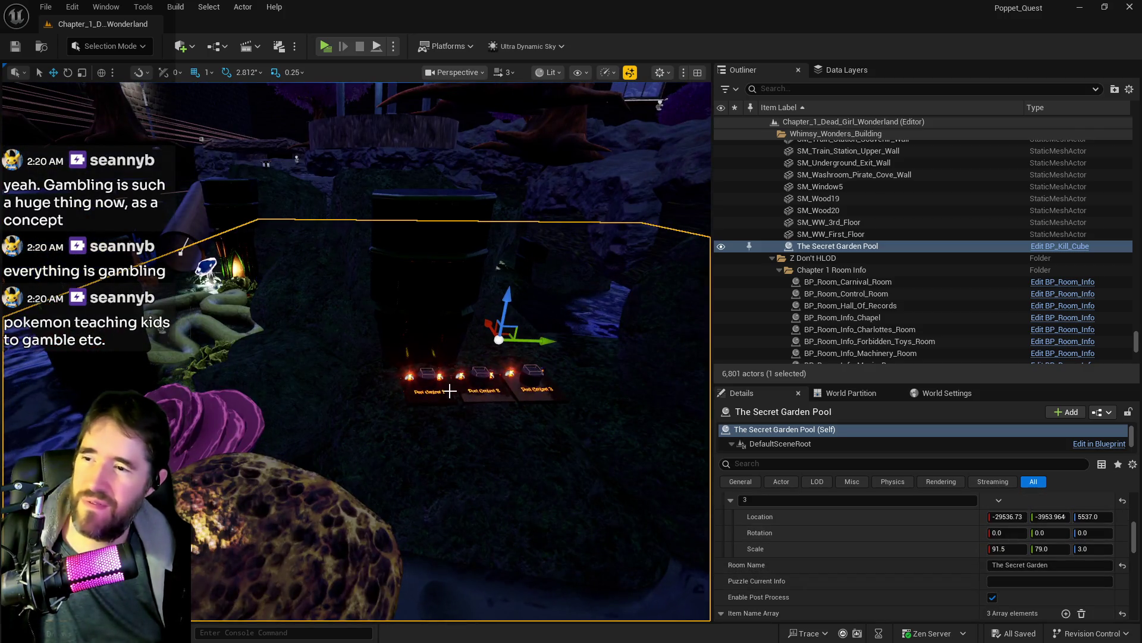
left_click(452, 390)
left_click_drag(494, 459, 559, 447)
key("f")
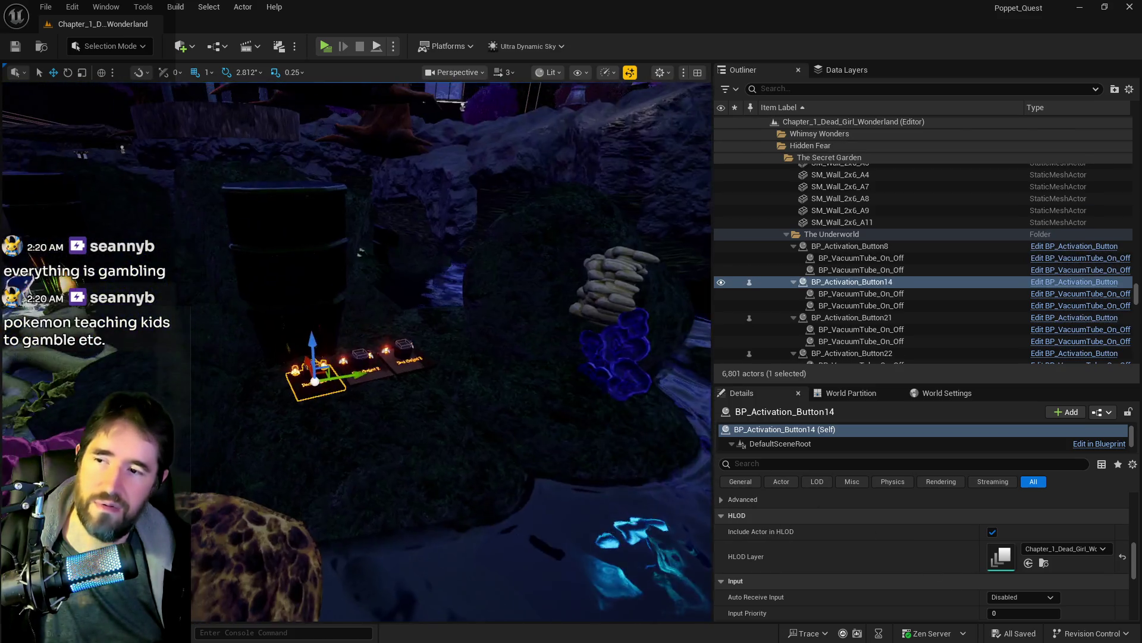
Step: Select all three Pool Control buttons and clear their Room Located In value
scroll(381, 351, "up", 5)
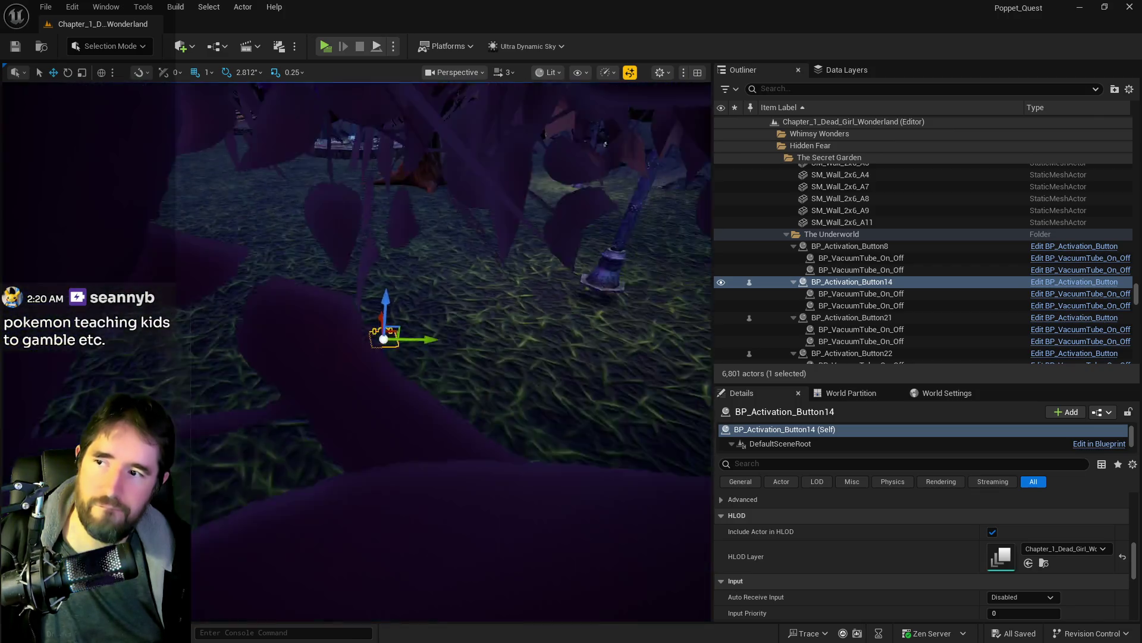
scroll(502, 465, "down", 5)
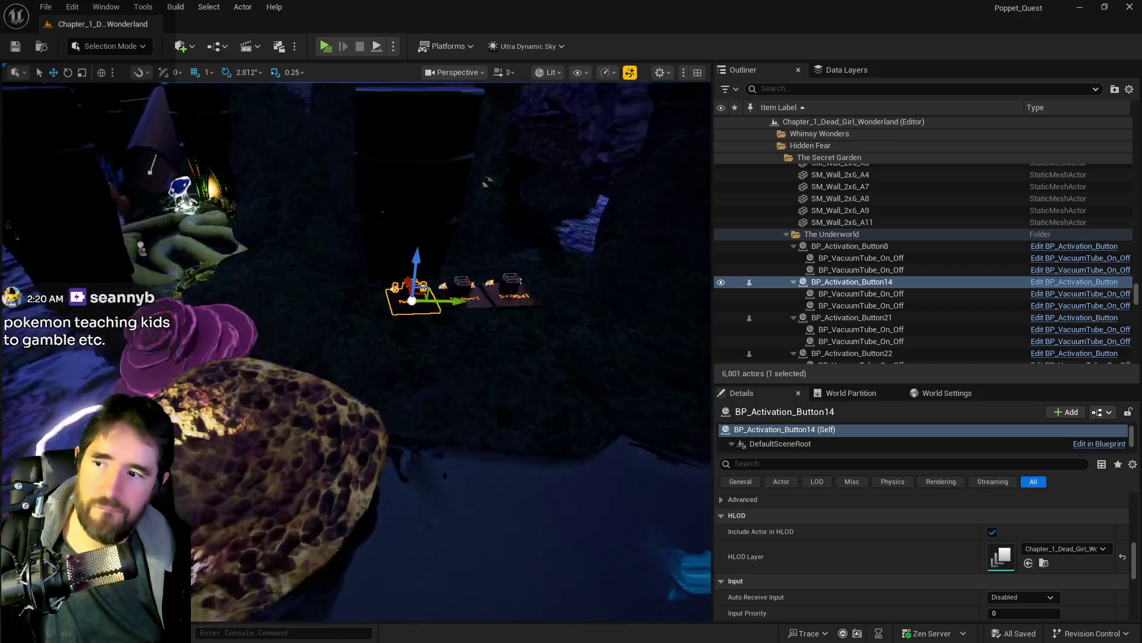
scroll(886, 544, "up", 2)
scroll(887, 544, "up", 5)
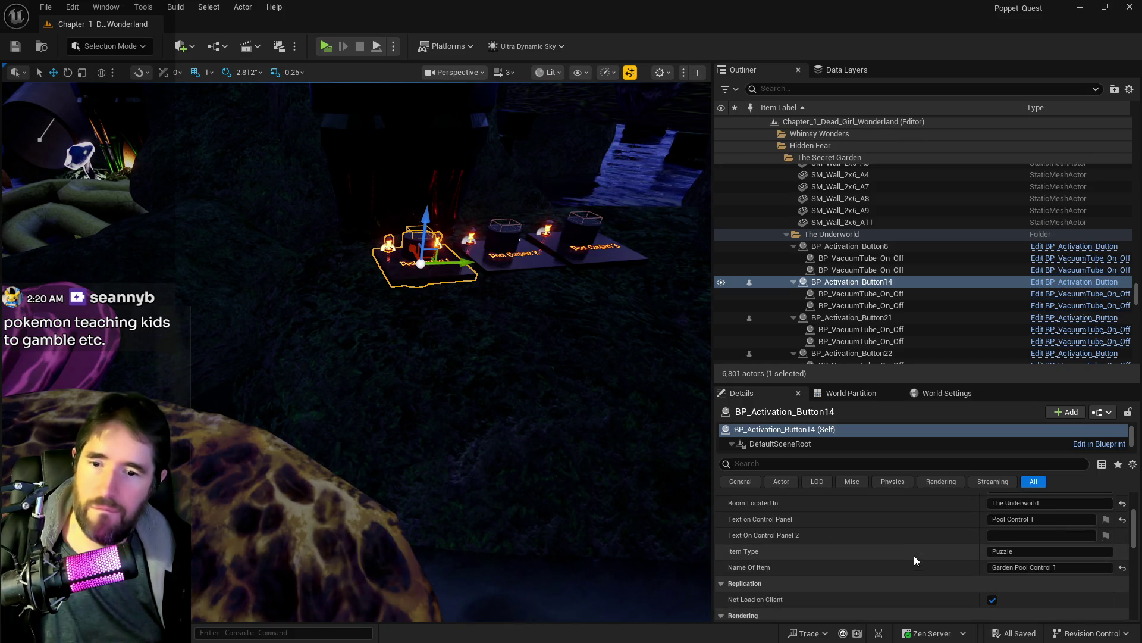
left_click(526, 265, "ctrl")
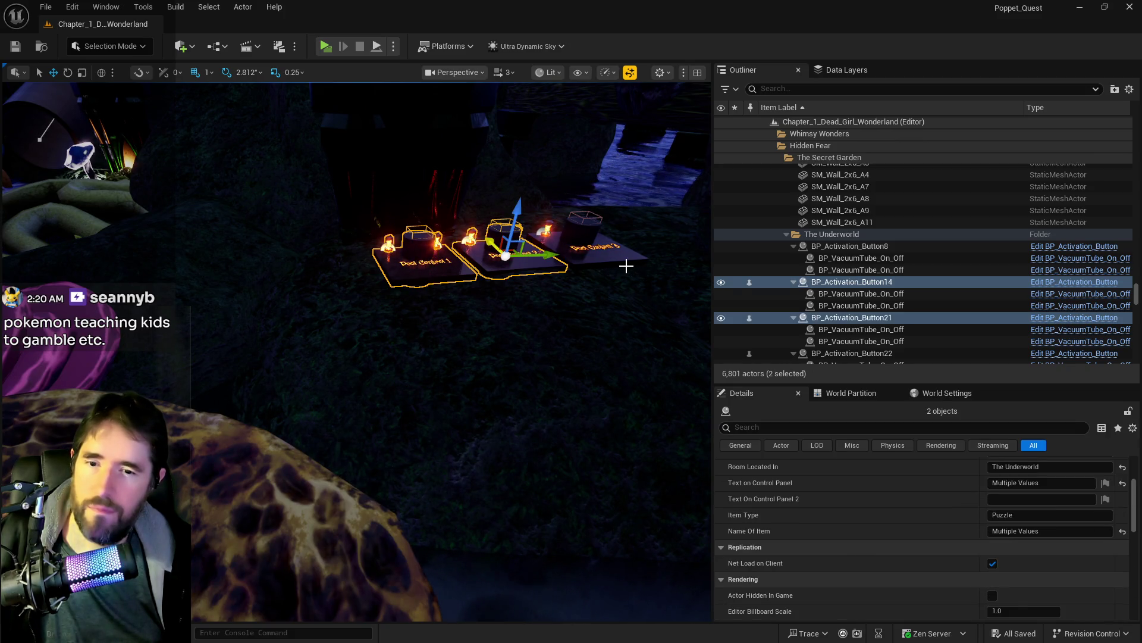
left_click(625, 266, "ctrl")
key("ctrl+z")
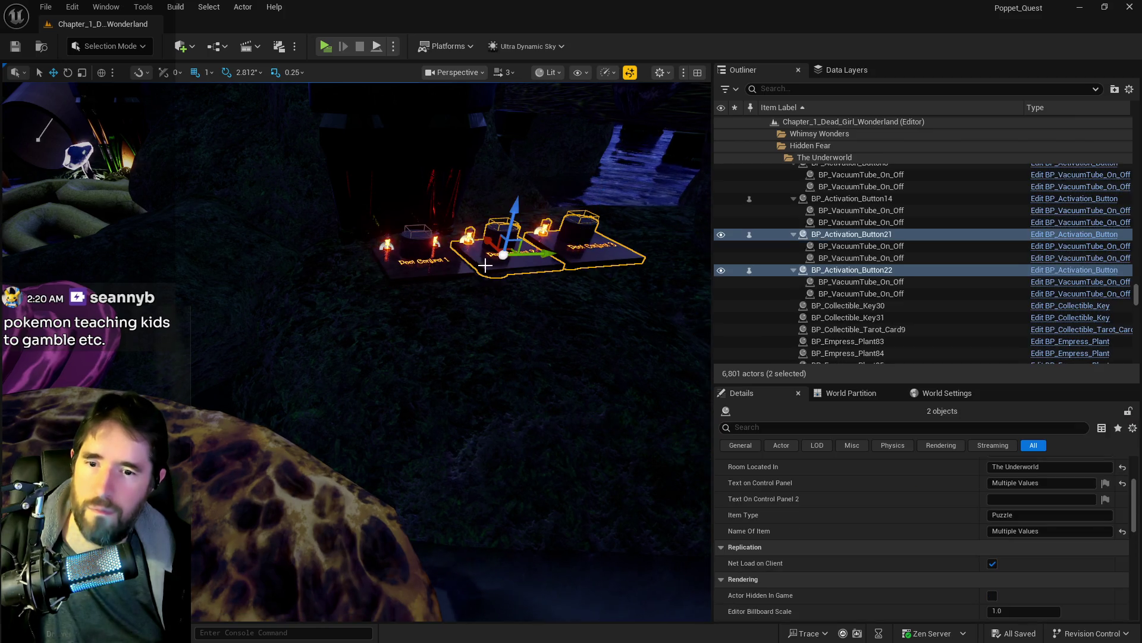
left_click(420, 271, "ctrl")
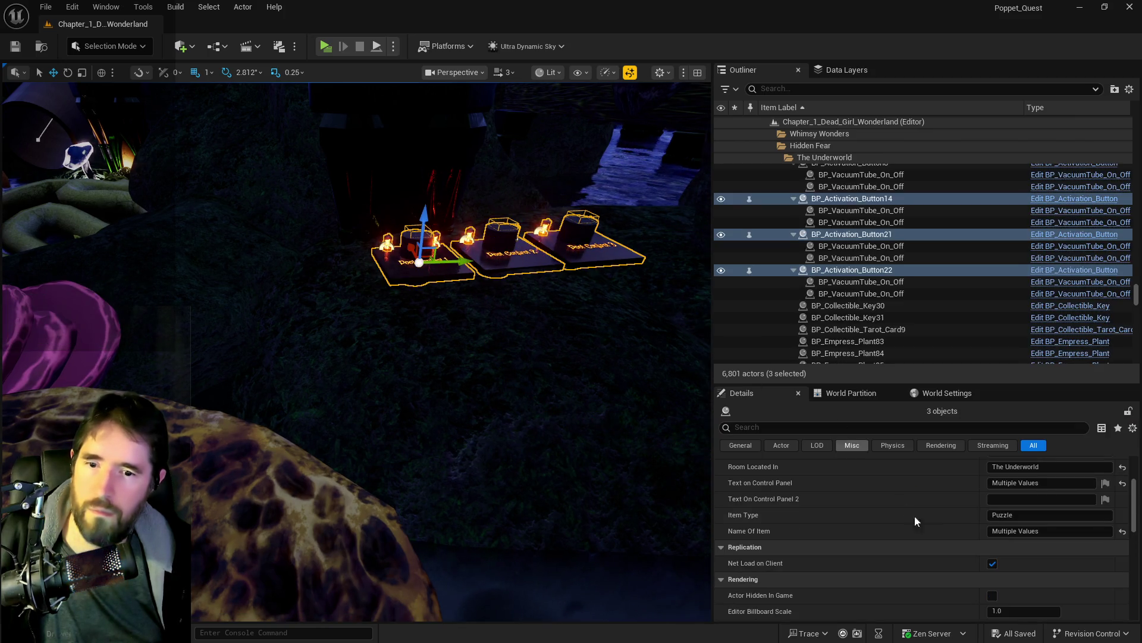
scroll(926, 528, "up", 3)
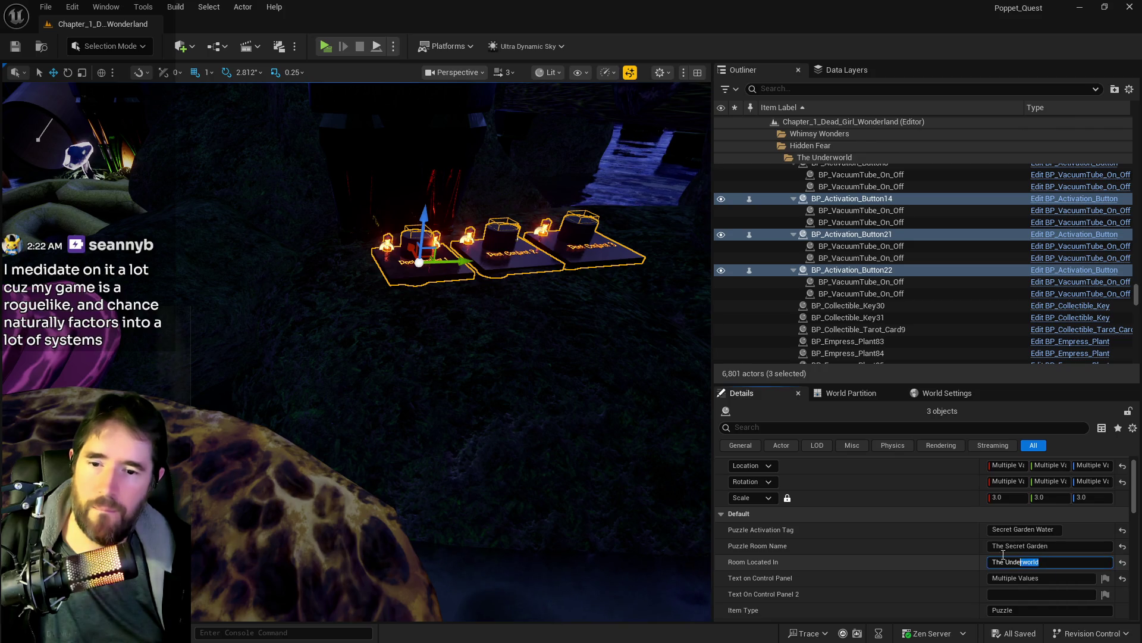
key("BackSpace")
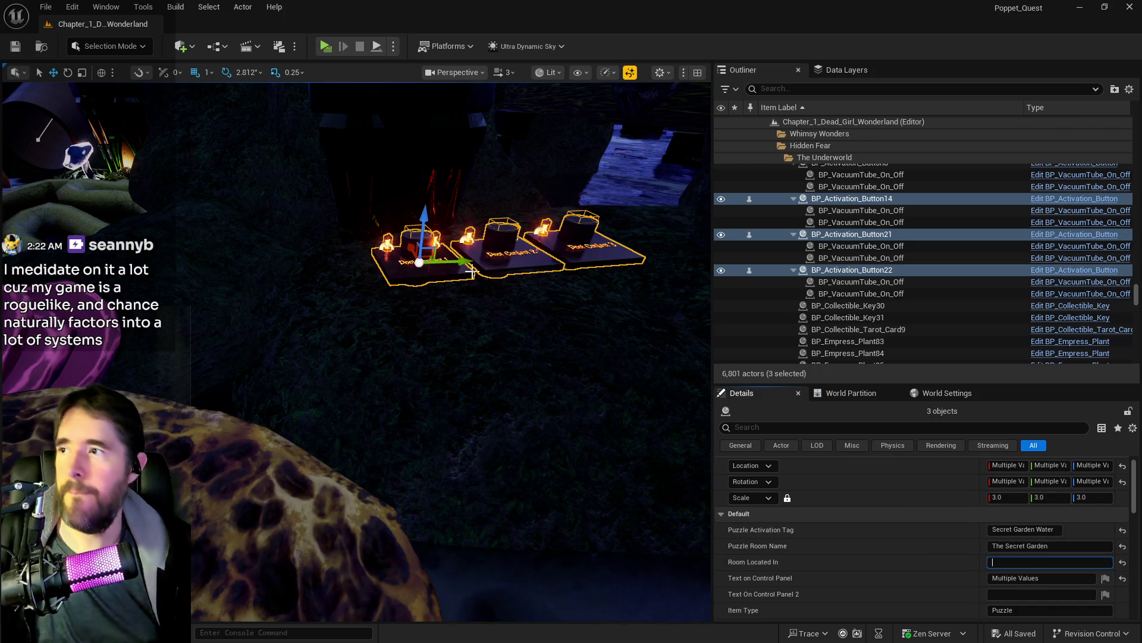
Step: Playtest the level at the Pool Control buttons and close the preview
left_click_drag(204, 212, 217, 160)
left_click_drag(259, 280, 307, 132)
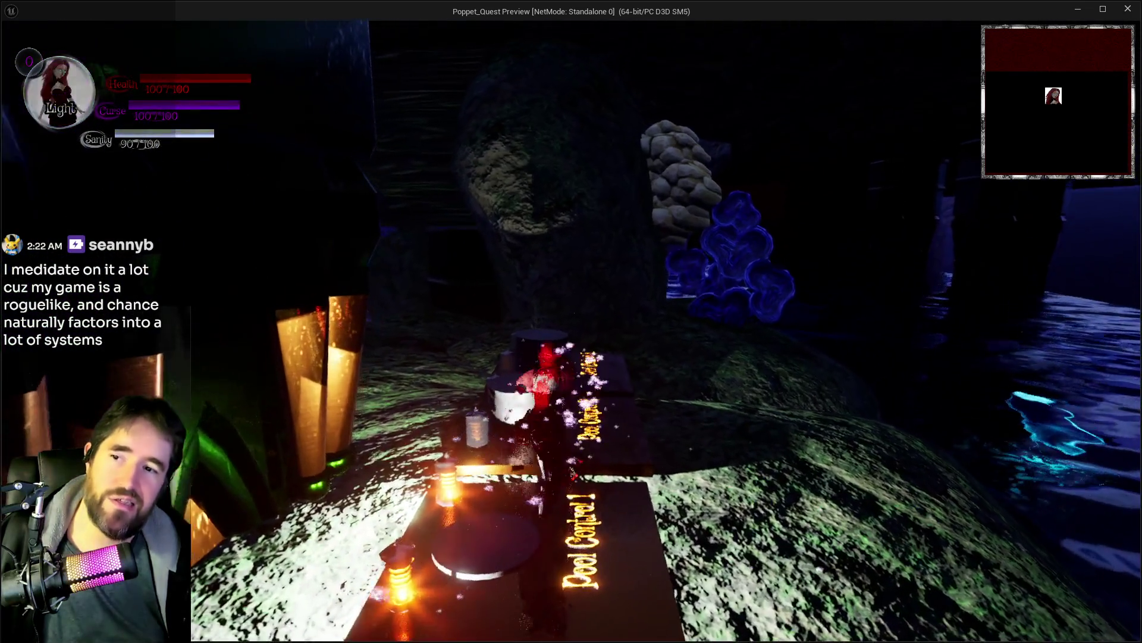
key("Escape")
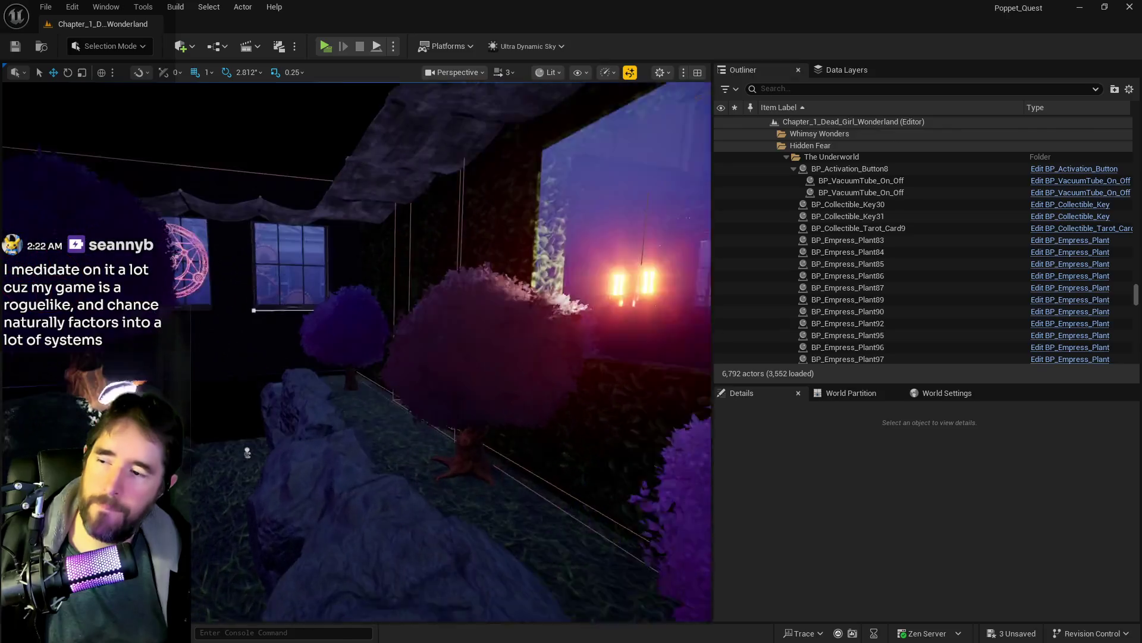
Step: Fly out to the garden and paste the three Pool Control buttons onto the ground
key("w")
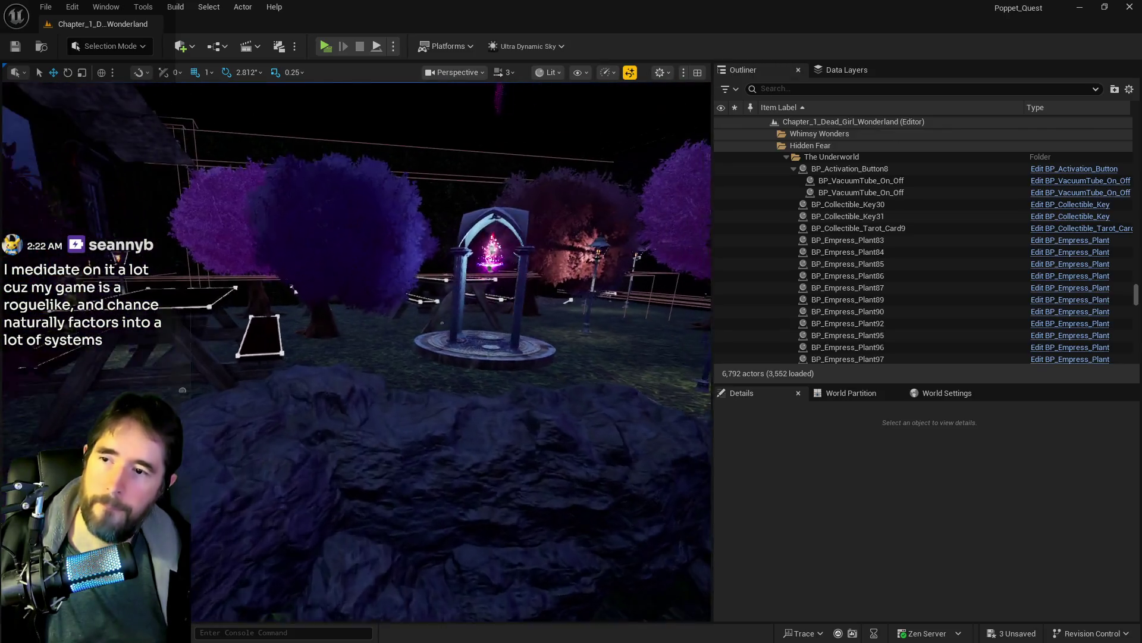
key("w")
right_click(380, 399)
mouse_move(434, 431)
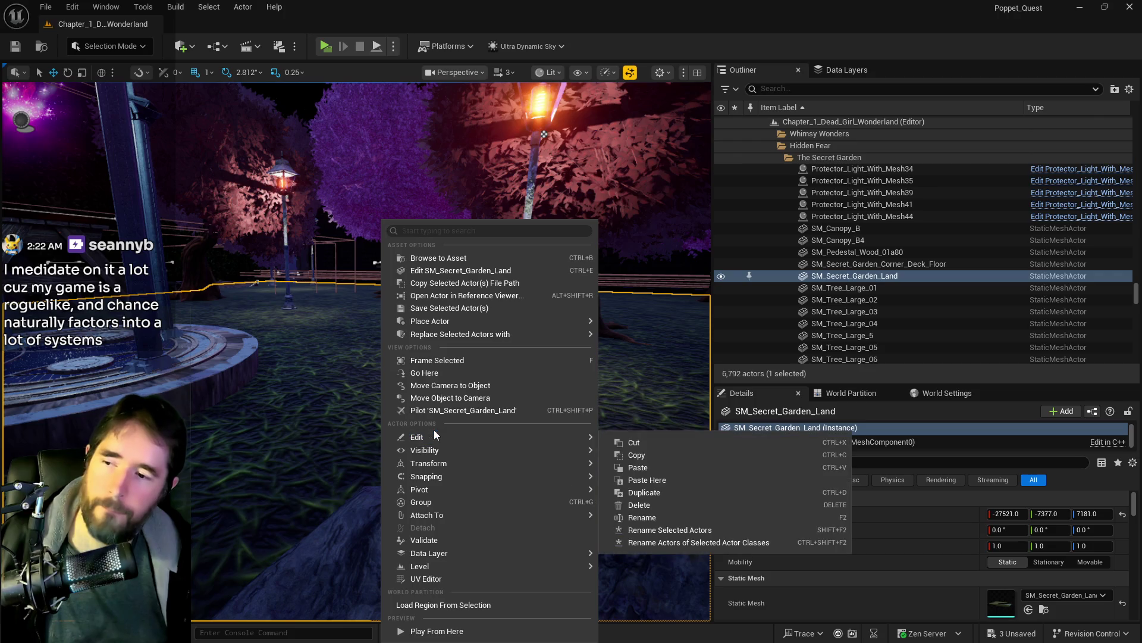
left_click(646, 480)
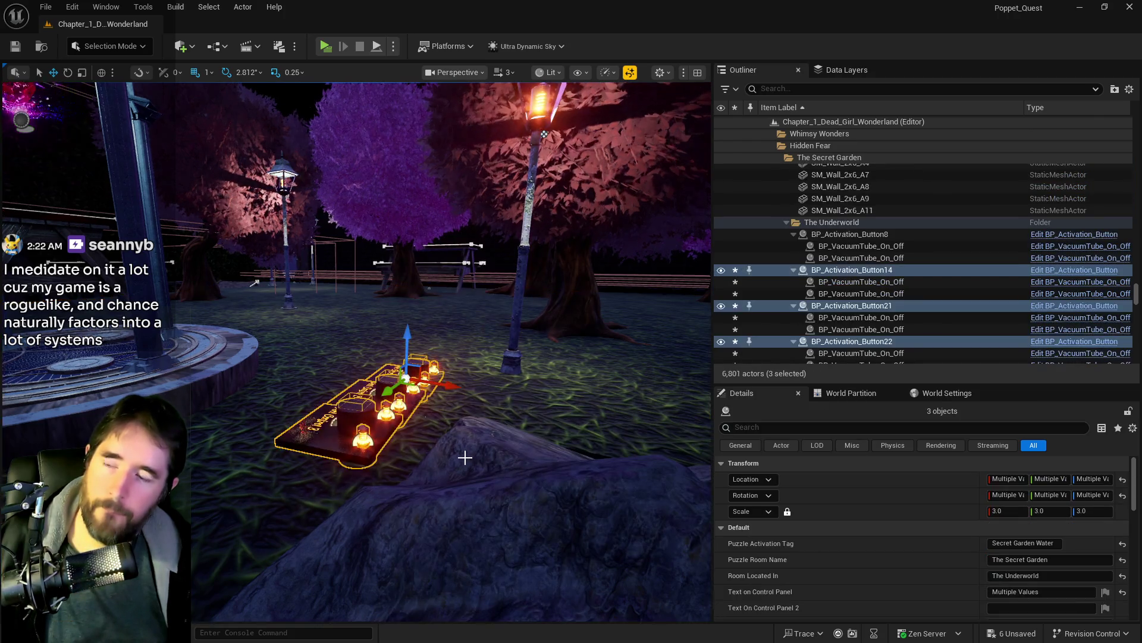
Step: Tick Has A Puzzle? on The Secret Garden Pool and save all changes
key("w")
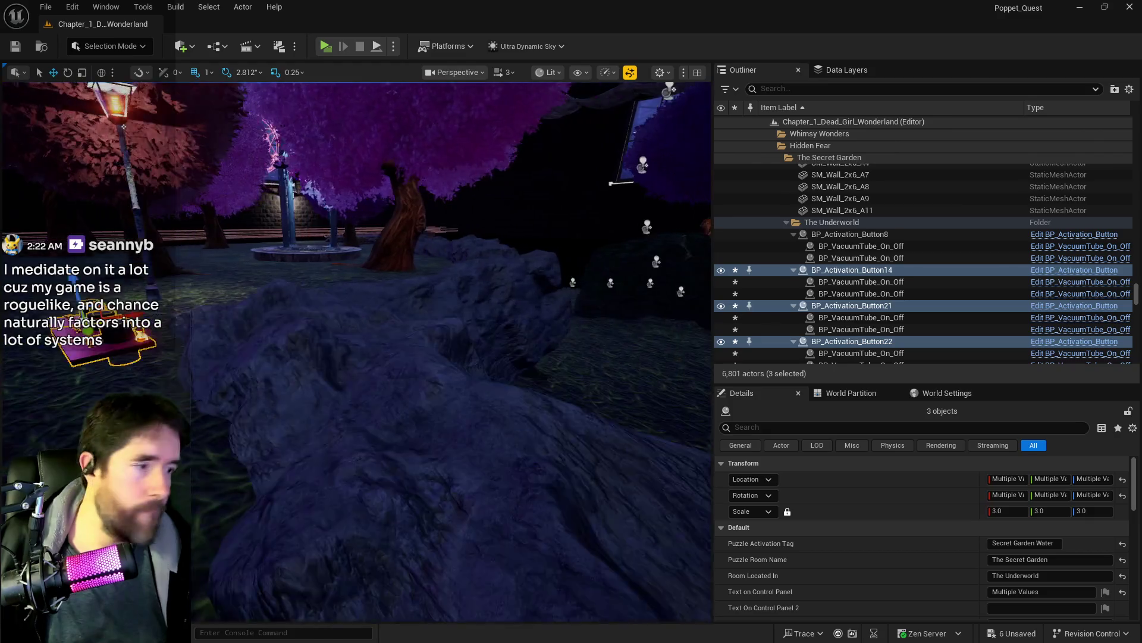
key("w")
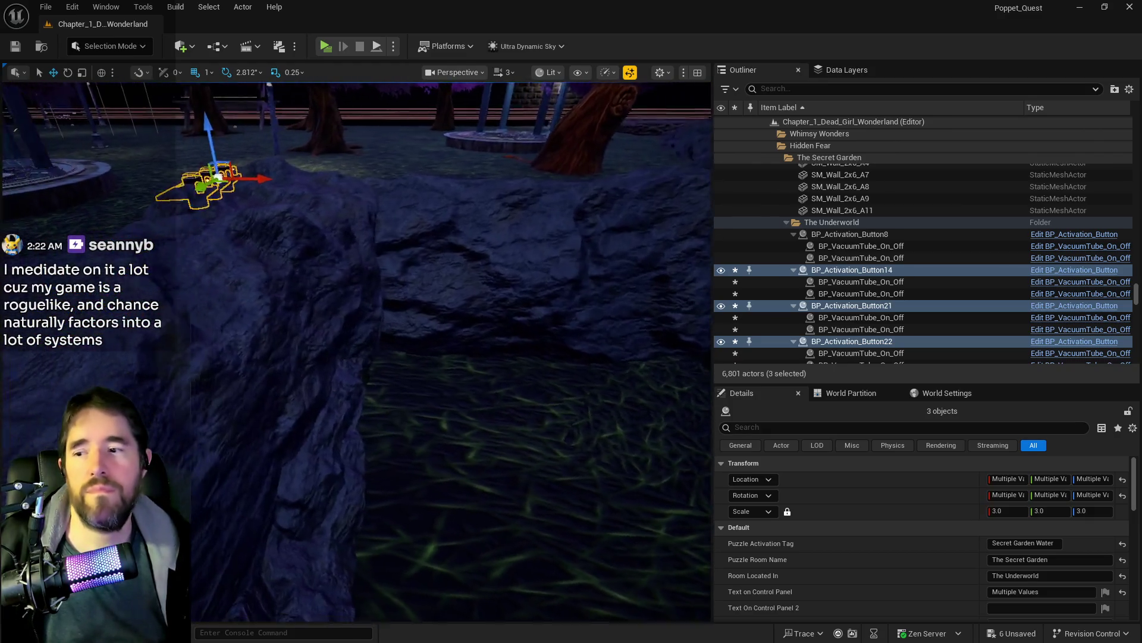
key("w")
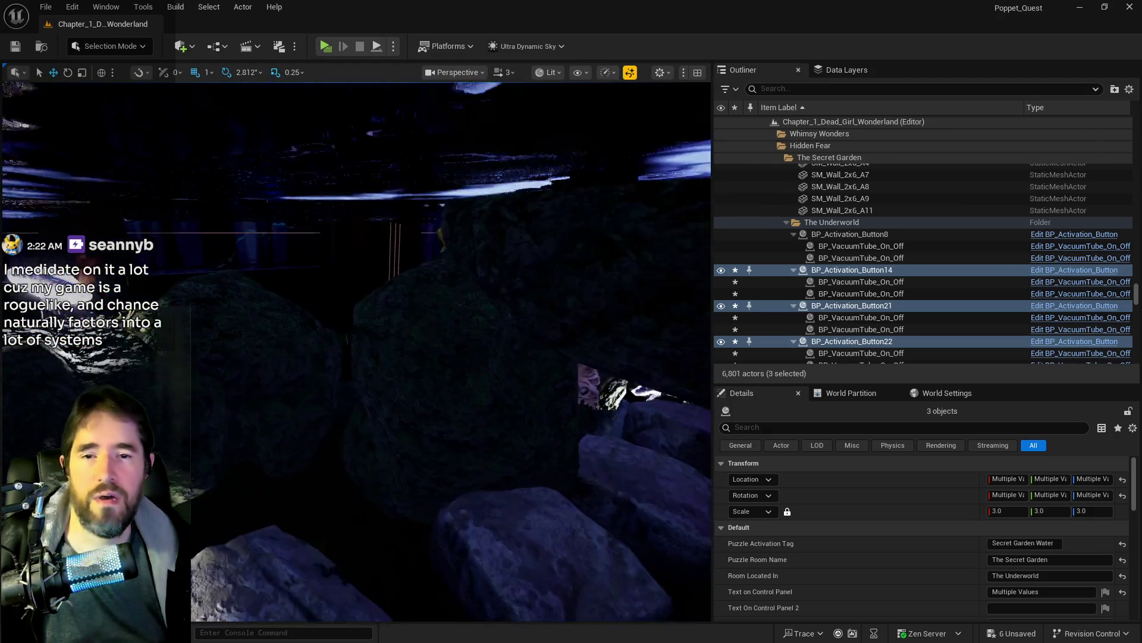
key("w")
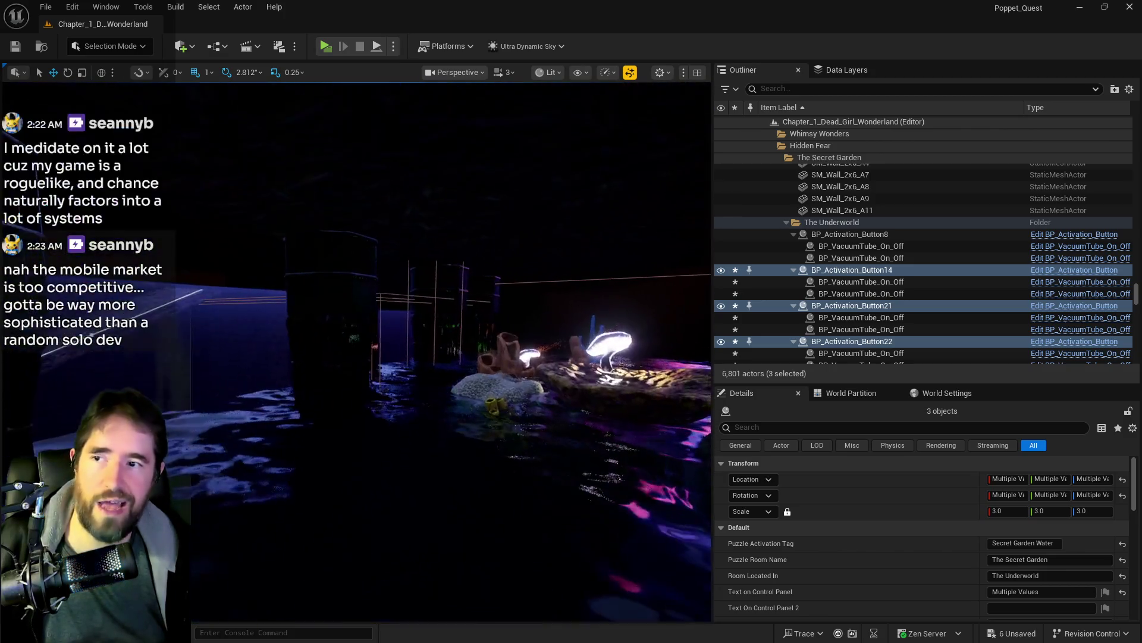
left_click(430, 498)
scroll(1012, 541, "down", 5)
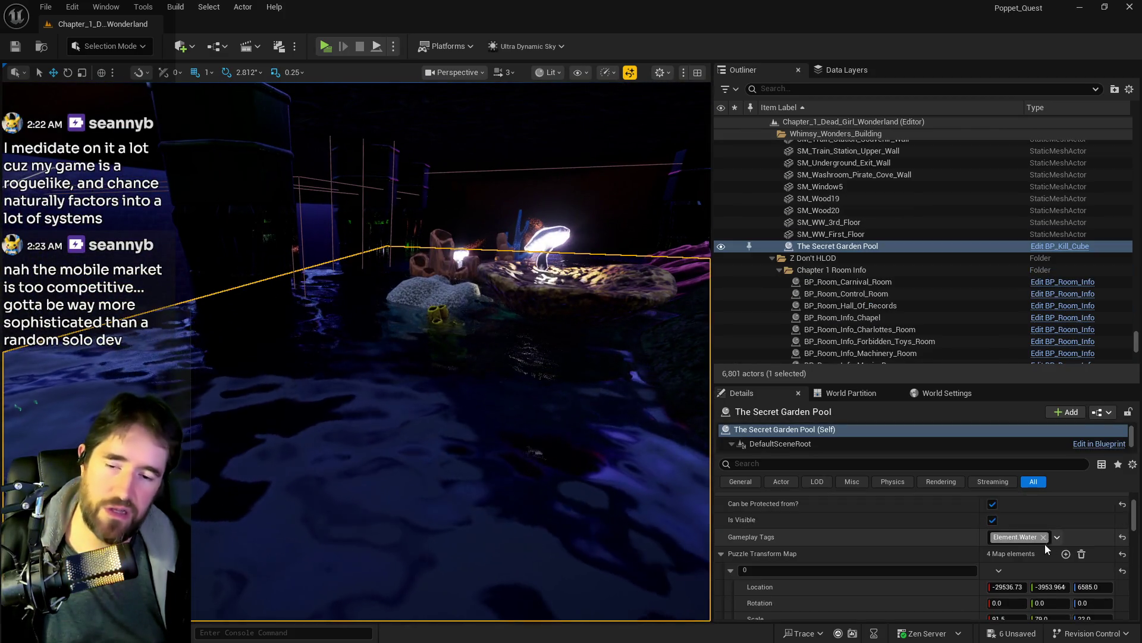
scroll(994, 559, "down", 10)
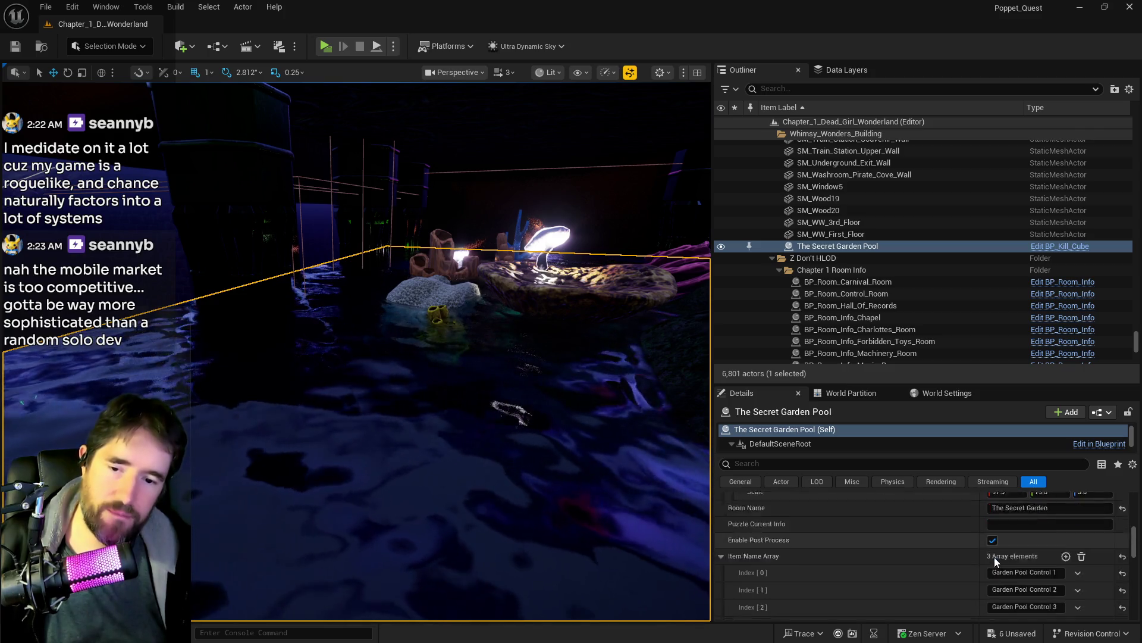
left_click(994, 530)
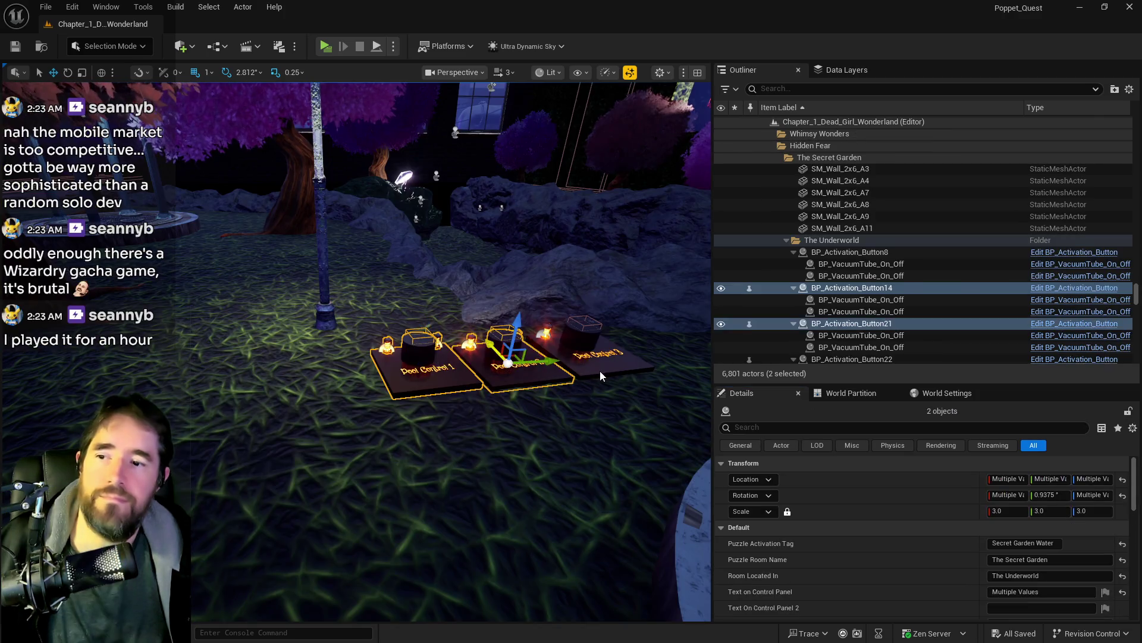
left_click(847, 70)
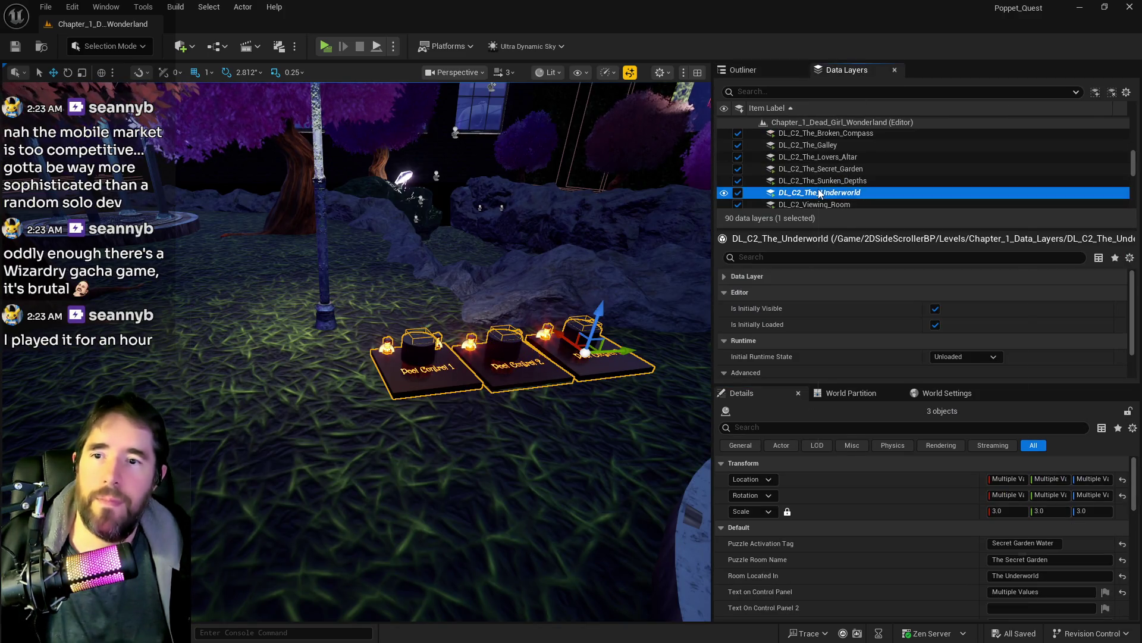
Step: Add the three selected Pool Control actors to the DL_C2_The_Secret_Garden data layer and save the level
right_click(821, 193)
left_click(850, 309)
right_click(827, 169)
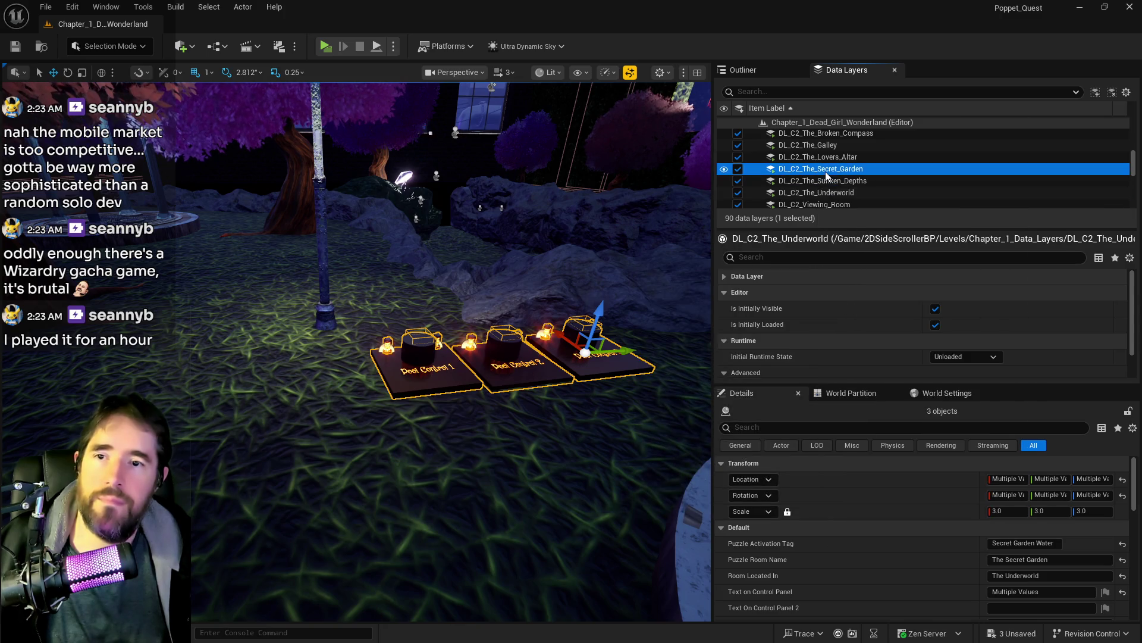
left_click(861, 288)
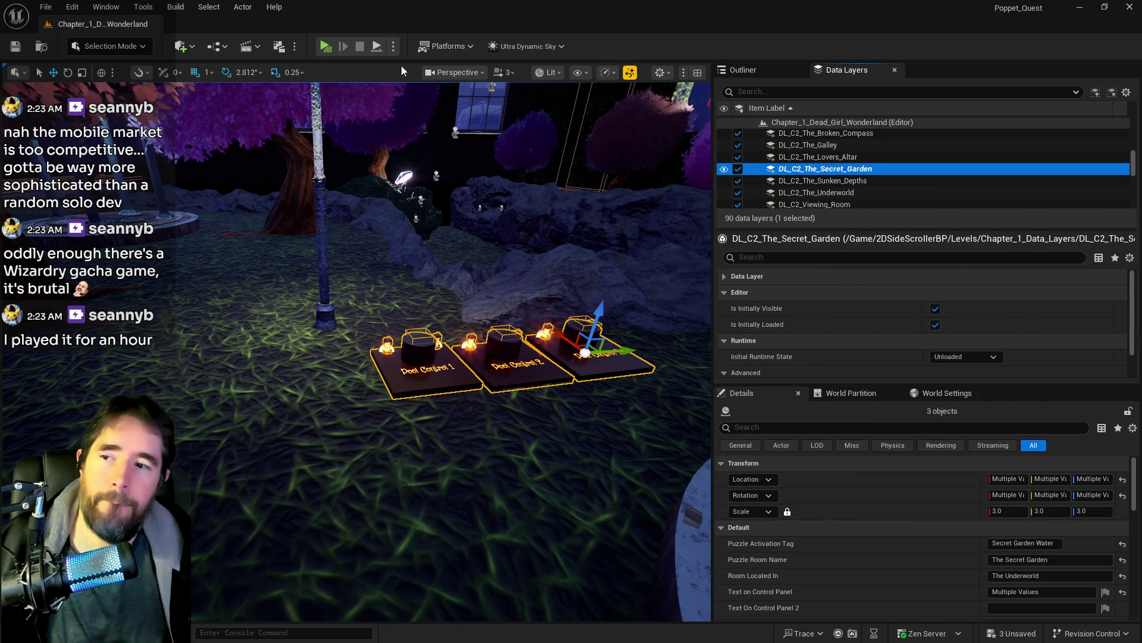
key("ctrl+s")
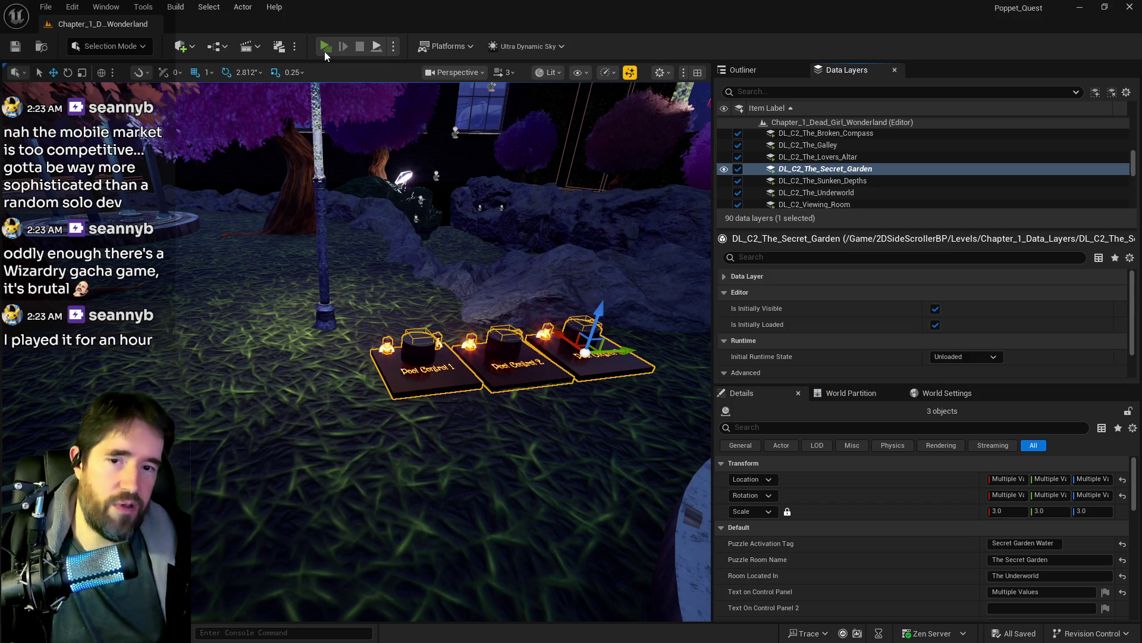
left_click(325, 46)
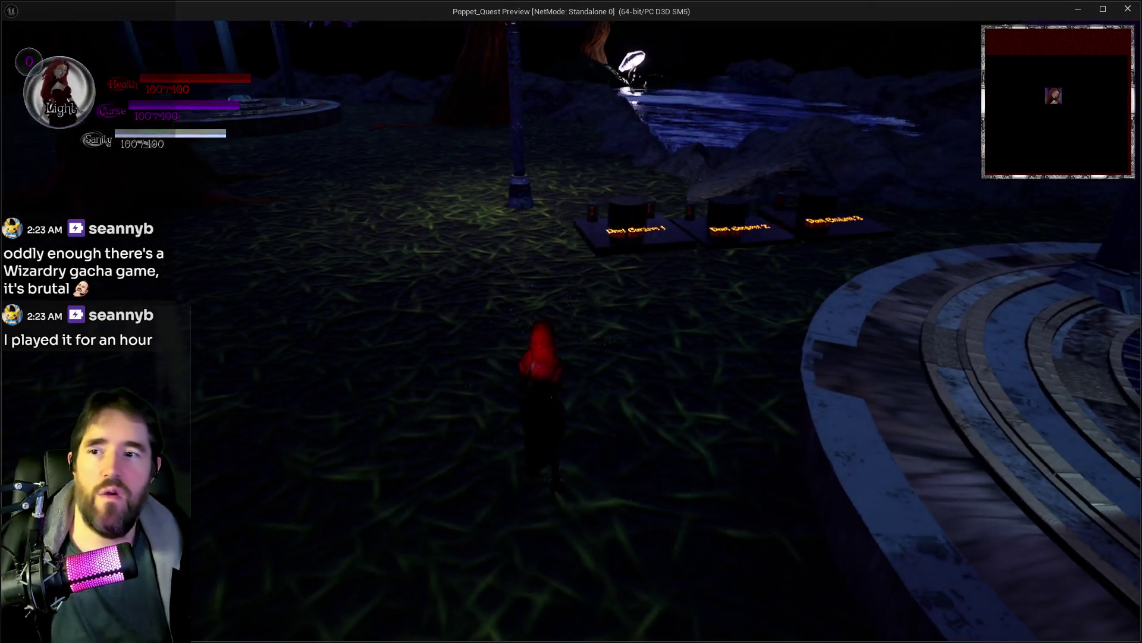
Step: Run the character past the three Pool Control platforms and over the pond rocks
key("w")
key("w")
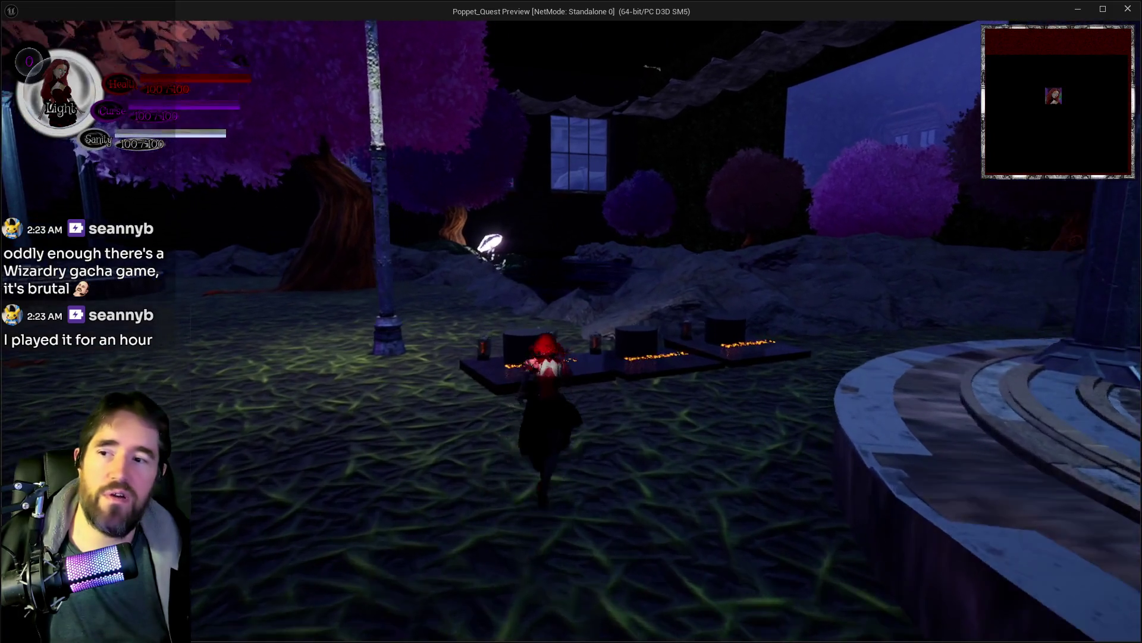
key("w")
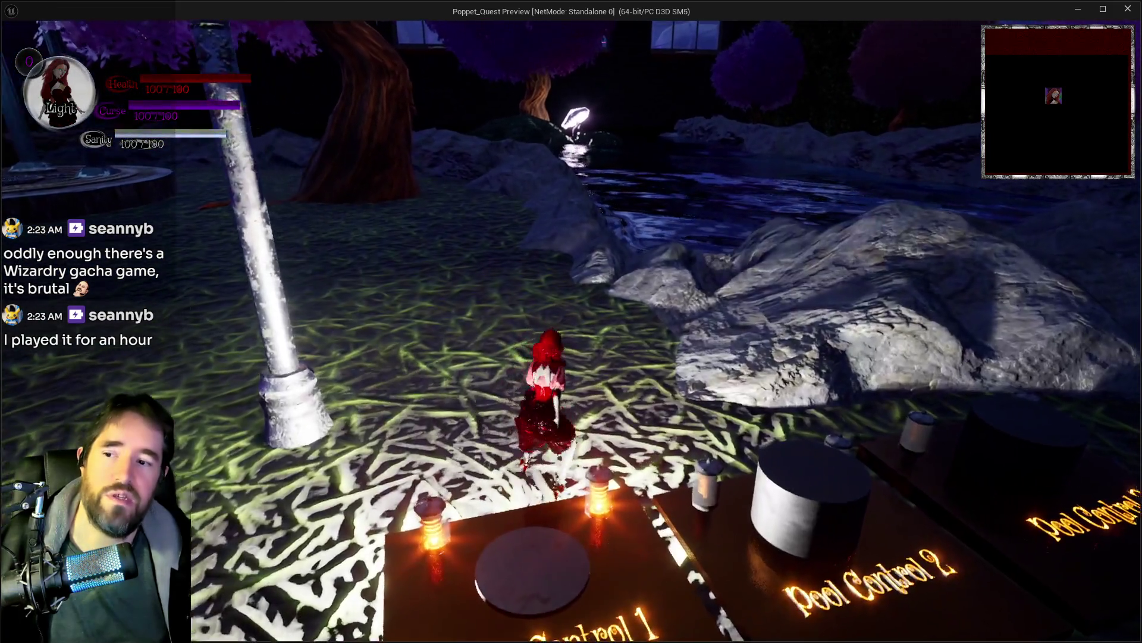
key("w")
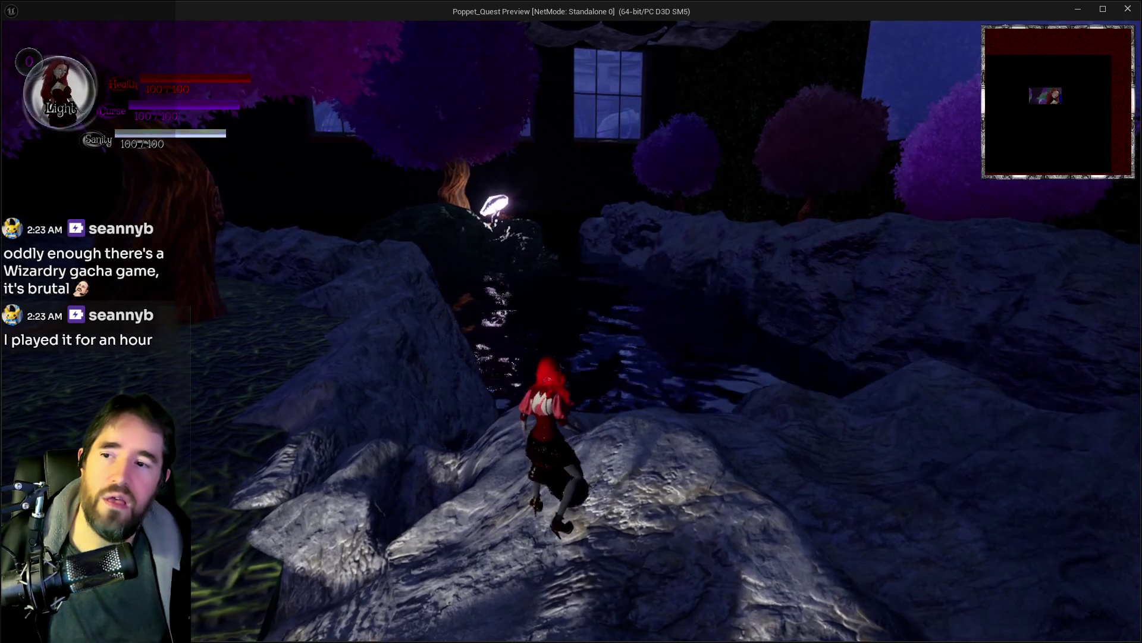
key("w")
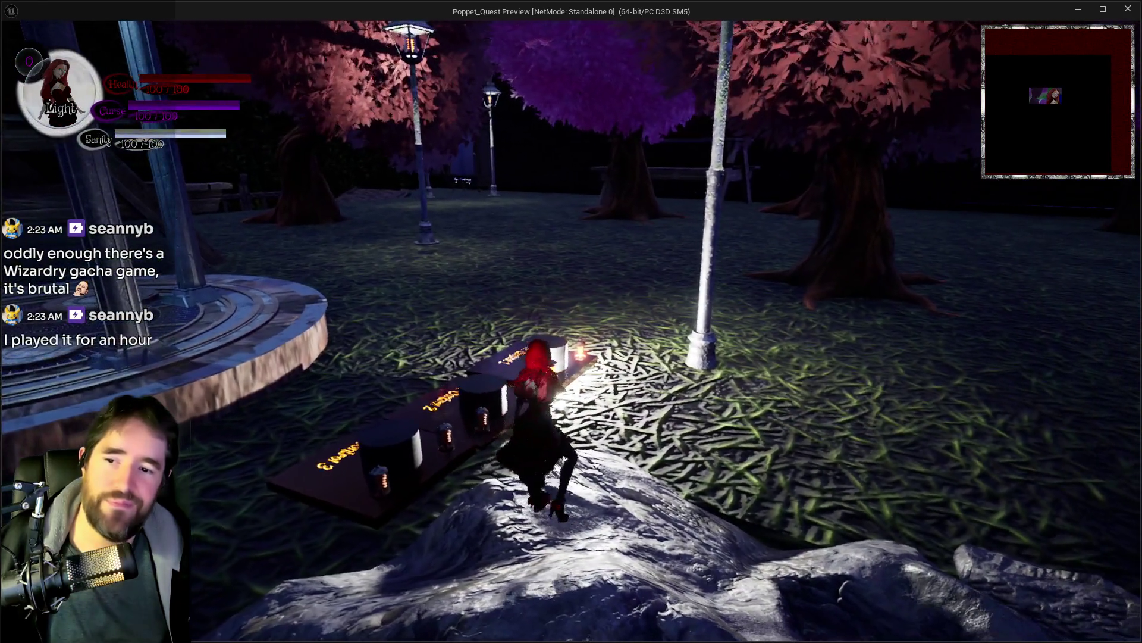
key("w")
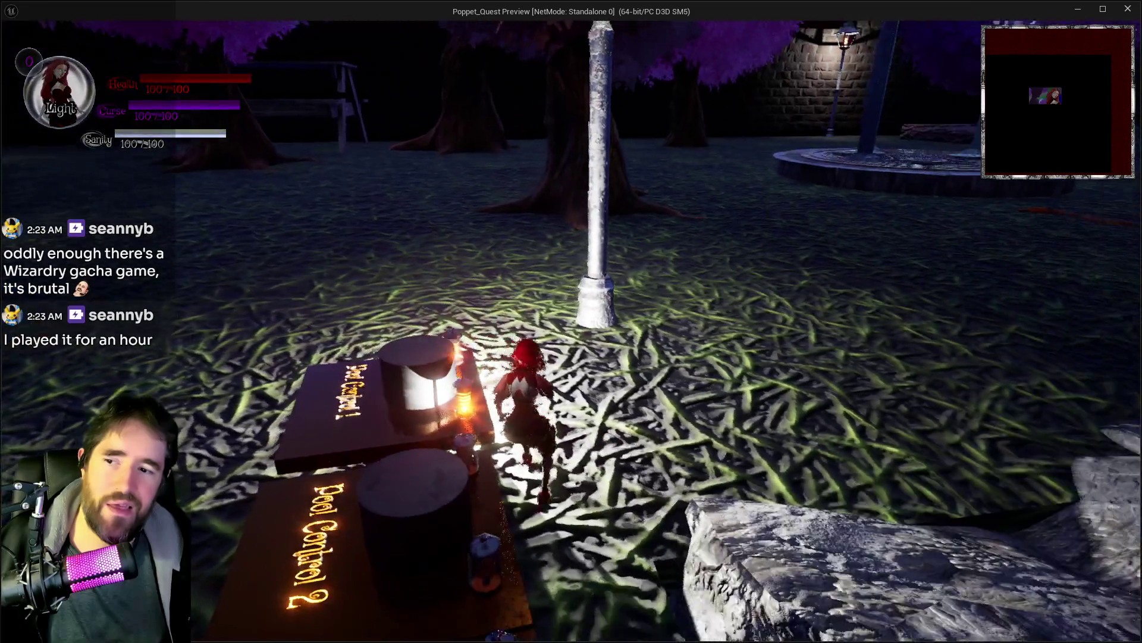
key("w")
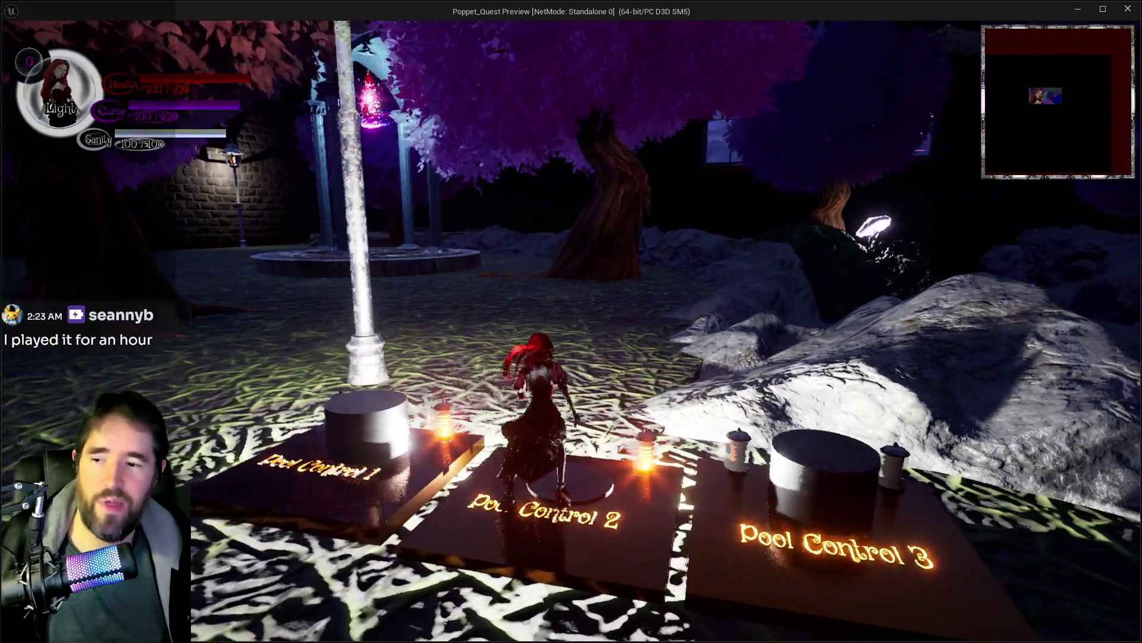
Step: Trigger the purple curse ability and bring up the card selection menu
key("w")
key("e")
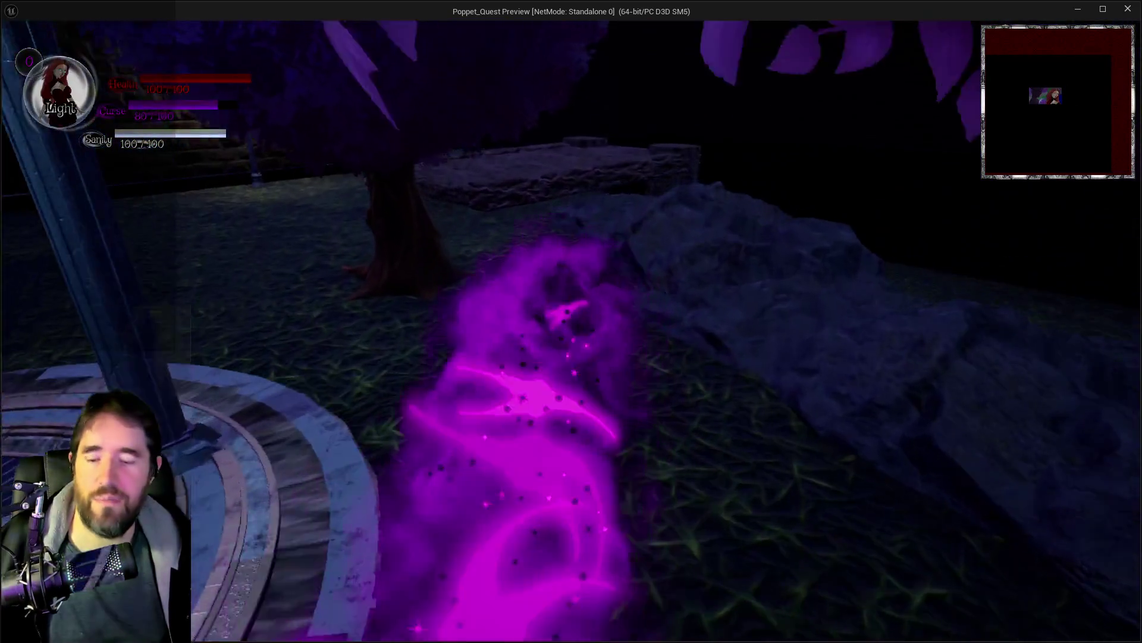
key("Tab")
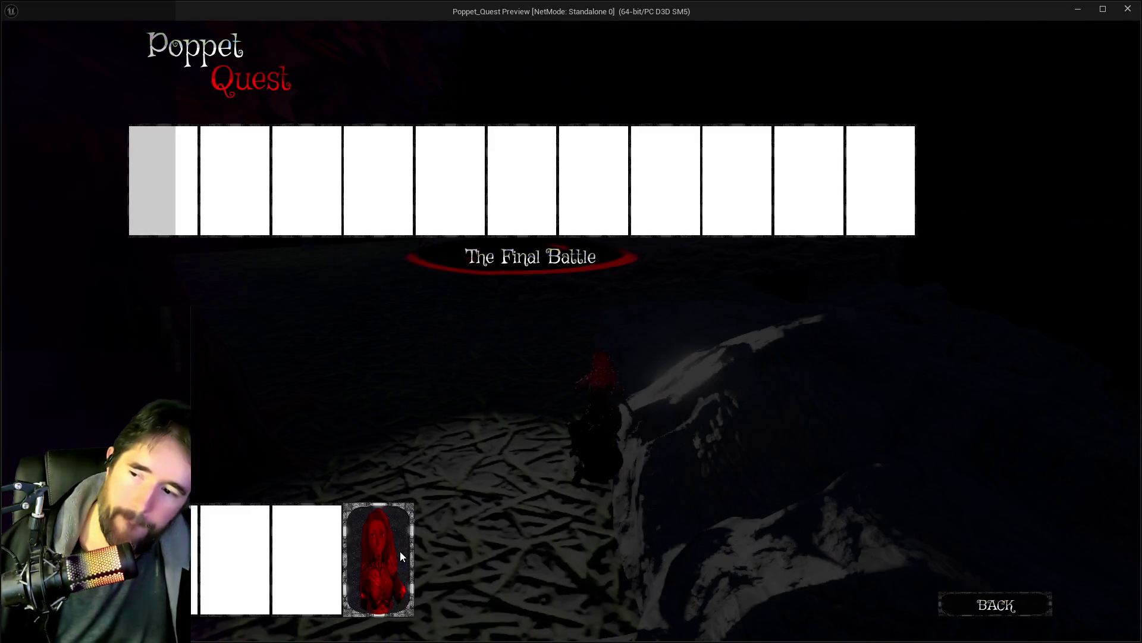
Step: Teleport with a tarot card, drop to the ledge and enter the glowing doorway into The Underworld
left_click(401, 556)
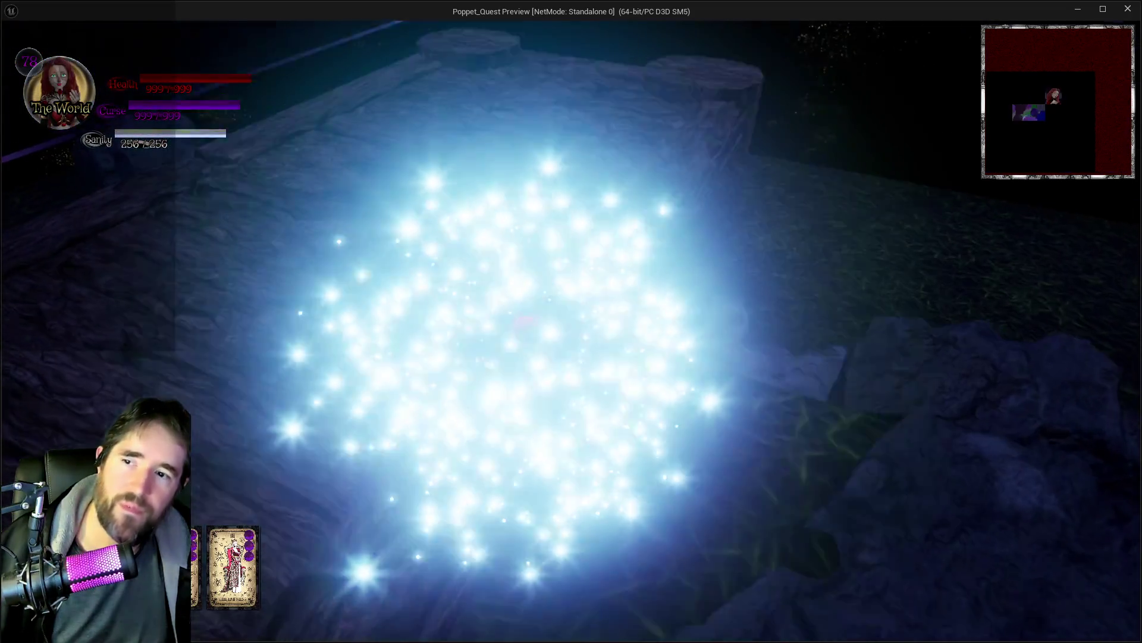
key("Tab")
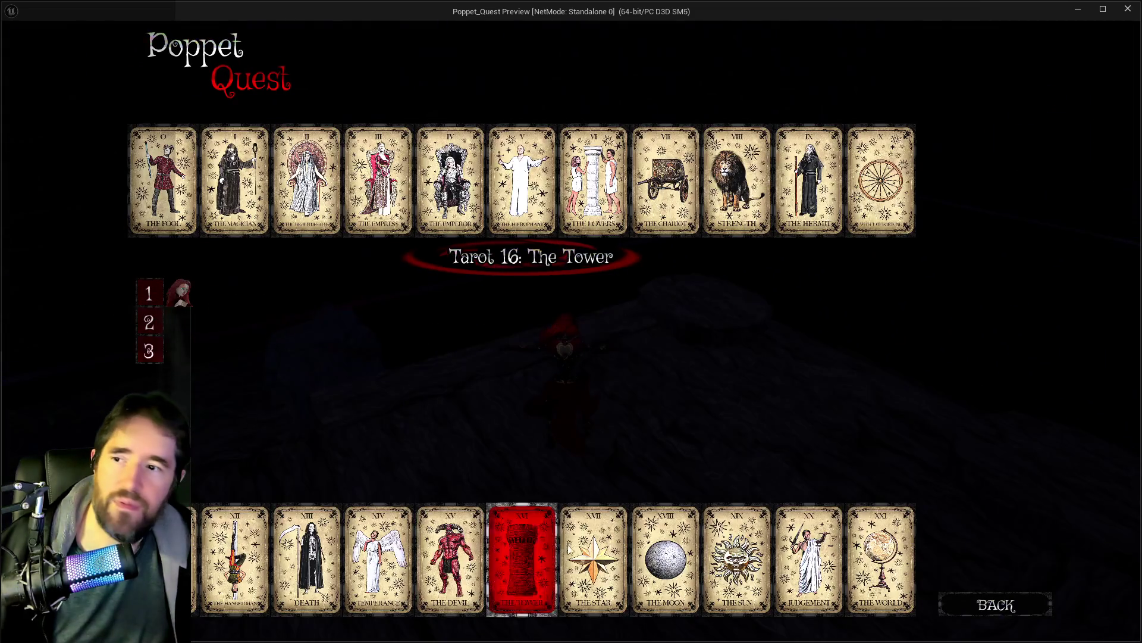
key("Tab")
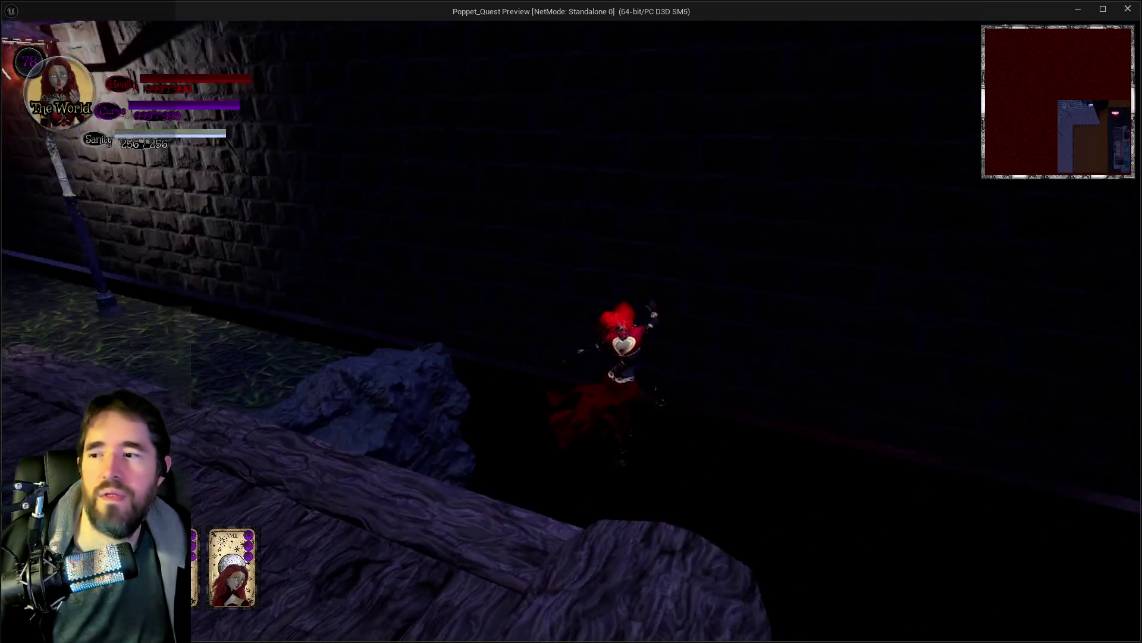
key("e")
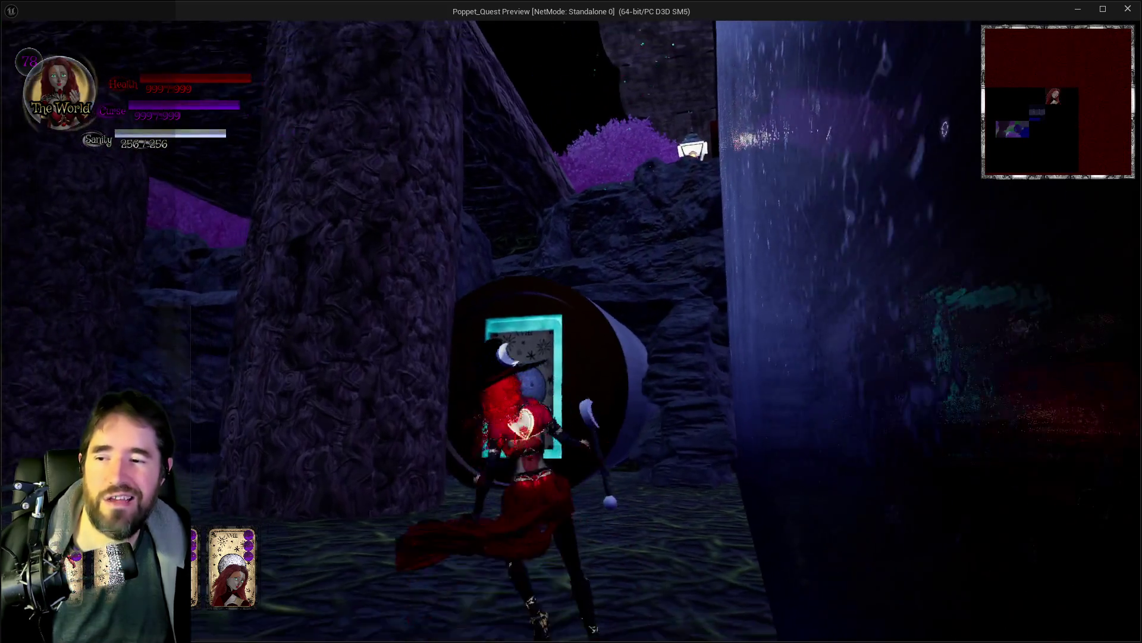
key("w")
key("w")
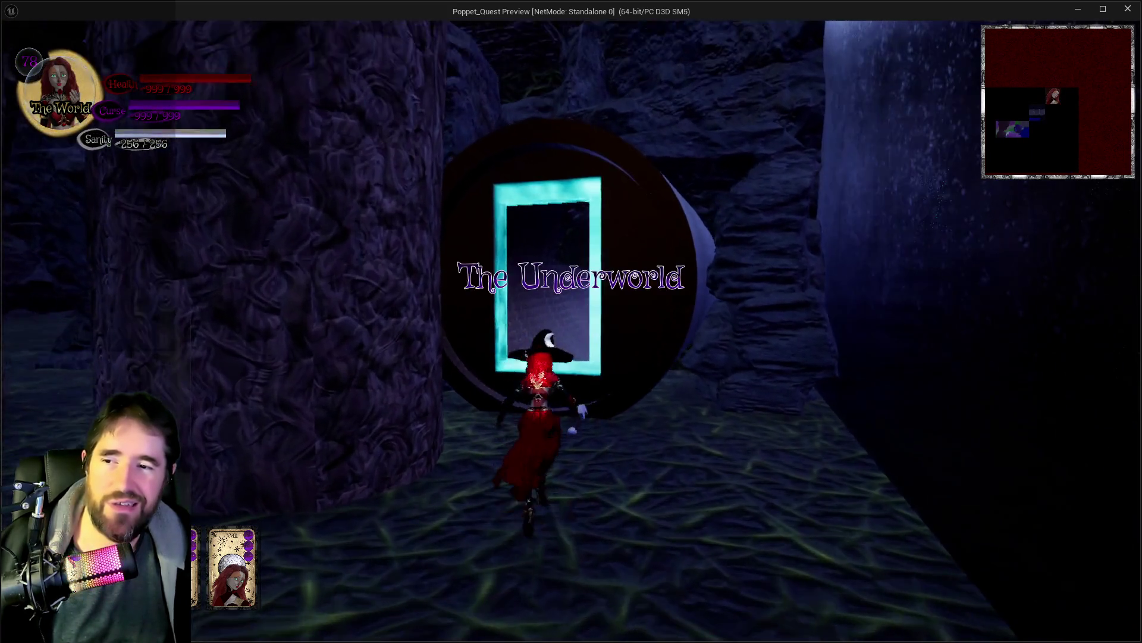
key("w")
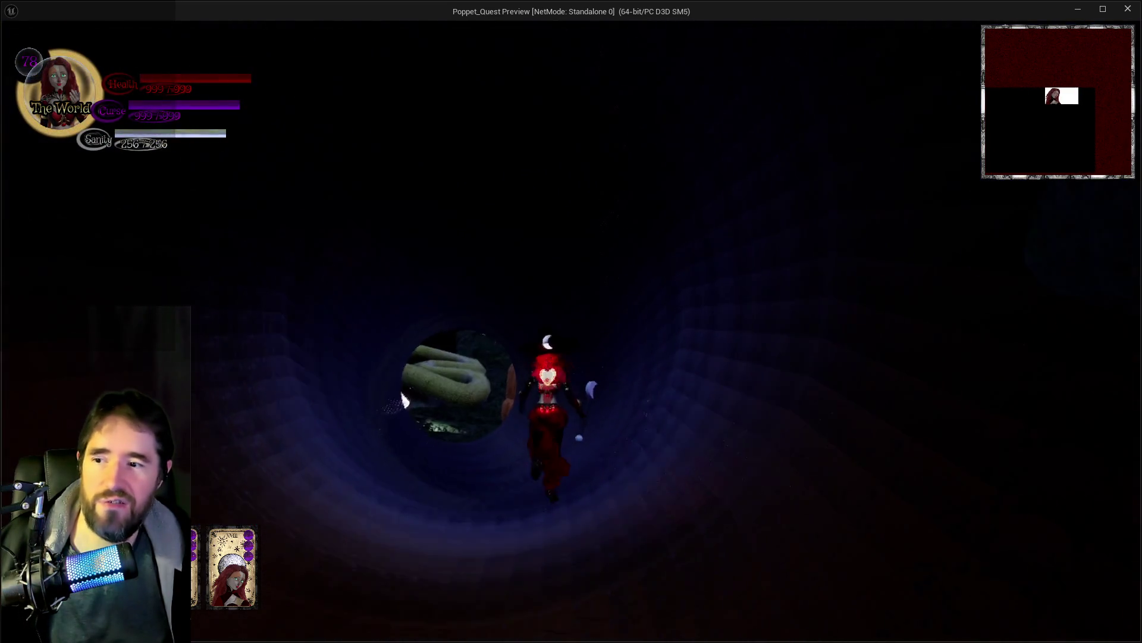
Step: Walk through the dark tunnel, across the coral mound, past the mushrooms and pink coral steps
key("w")
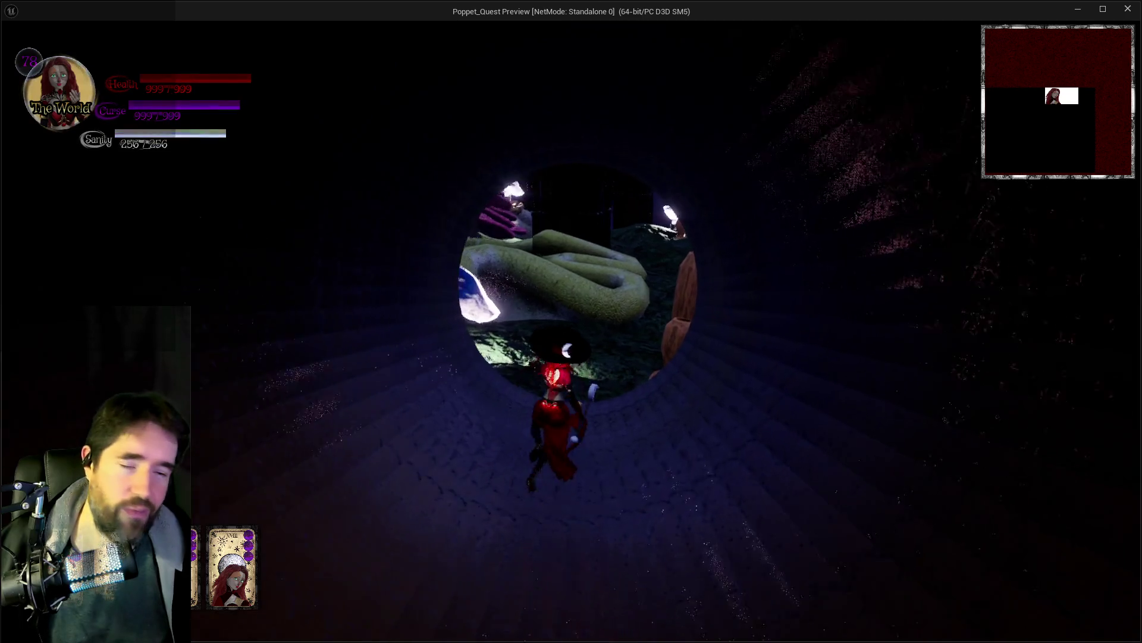
key("w")
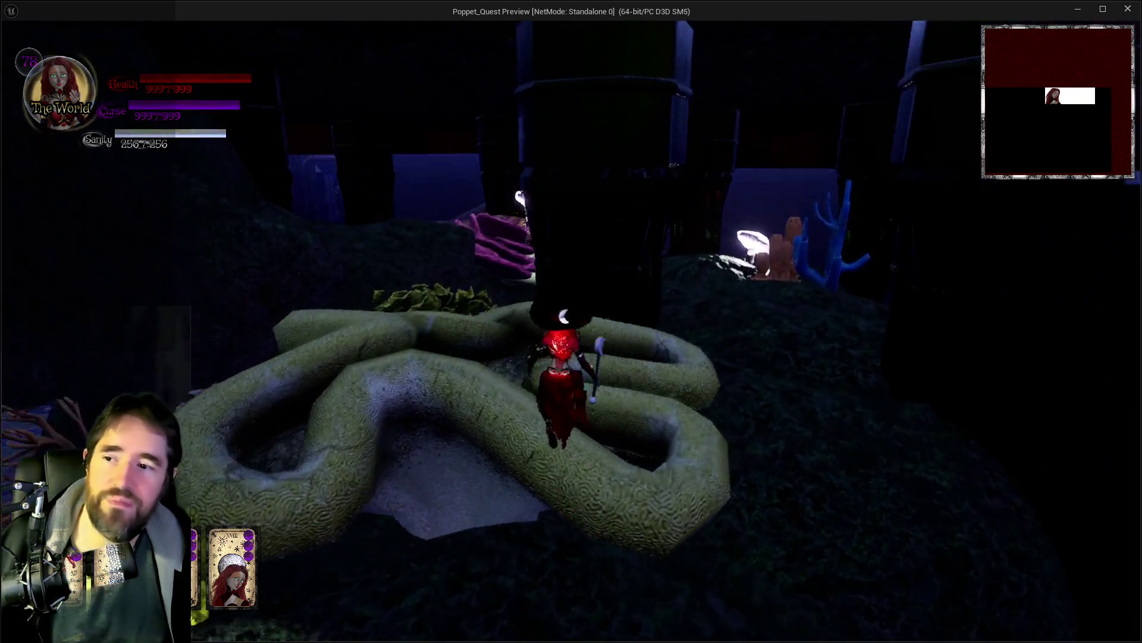
key("w")
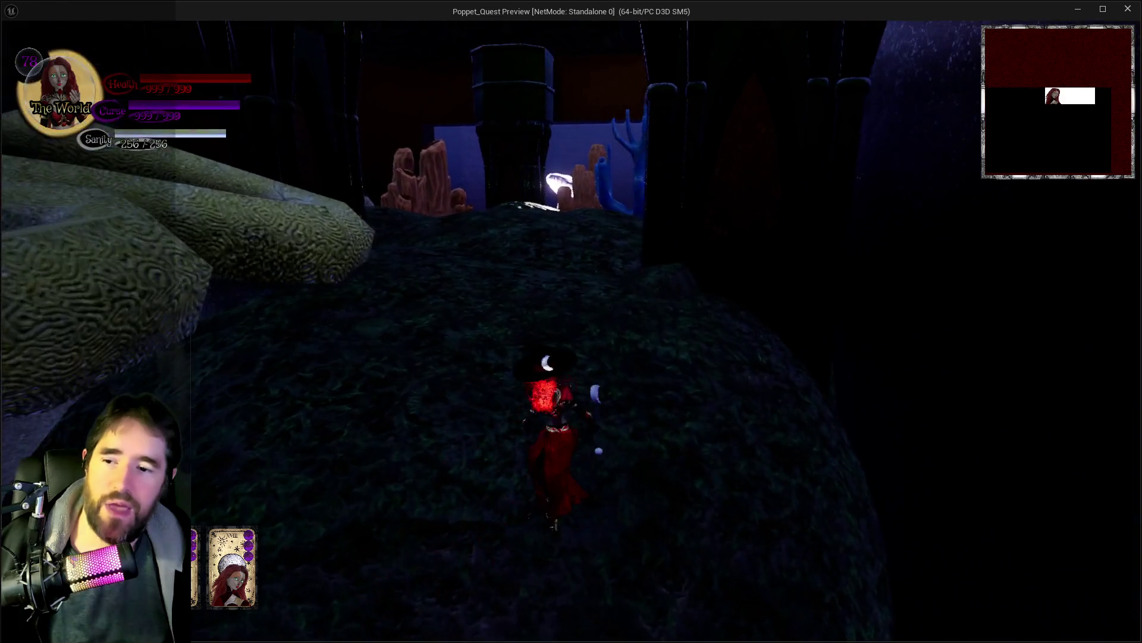
key("w")
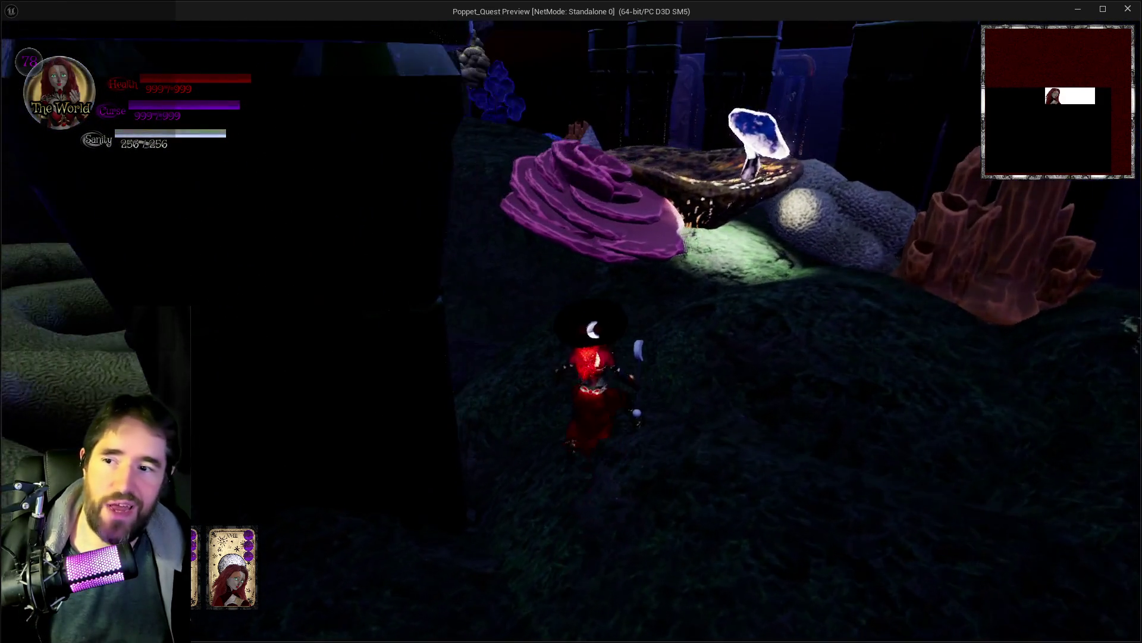
key("w")
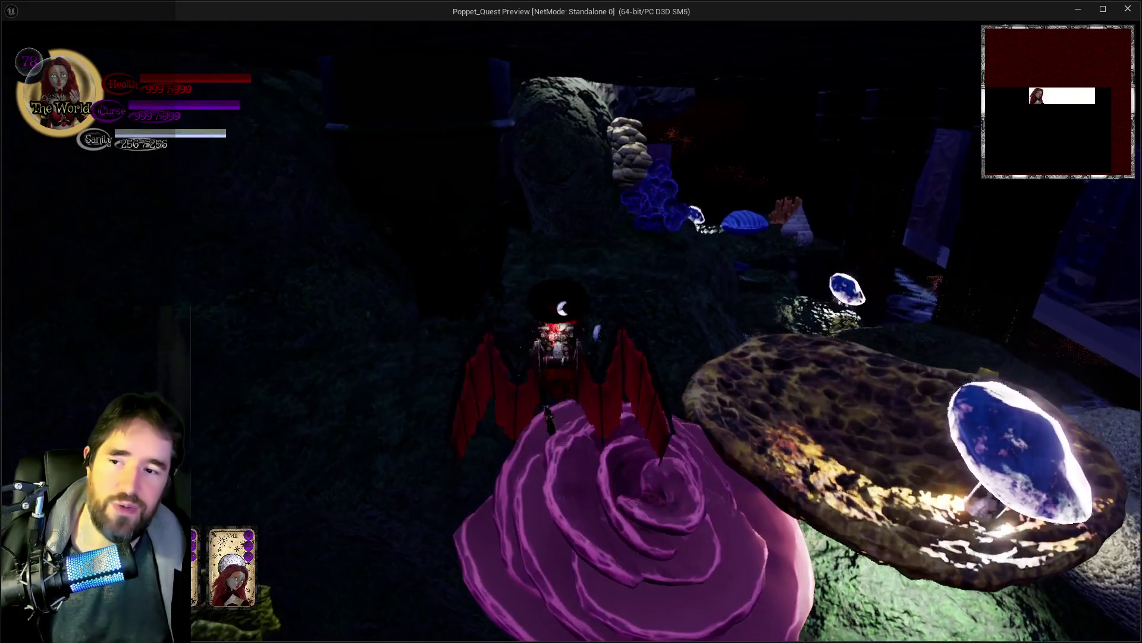
key("w")
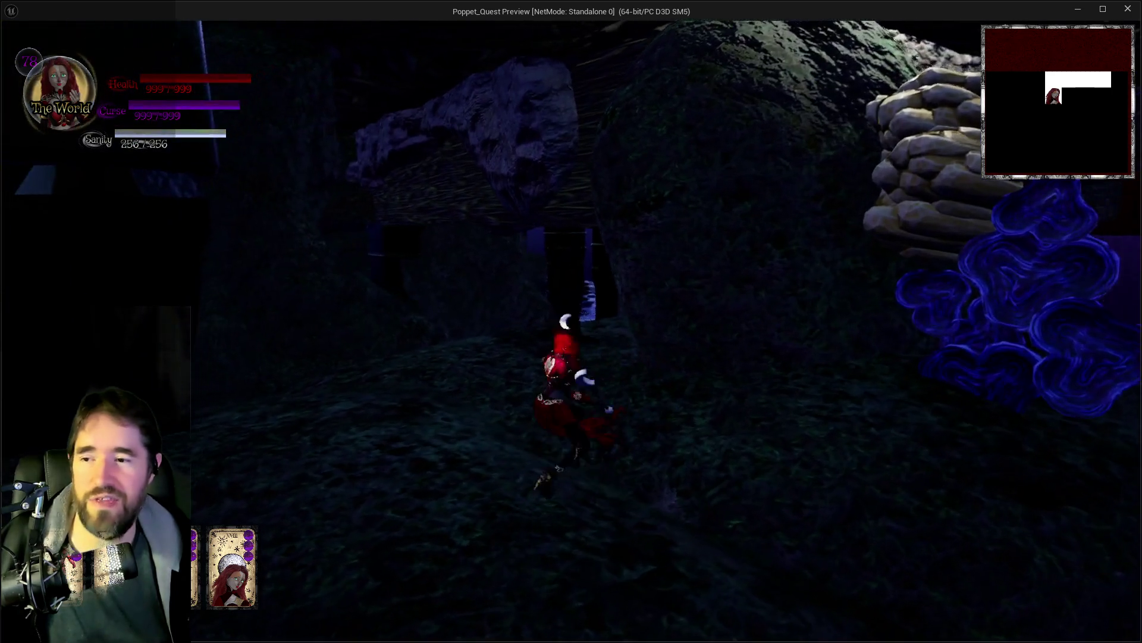
Step: Glide over the blue coral onto the rock and leap onto the blue shell
key("space")
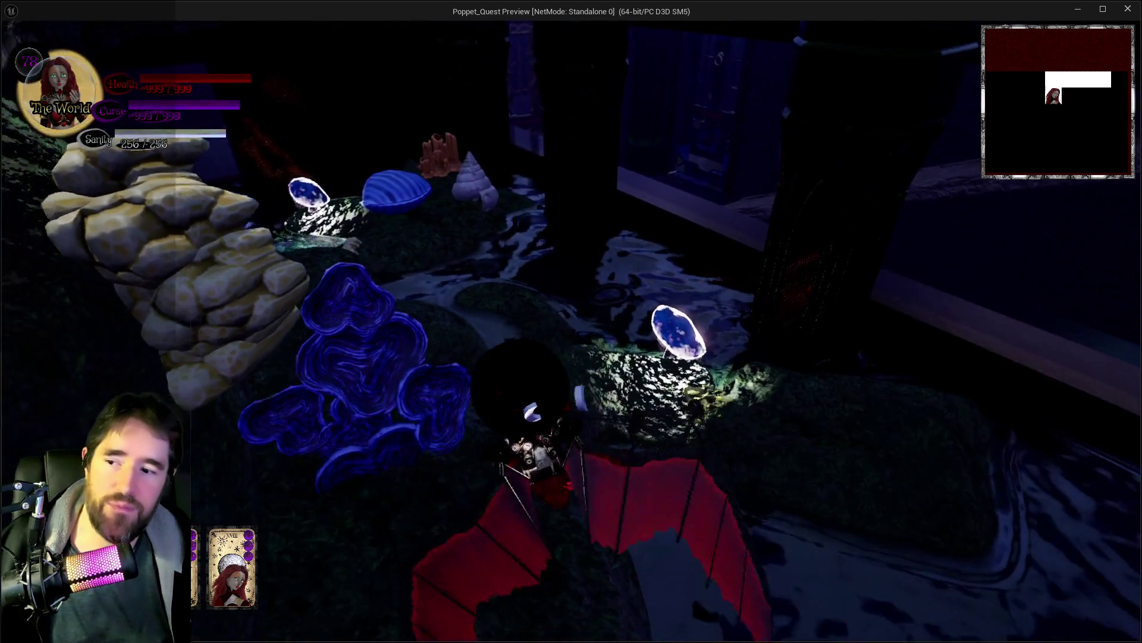
key("w")
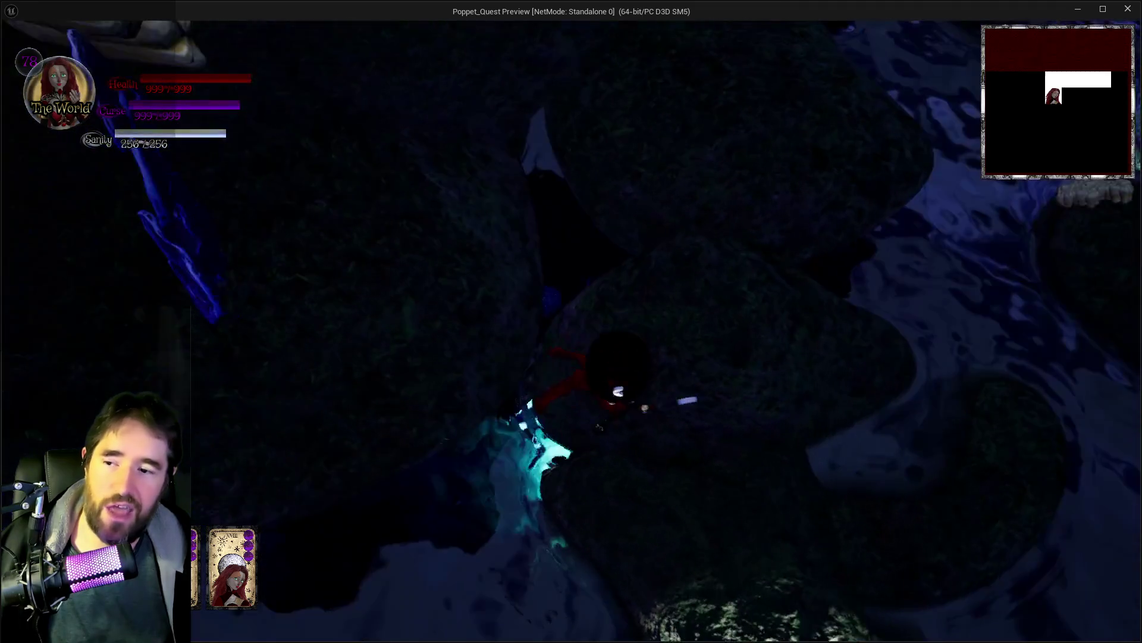
key("w")
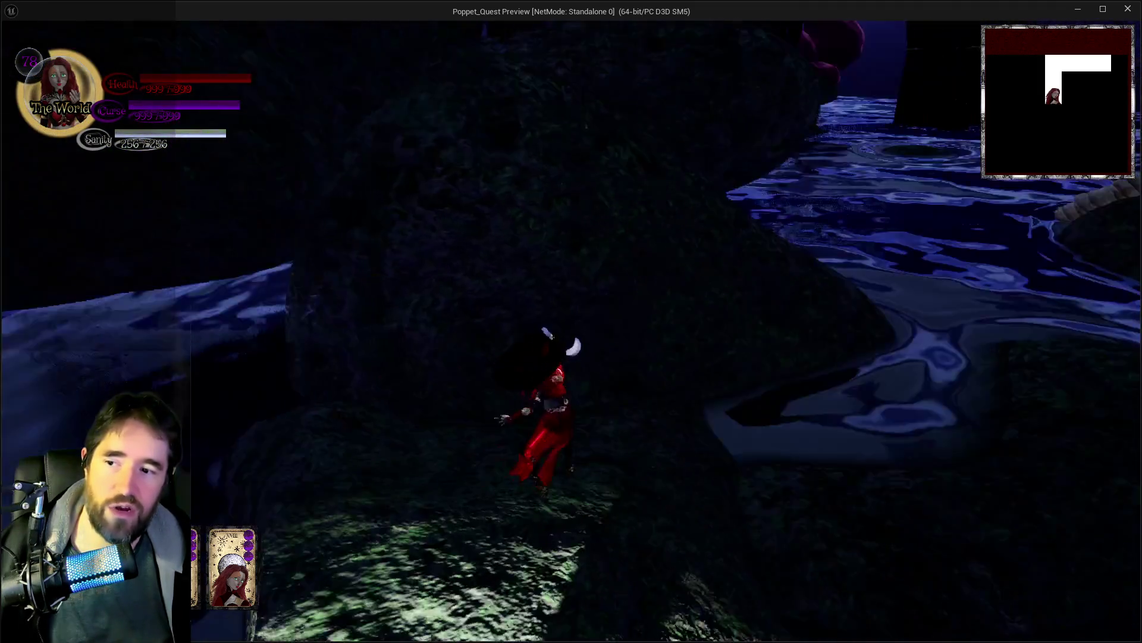
key("w")
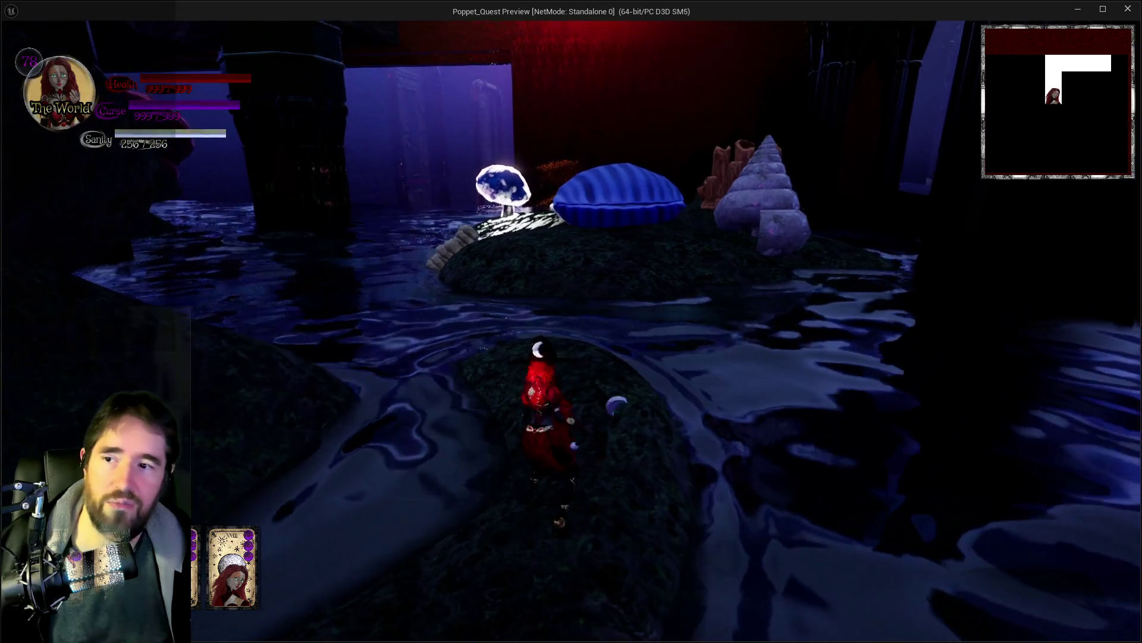
key("w")
key("space")
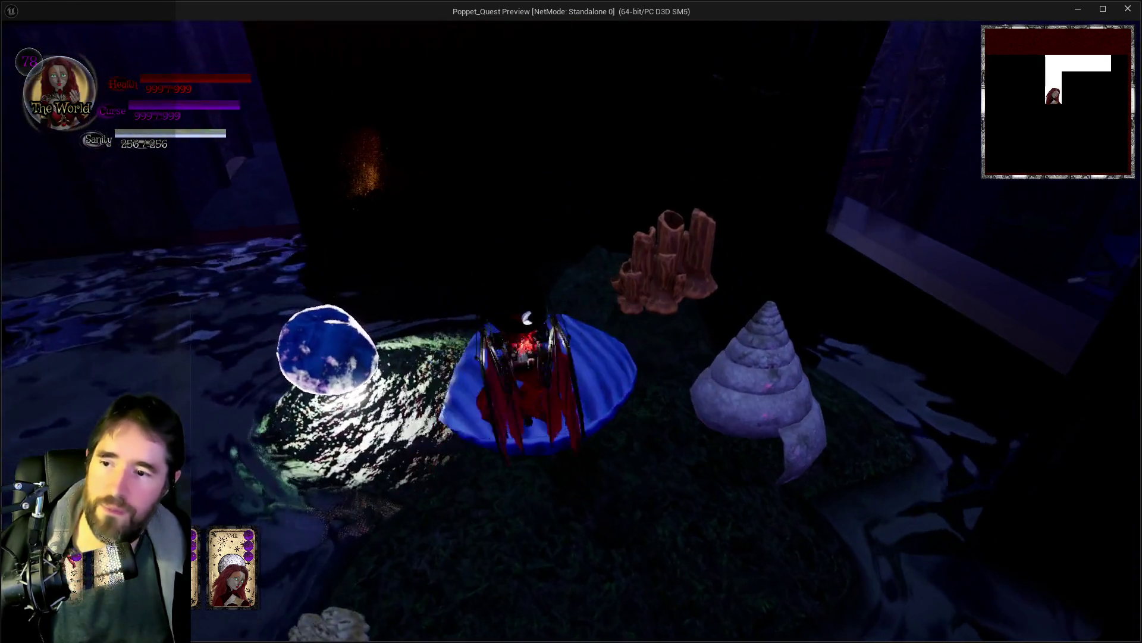
key("w")
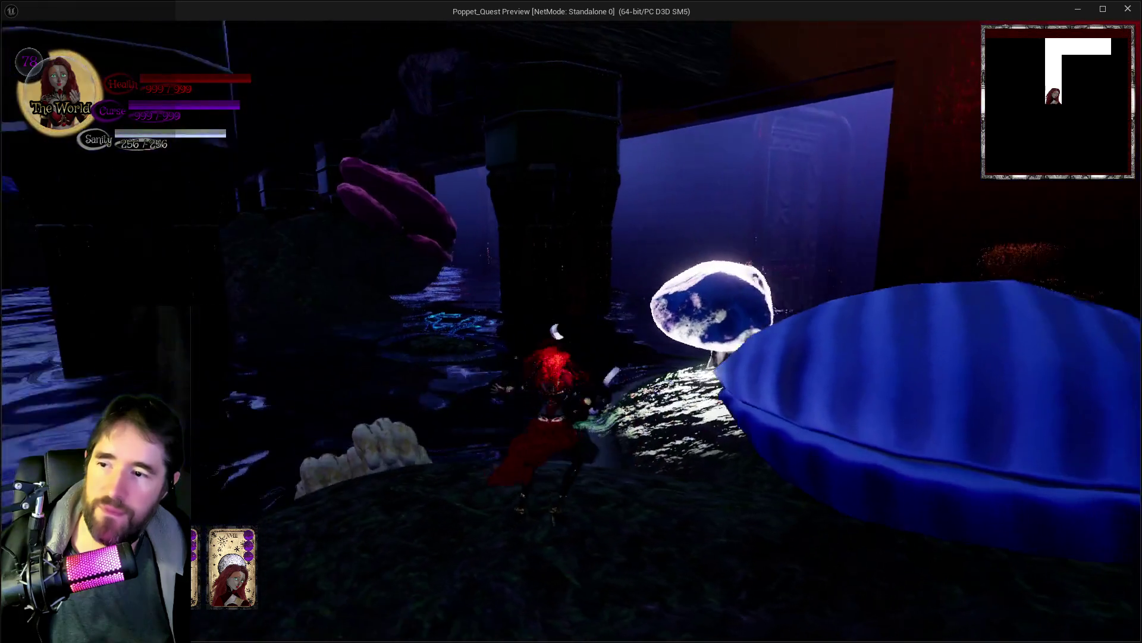
Step: Glide across the rocks past the mushrooms, land by the coral and glide off again
key("w")
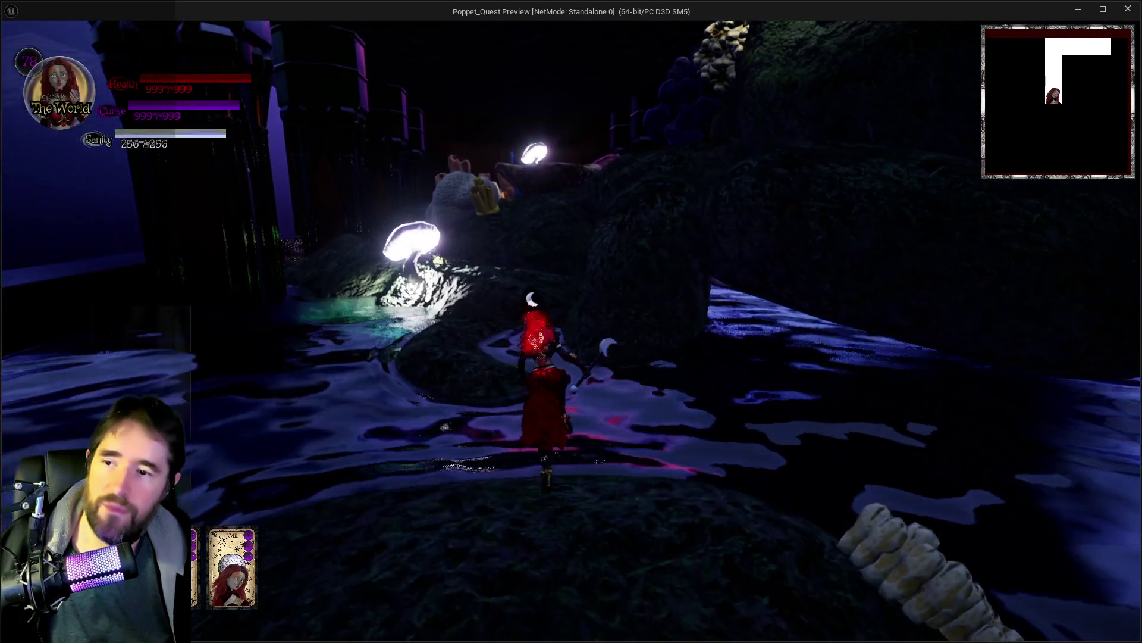
key("w")
key("space")
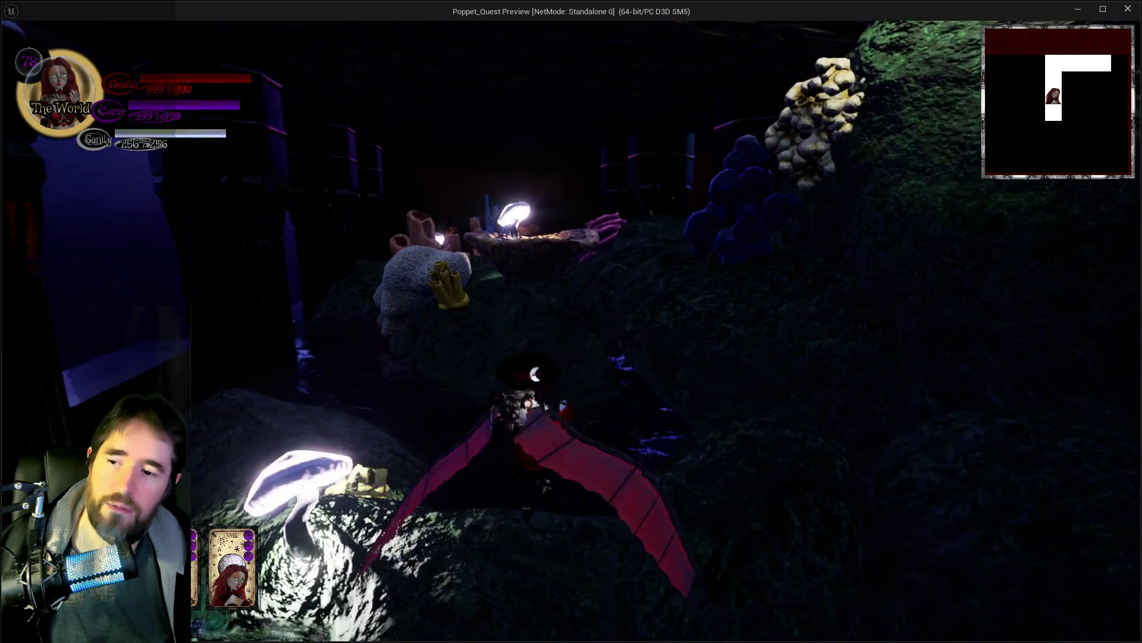
key("w")
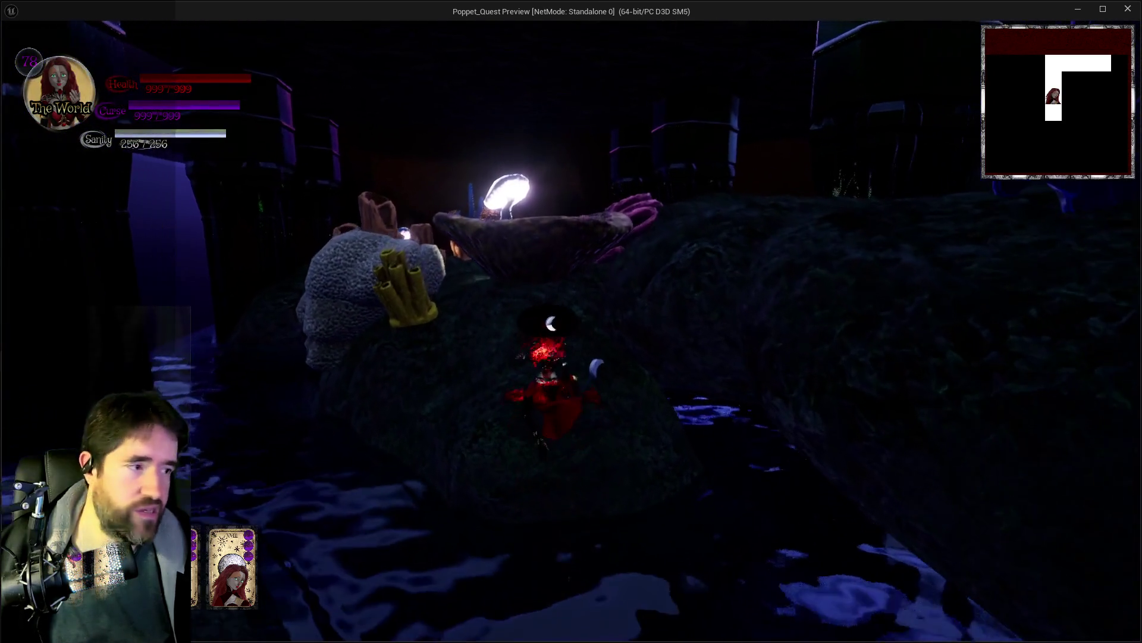
key("space")
key("w")
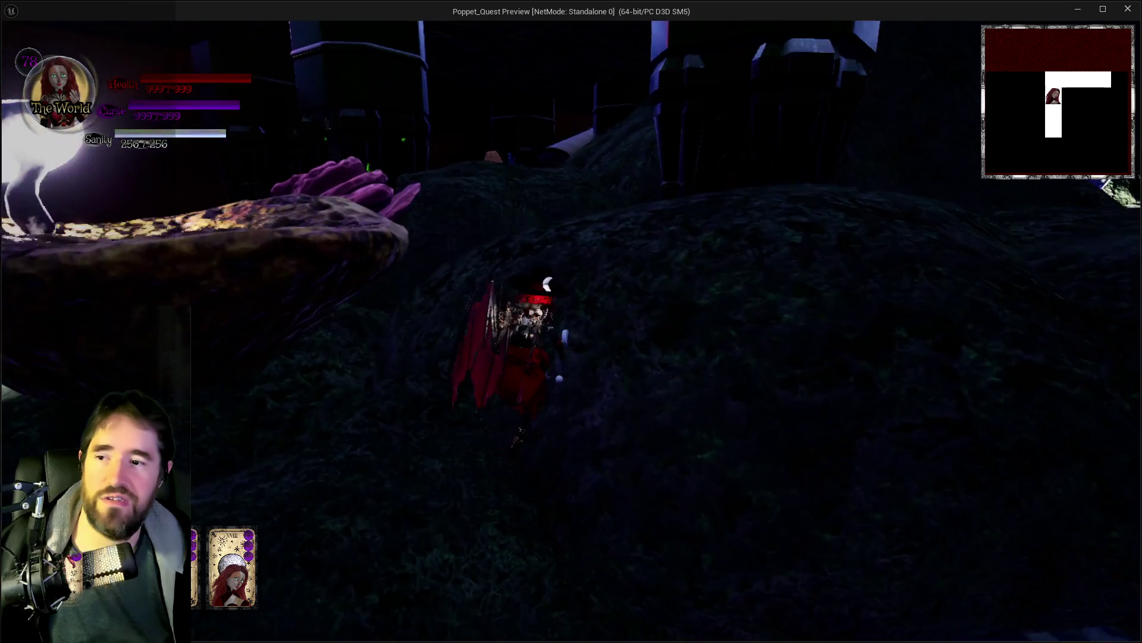
key("w")
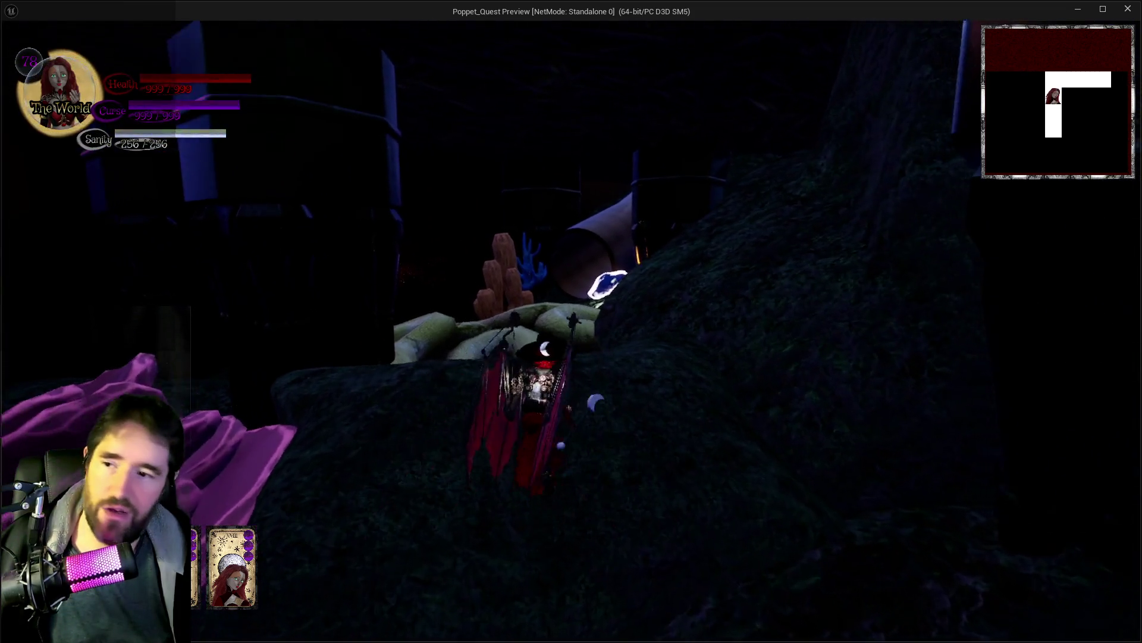
key("w")
key("space")
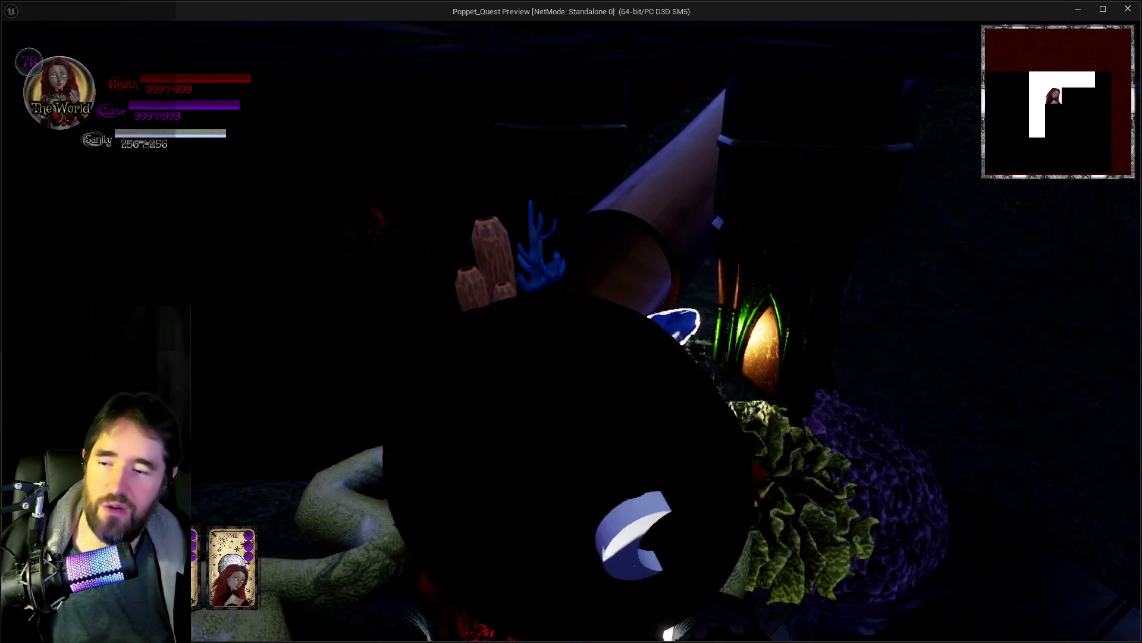
Step: Dash through the large pipe and the portal into the next area, then stop the session
key("w")
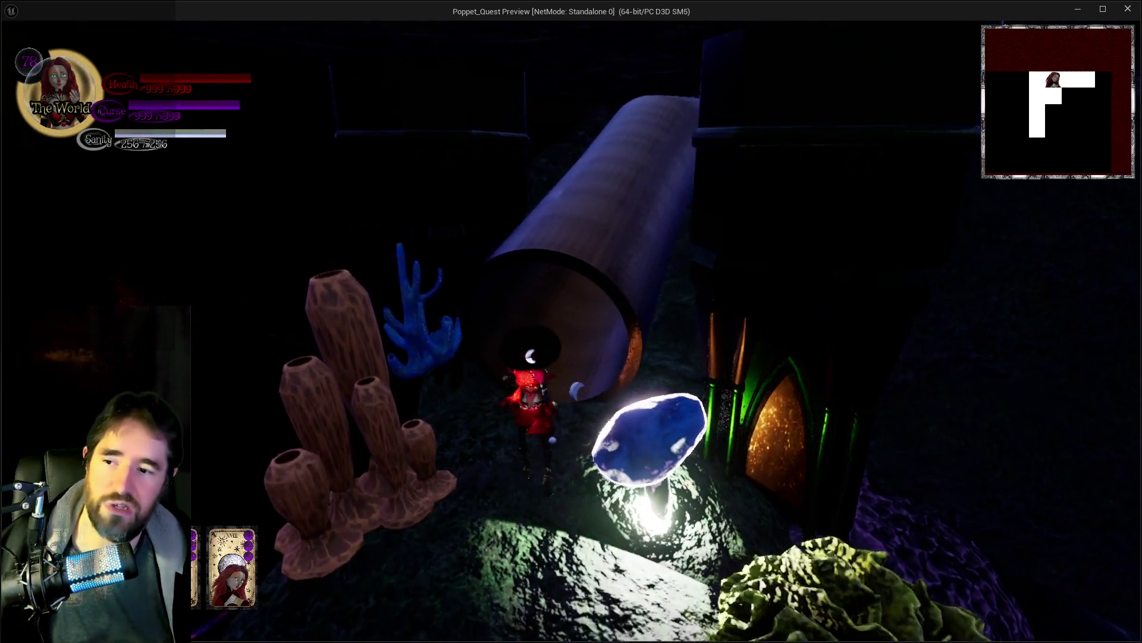
key("w")
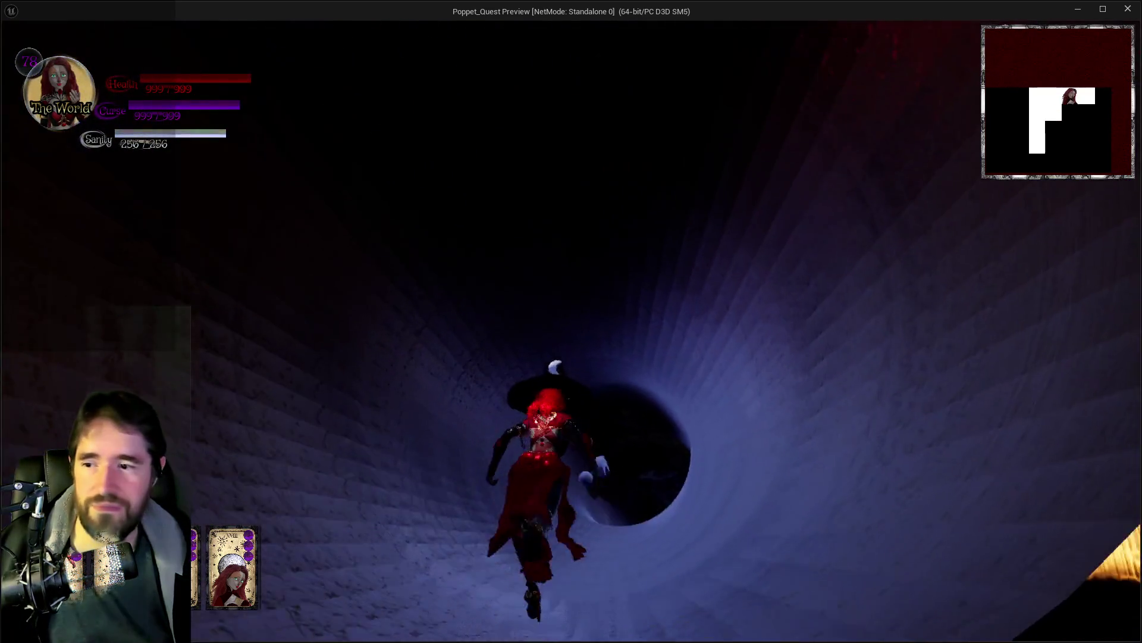
key("w")
key("shift")
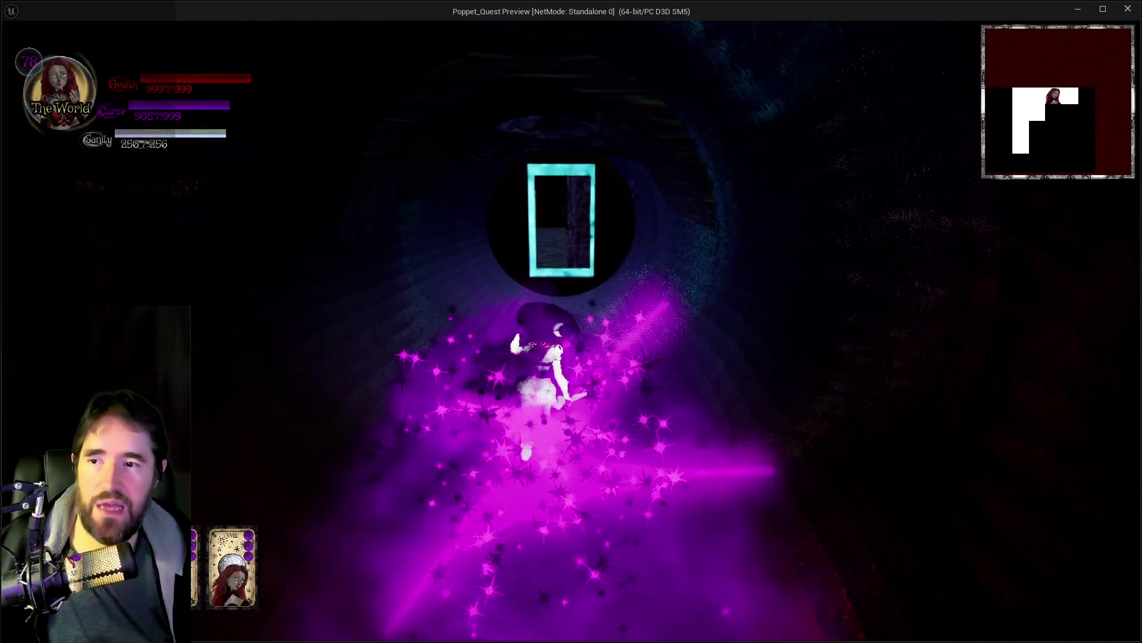
key("w")
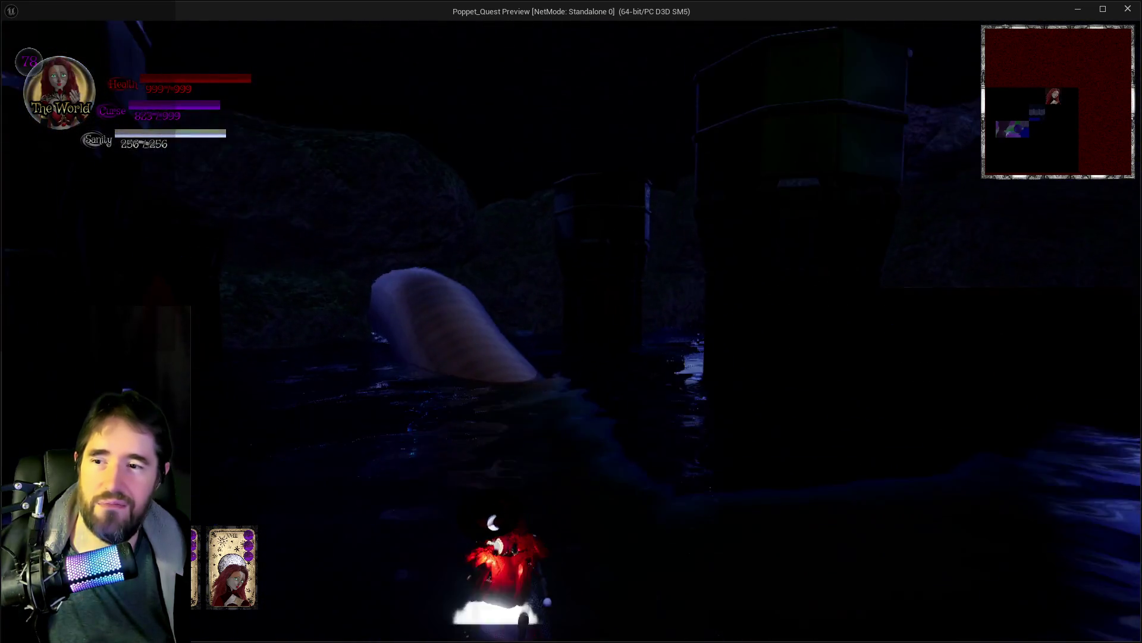
key("alt+Tab")
key("Escape")
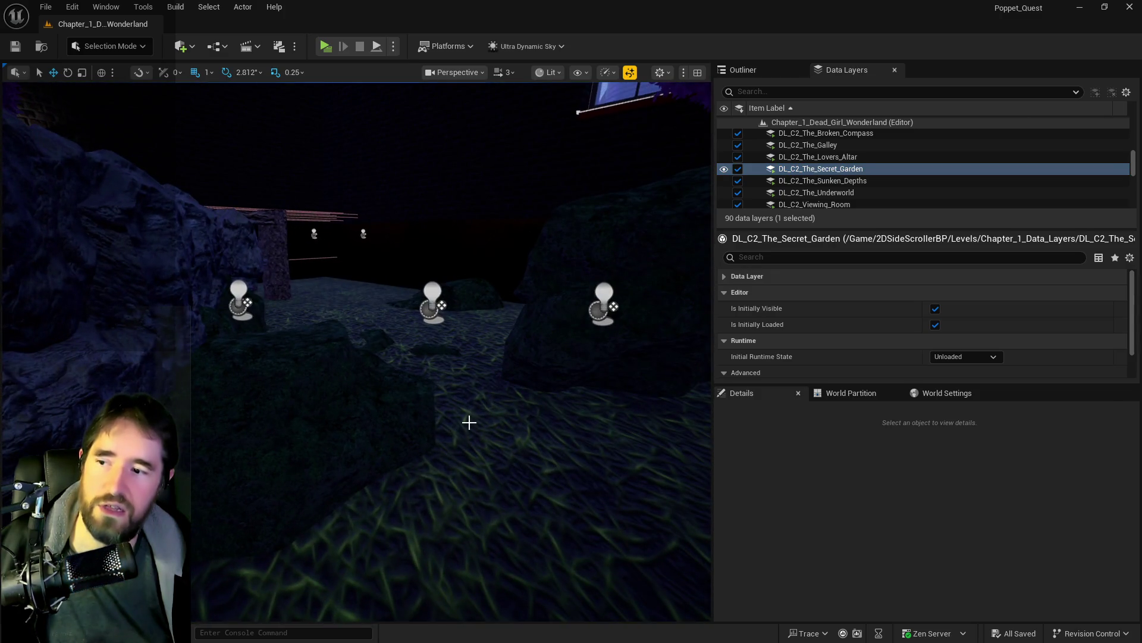
Step: Frame SM_Secret_Garden_Land, select the DL_C2_The_Underworld layer and fly down the tunnel toward the portal
left_click(469, 420)
scroll(490, 393, "down", 3)
key("f")
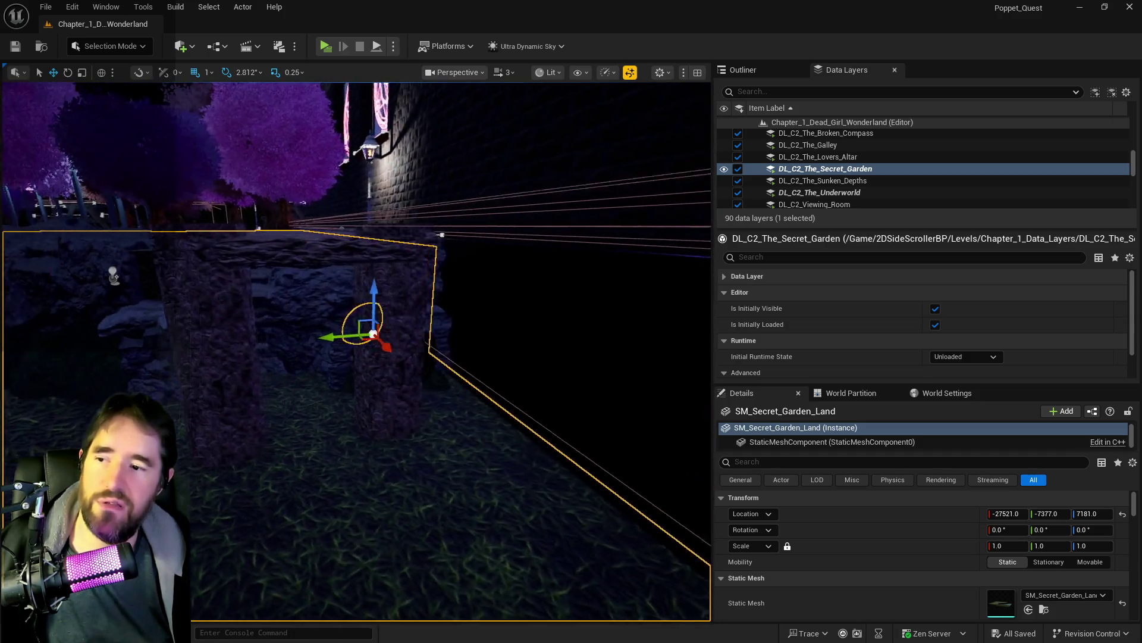
left_click(873, 192)
left_click_drag(598, 239, 597, 286)
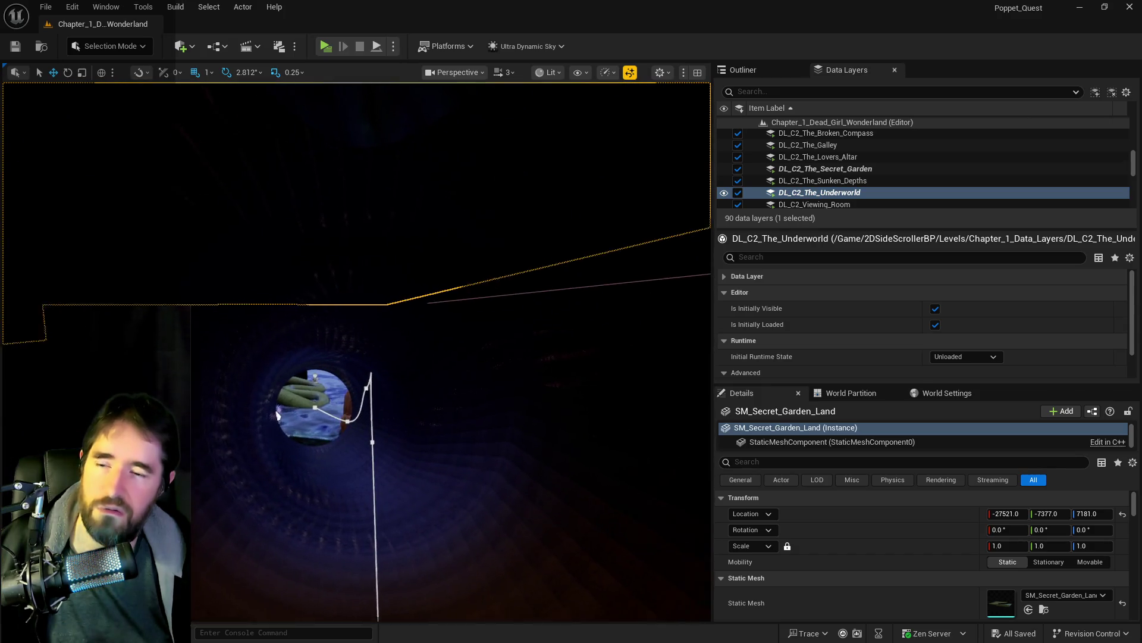
key("f")
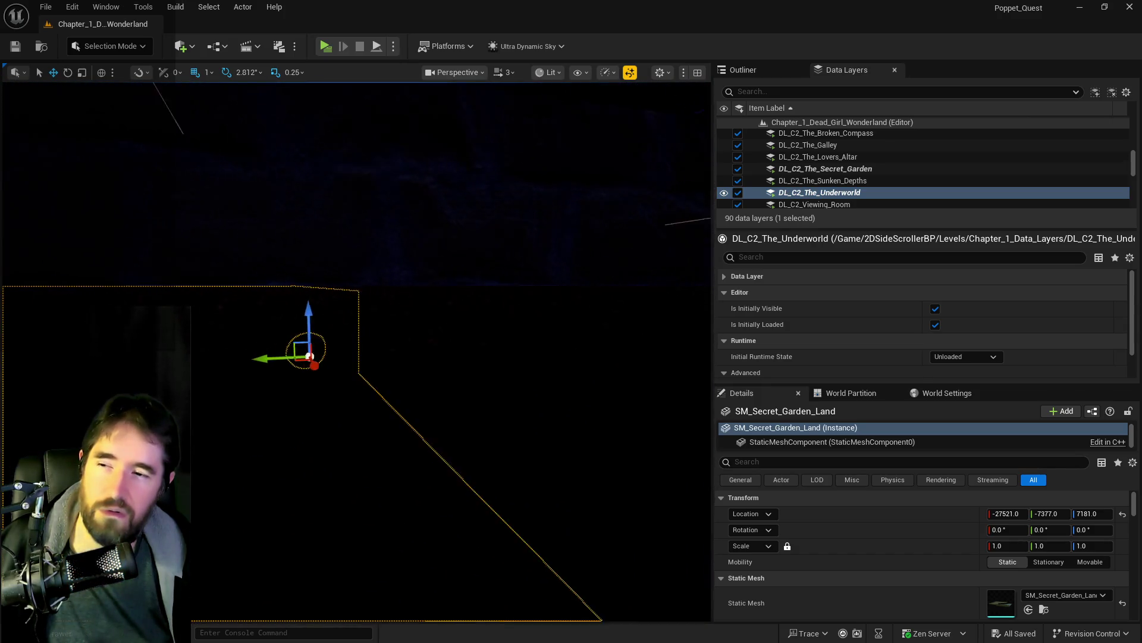
key("d")
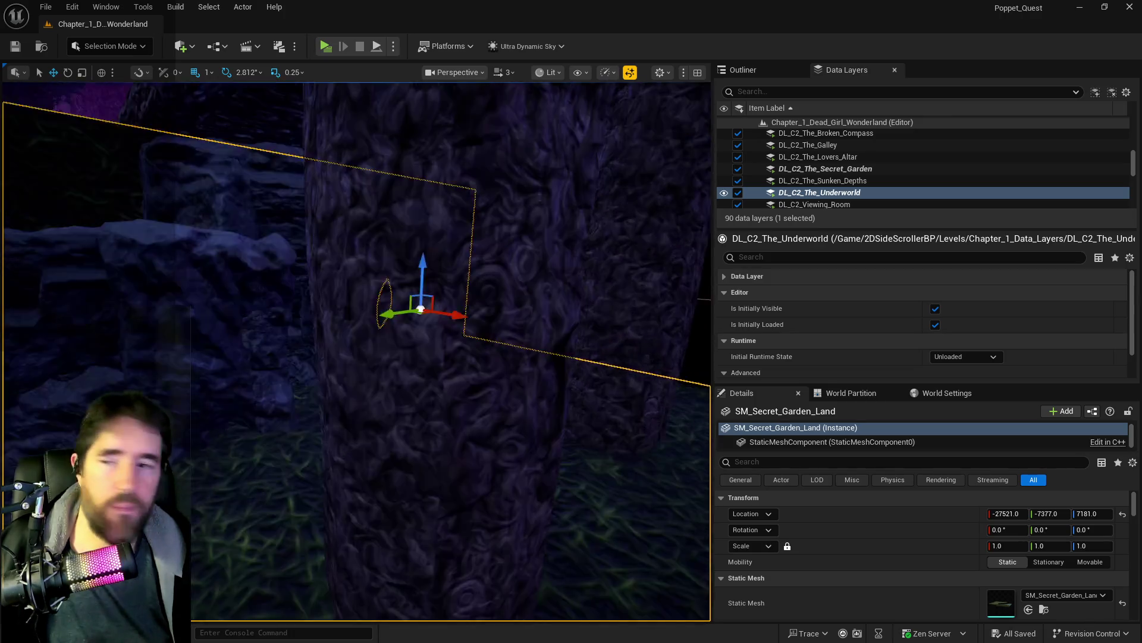
key("a")
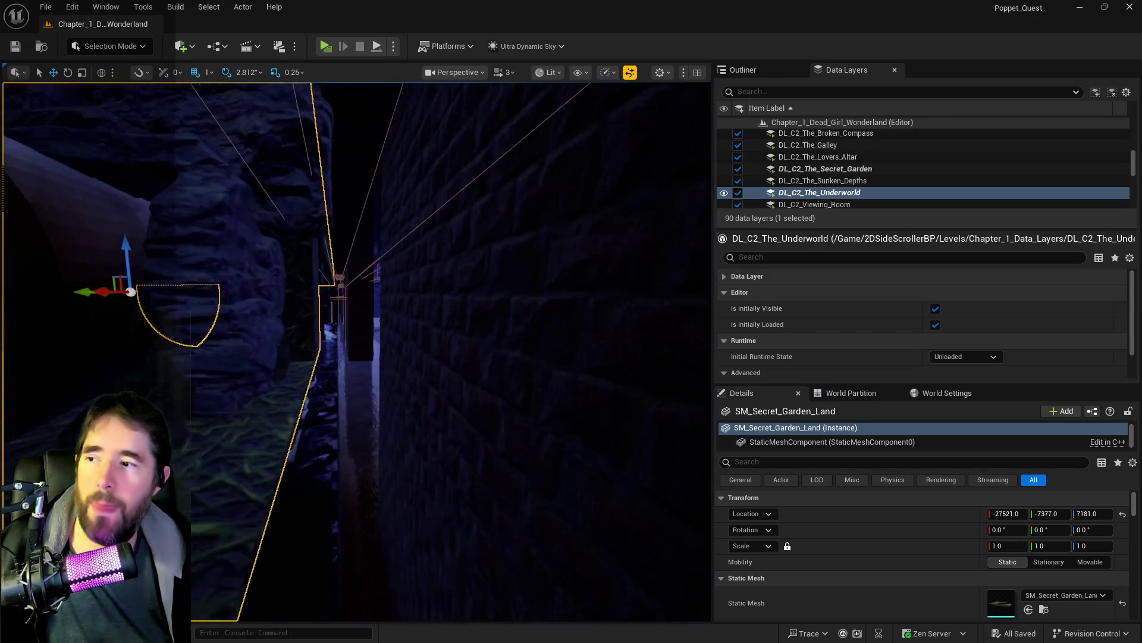
key("f")
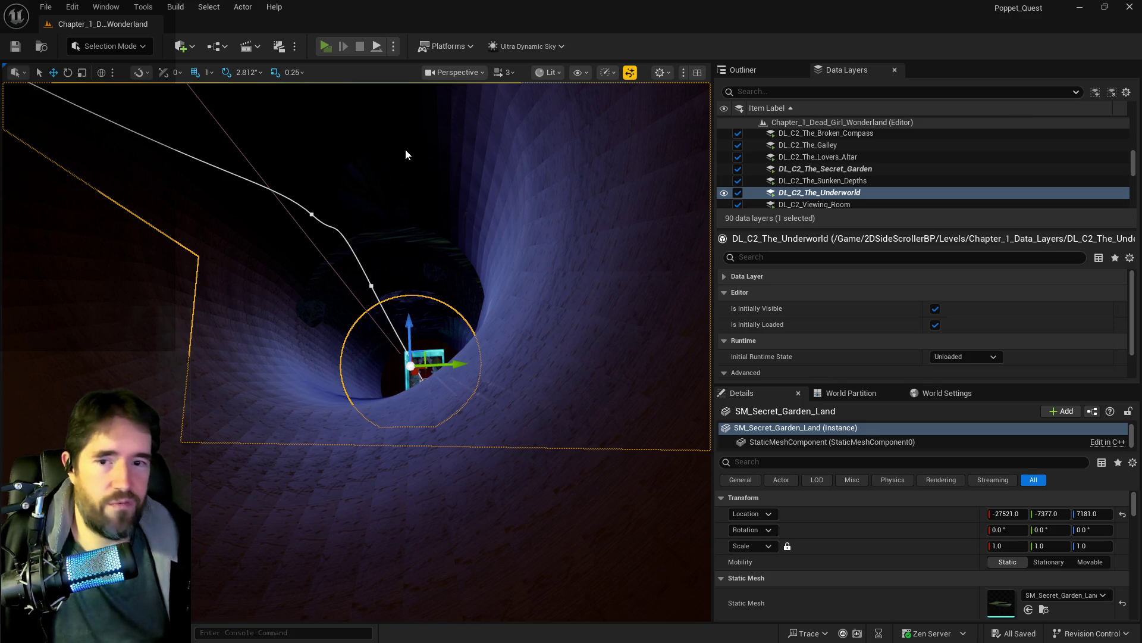
Step: Start a play-test with Alt+P, then return to the editor and stop it
key("alt+p")
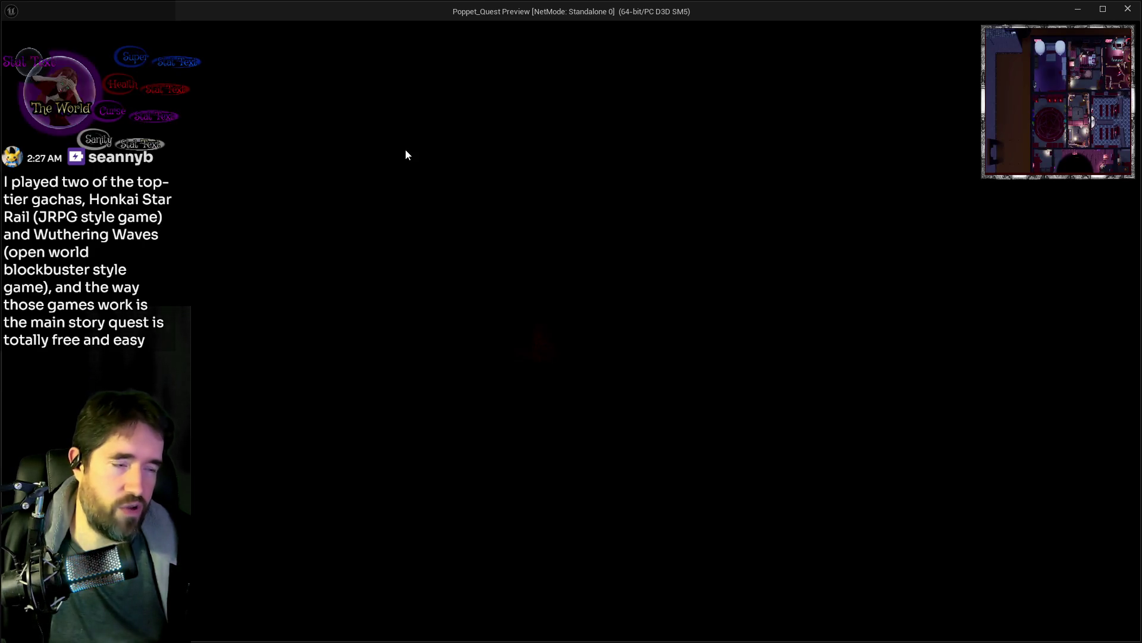
left_click(494, 169)
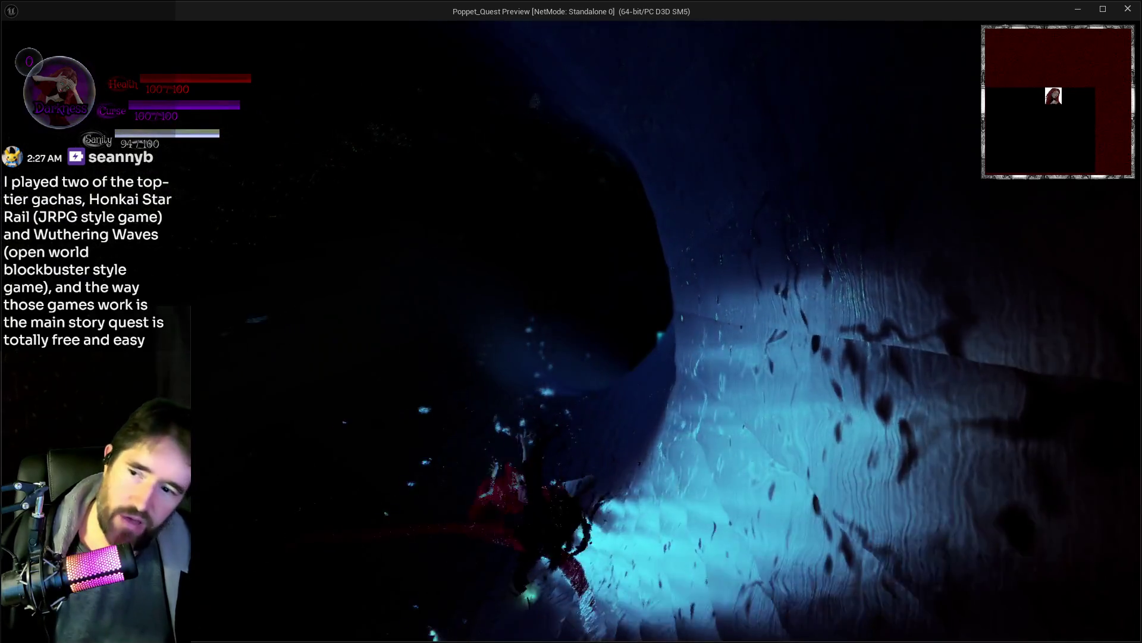
key("alt+Tab")
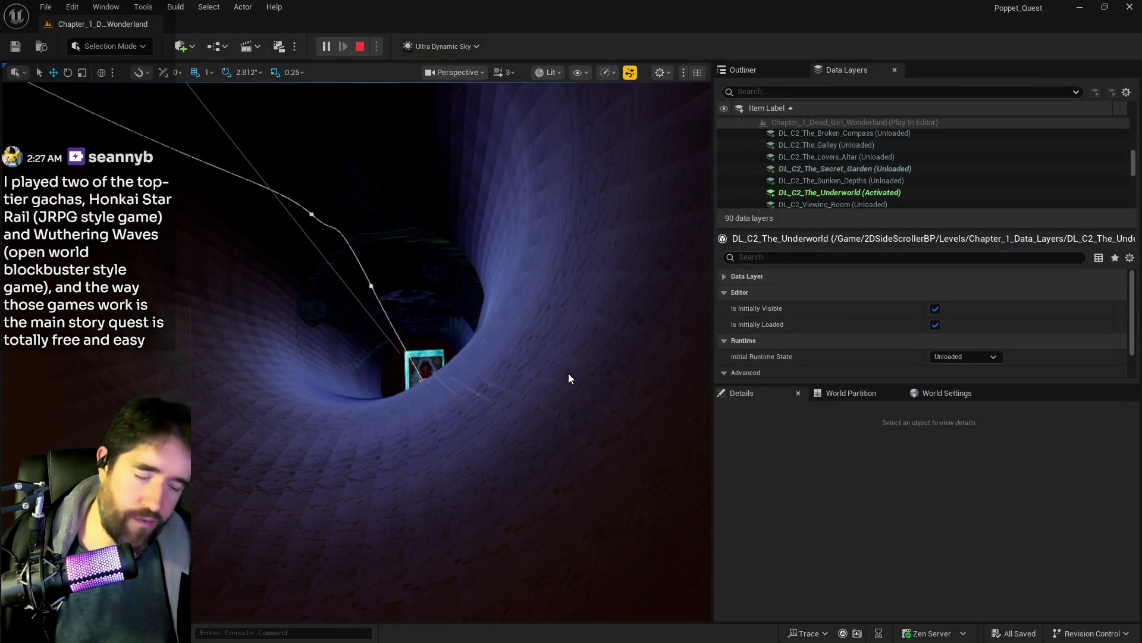
key("Escape")
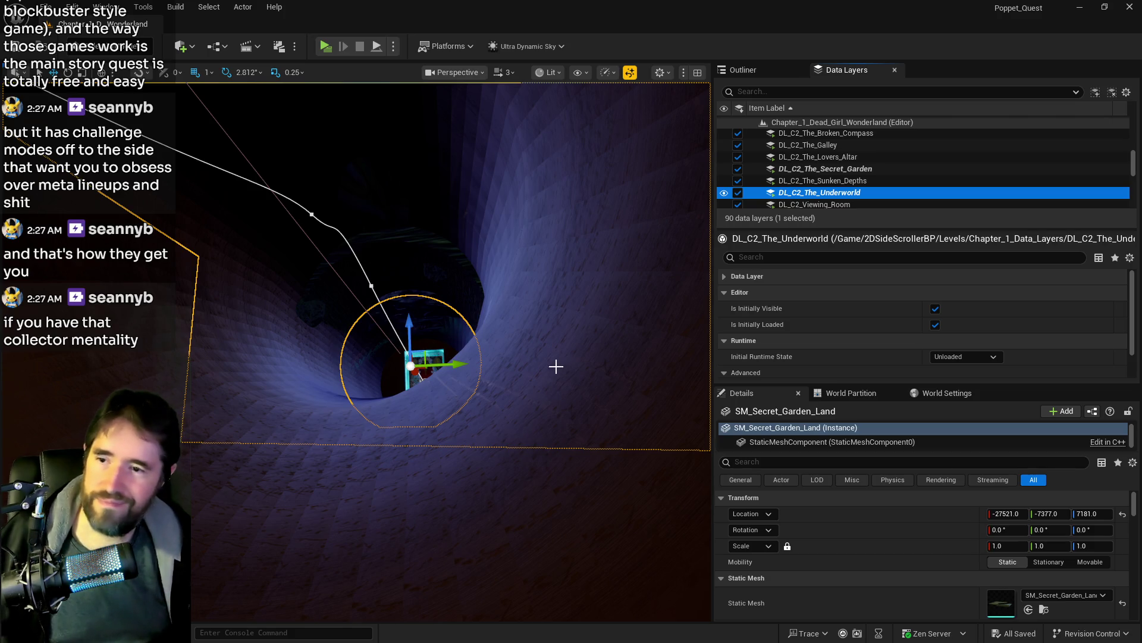
mouse_move(410, 357)
left_mouse_down()
mouse_move(428, 333)
mouse_move(419, 348)
mouse_move(452, 357)
mouse_move(445, 345)
mouse_move(440, 371)
left_mouse_up()
left_click_drag(564, 426, 564, 426)
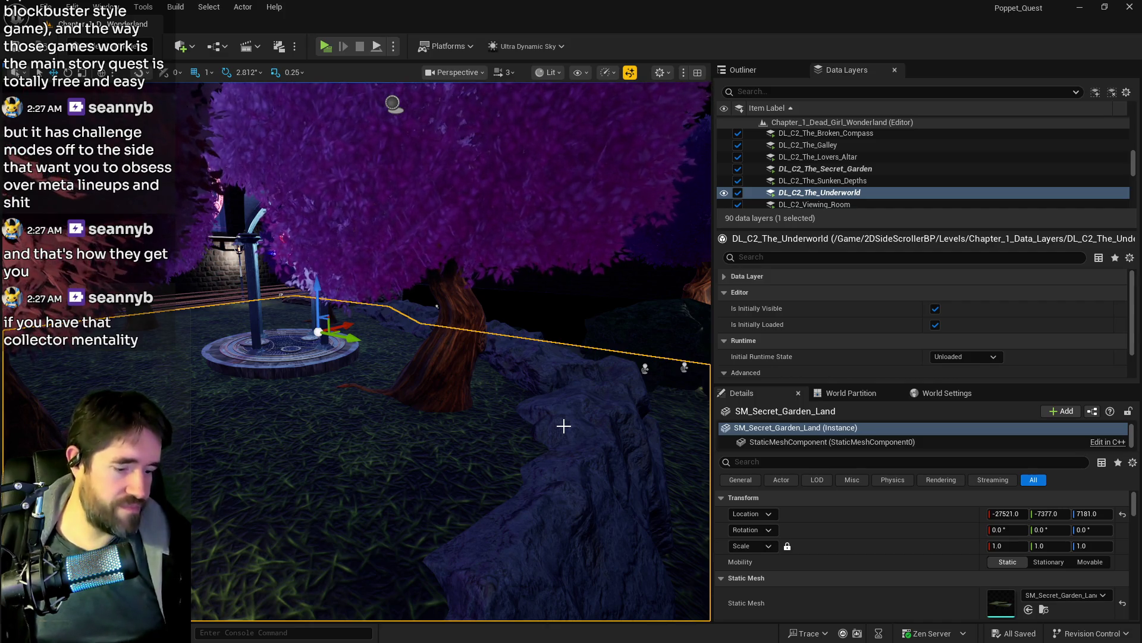
Step: Turn the viewport camera slightly to the right
mouse_move(564, 426)
left_mouse_down()
mouse_move(583, 427)
mouse_move(594, 357)
left_mouse_up()
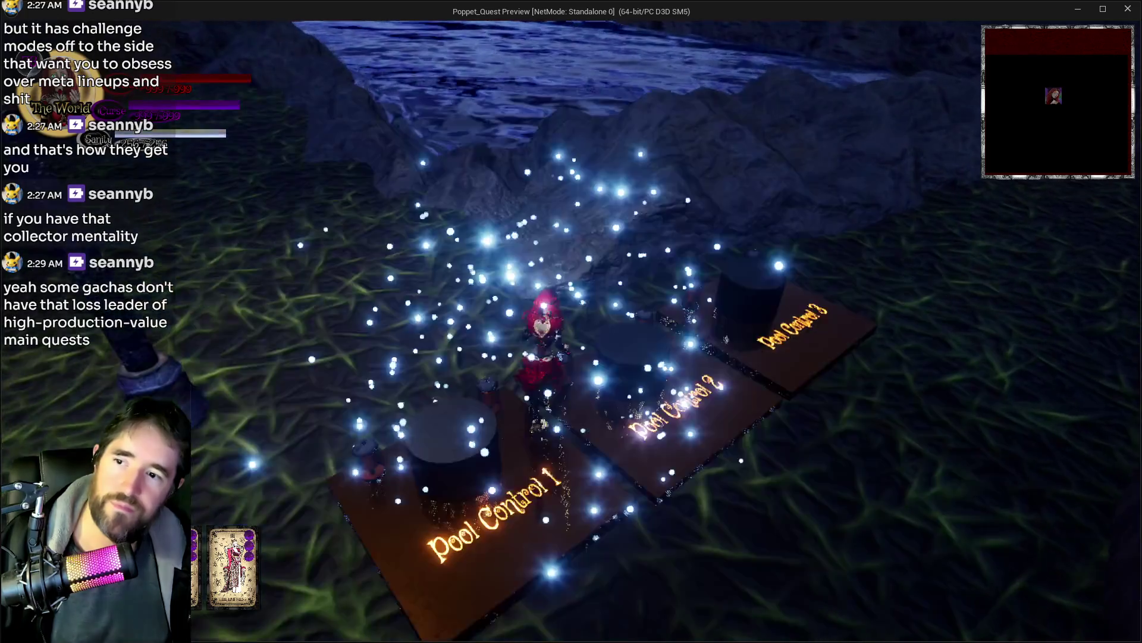
Step: Turn the character toward the gazebo
key("w")
key("w")
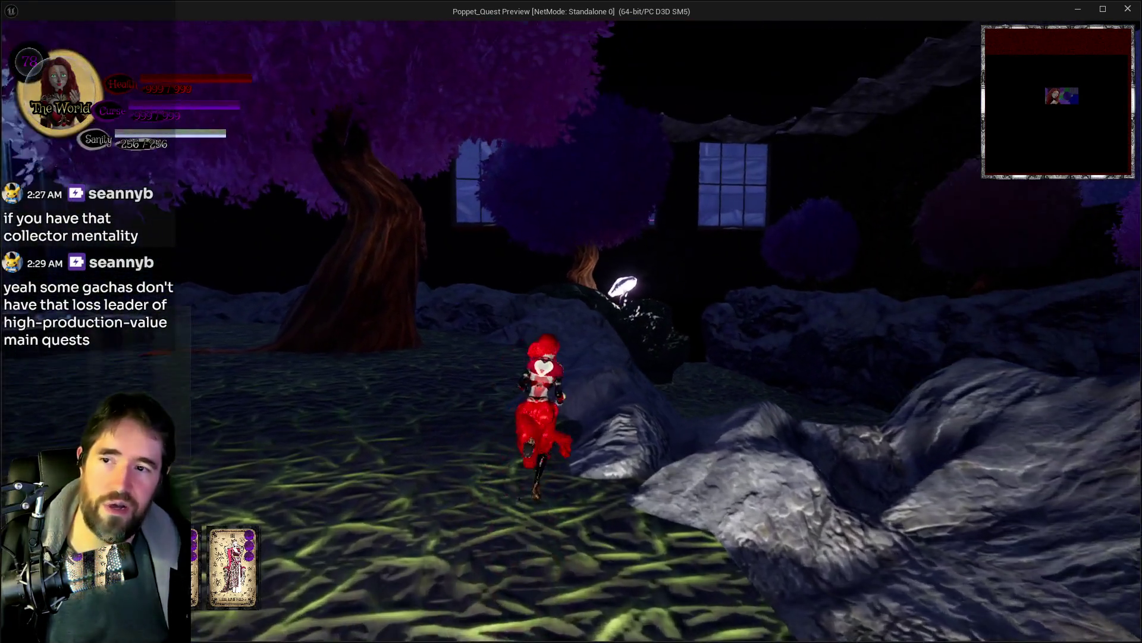
Step: Run along the rock ridge, fly onto the stone platform and walk into The Underworld
key("w")
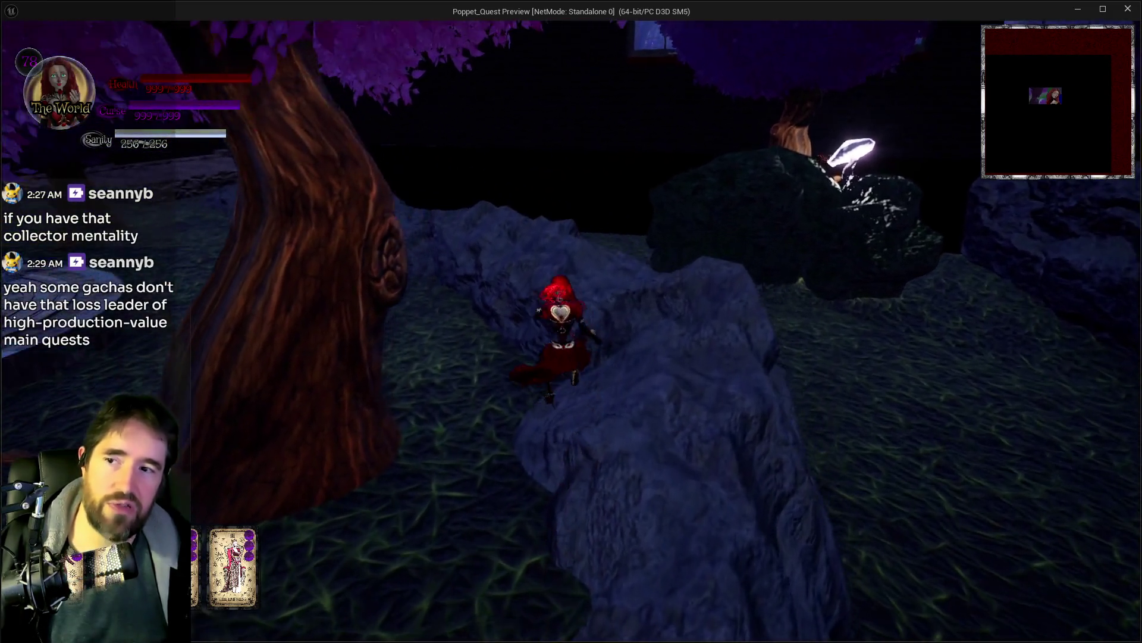
key("w")
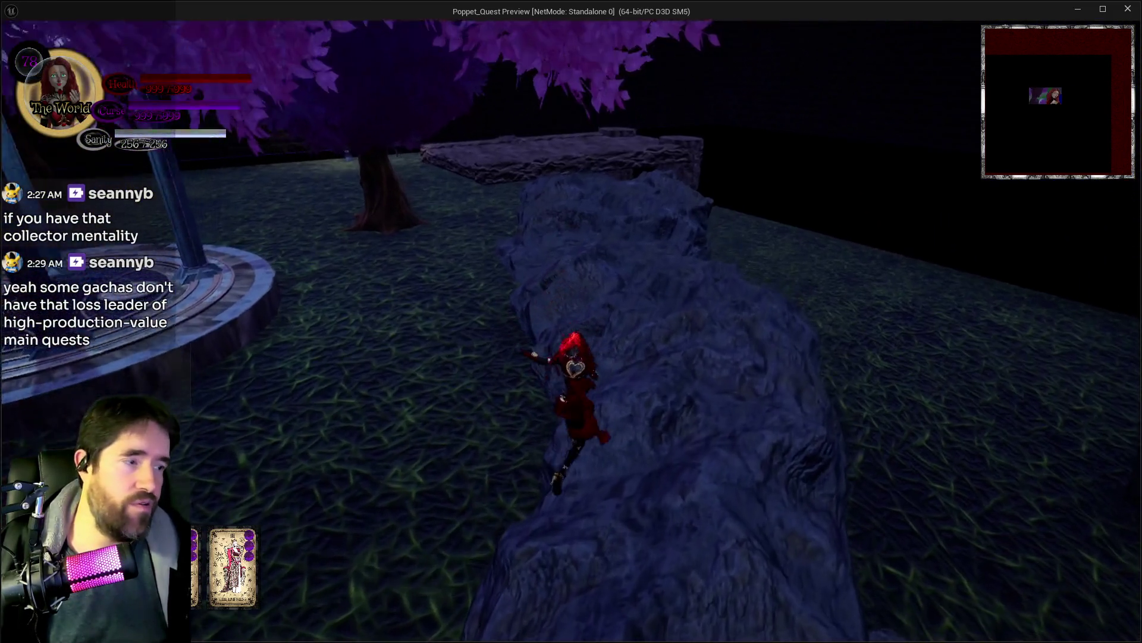
key("w")
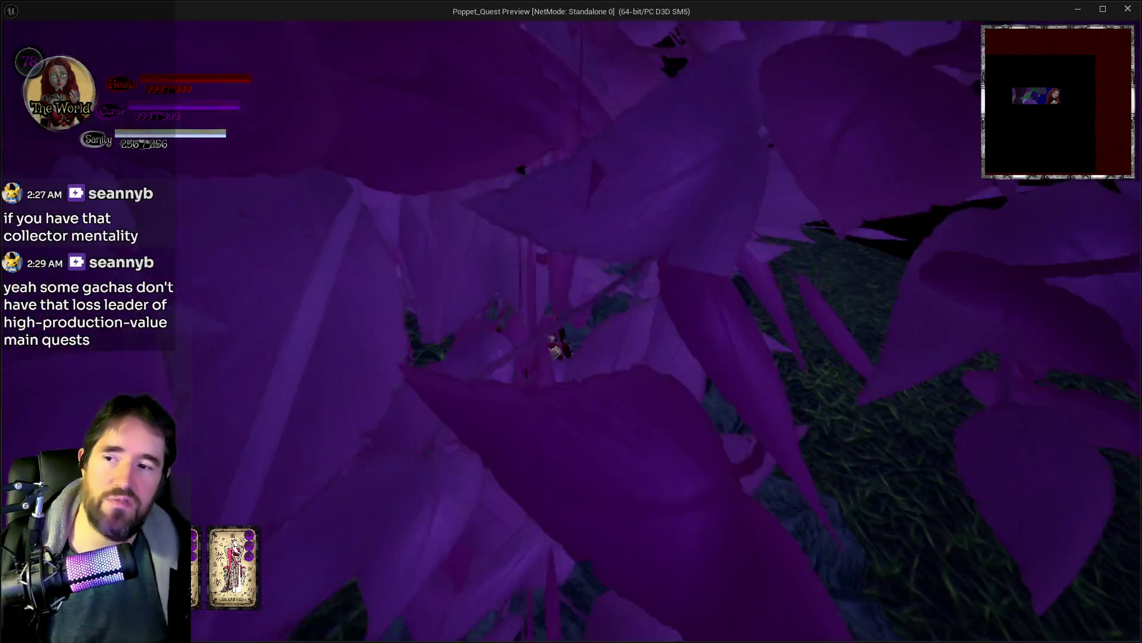
key("w")
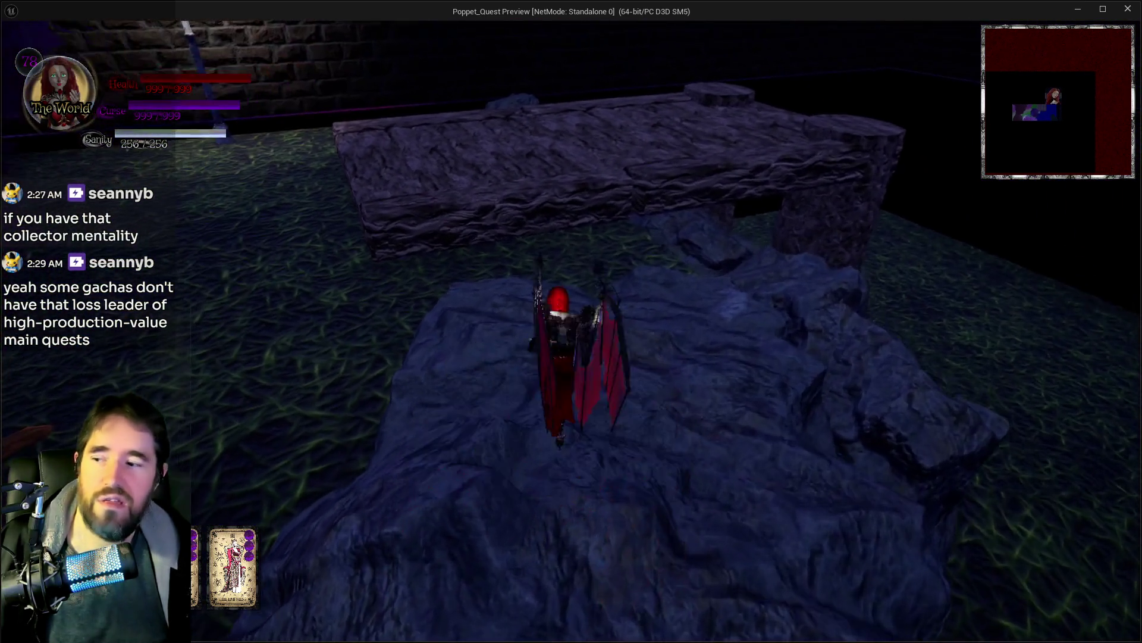
key("w")
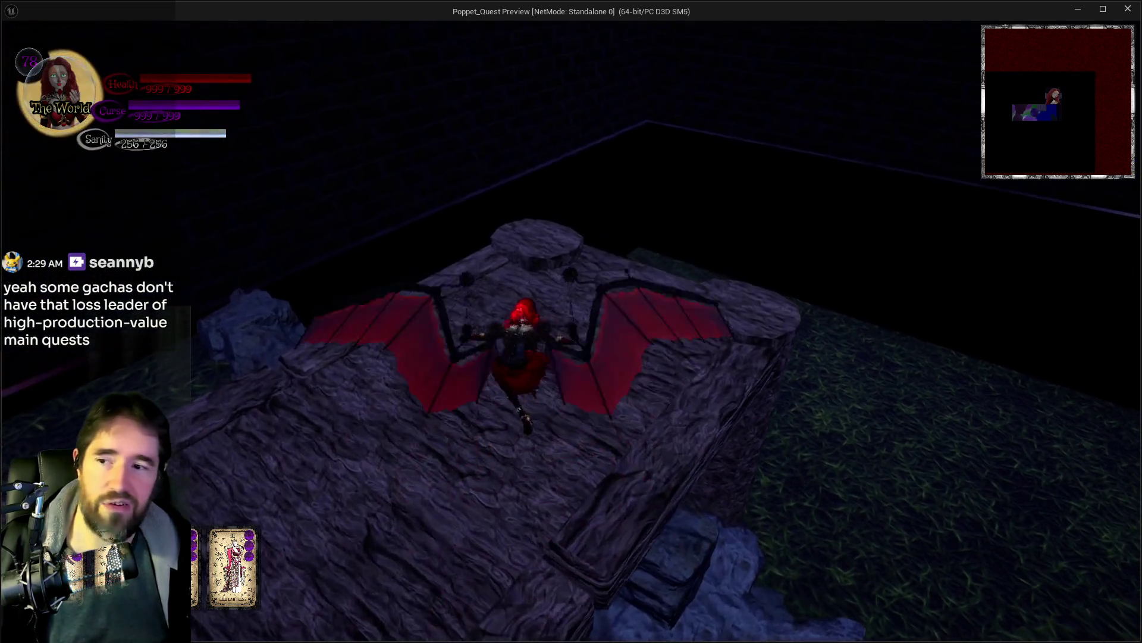
key("w")
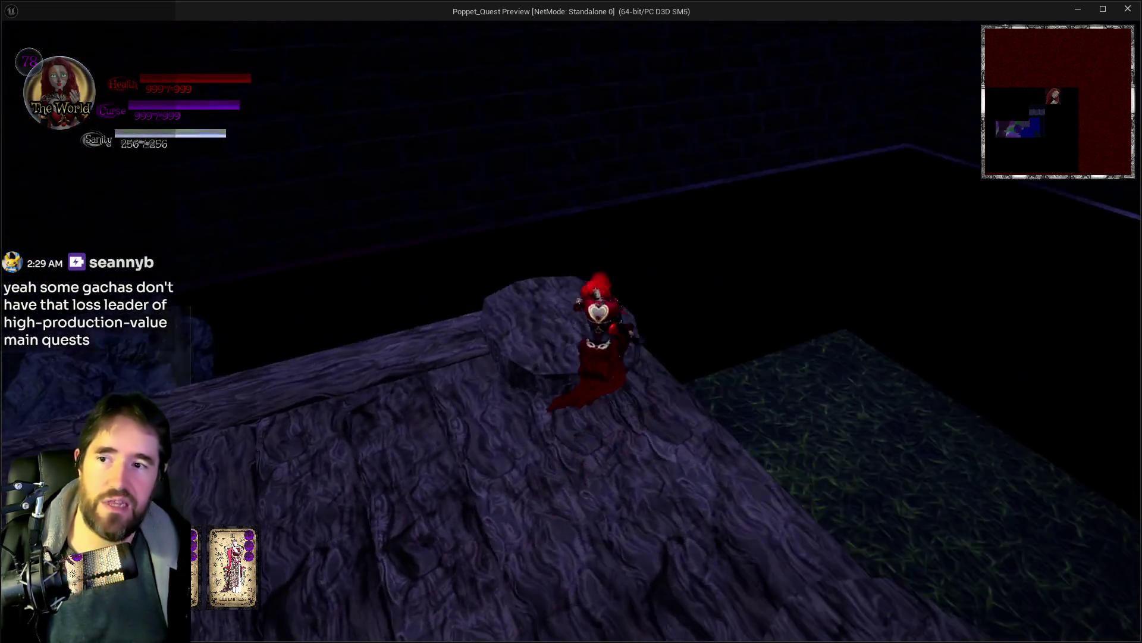
key("w")
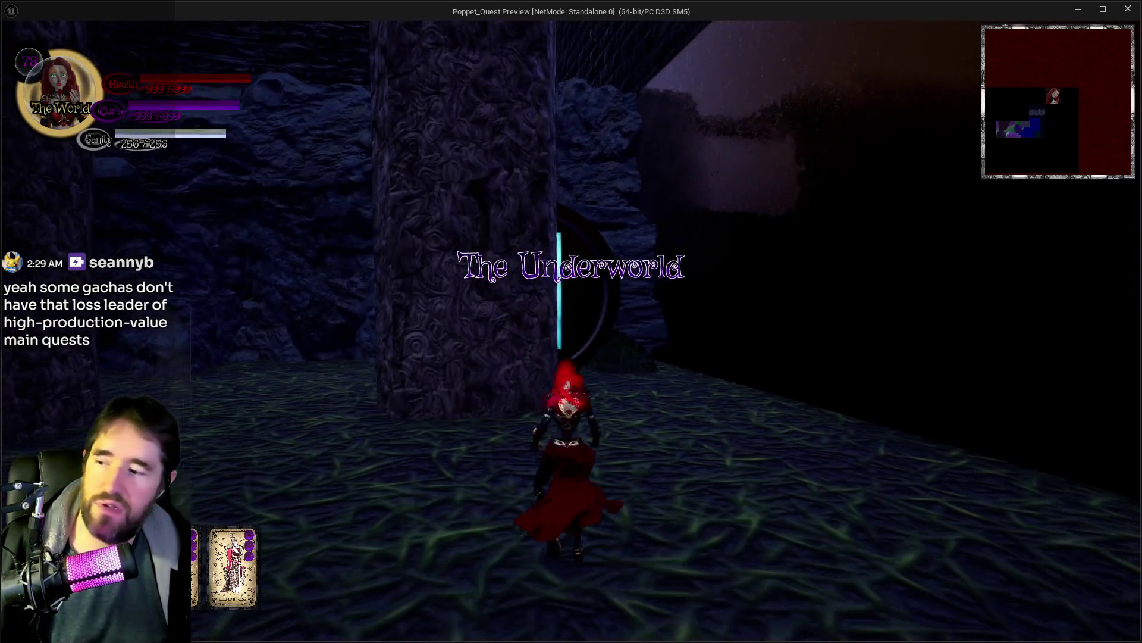
Step: Equip the Moon tarot card and walk into the tarot door portal
key("Tab")
left_click(669, 597)
key("Tab")
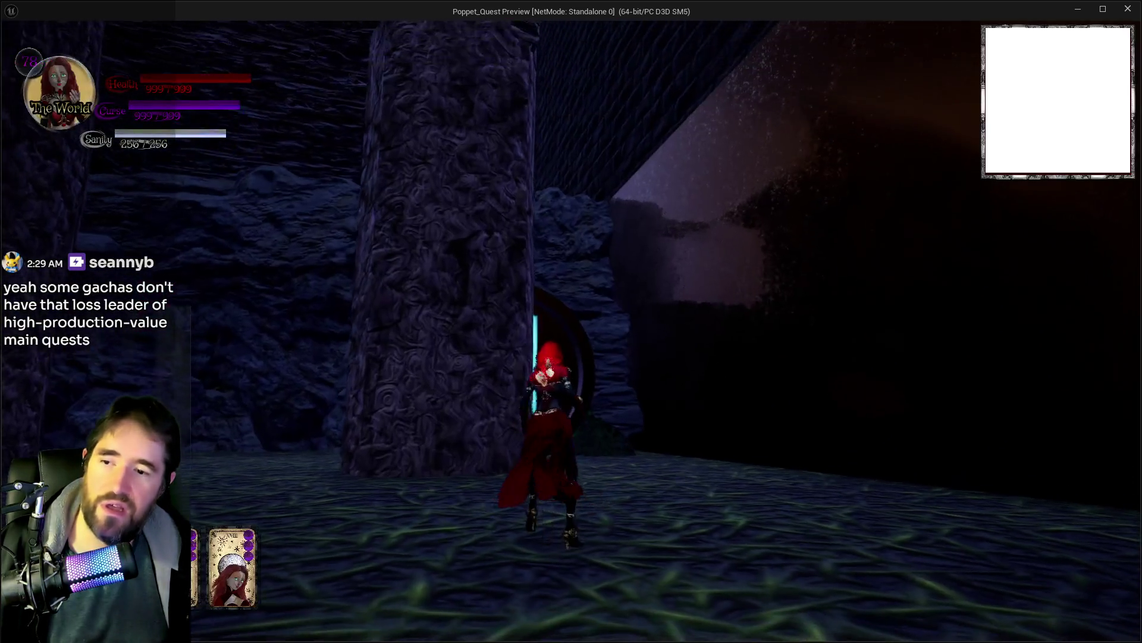
key("w")
key("s")
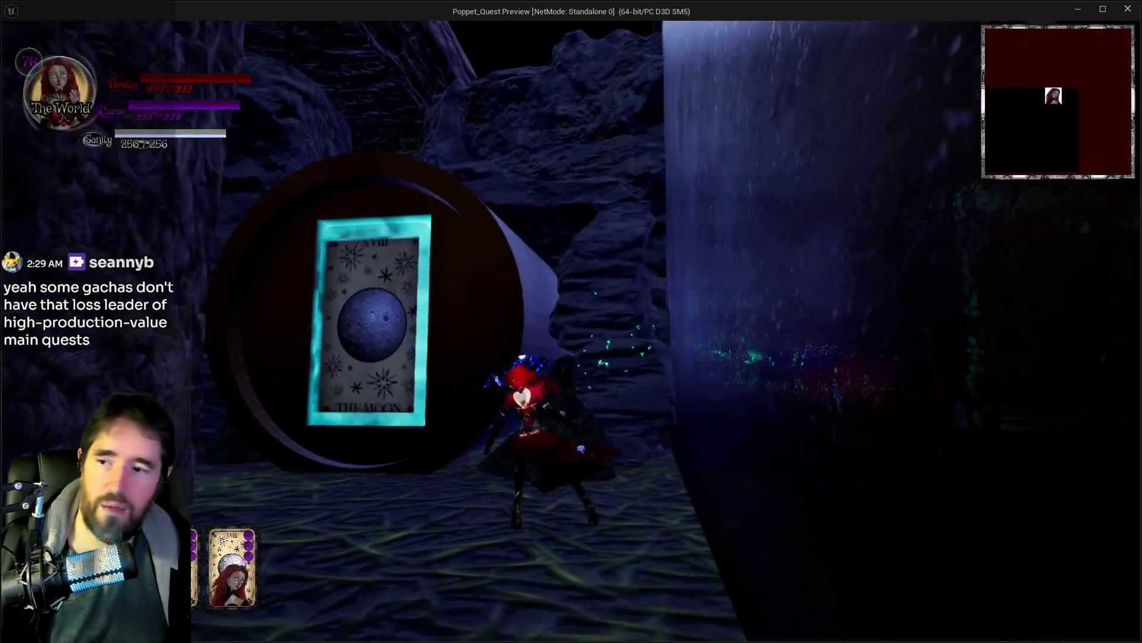
key("w")
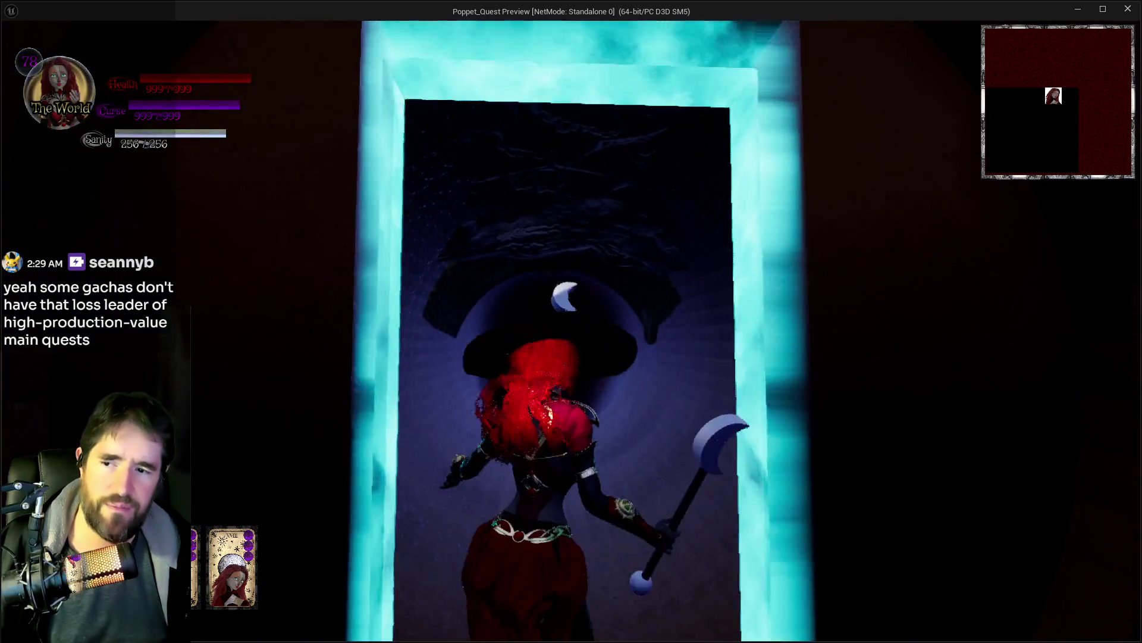
Step: Exit the dark tunnel into the mossy cave and glide over the coral toward the mushrooms
key("w")
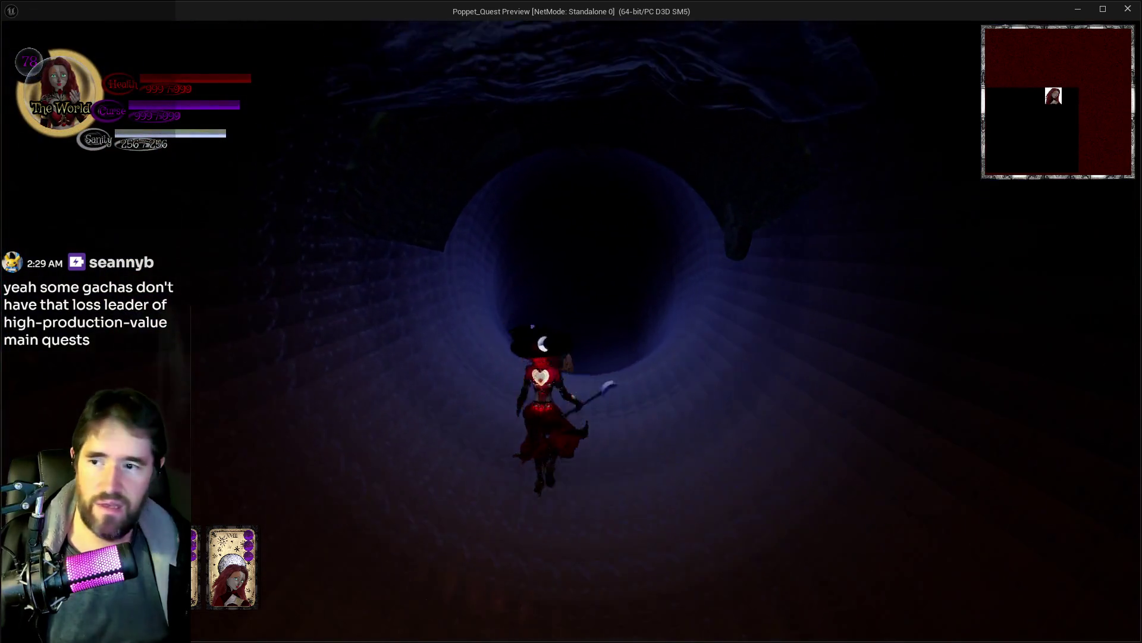
key("w")
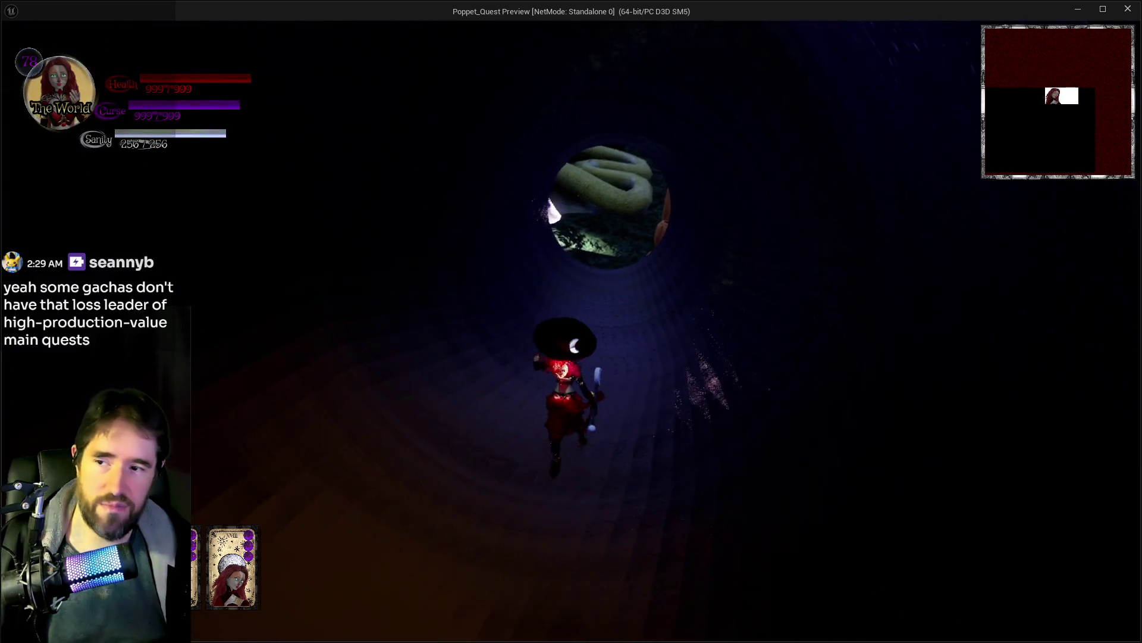
key("w")
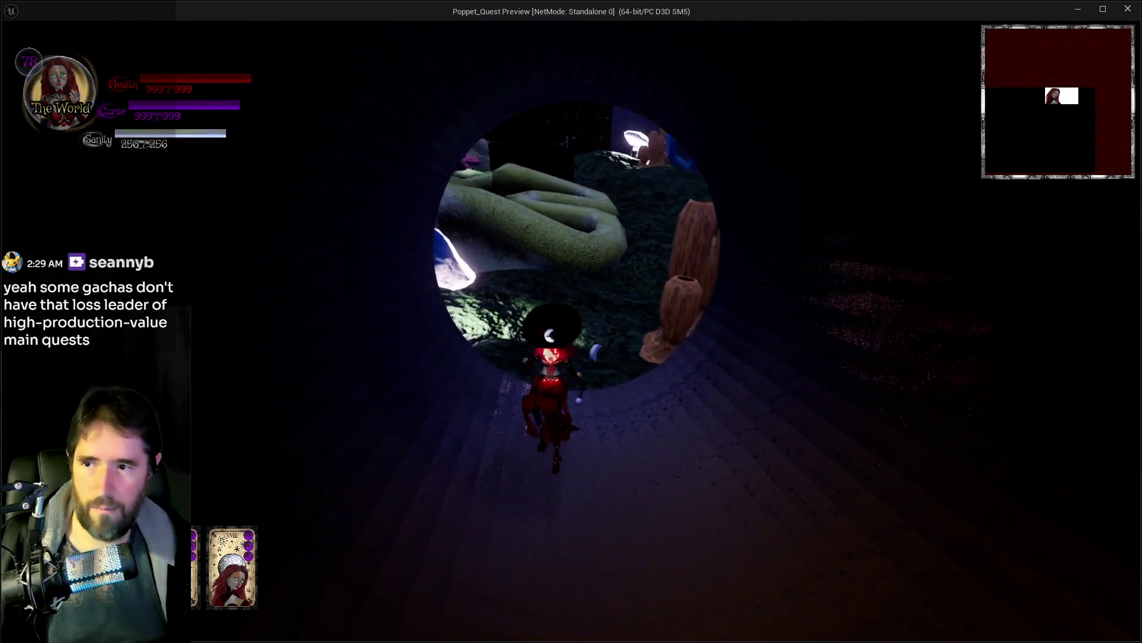
key("w")
key("space")
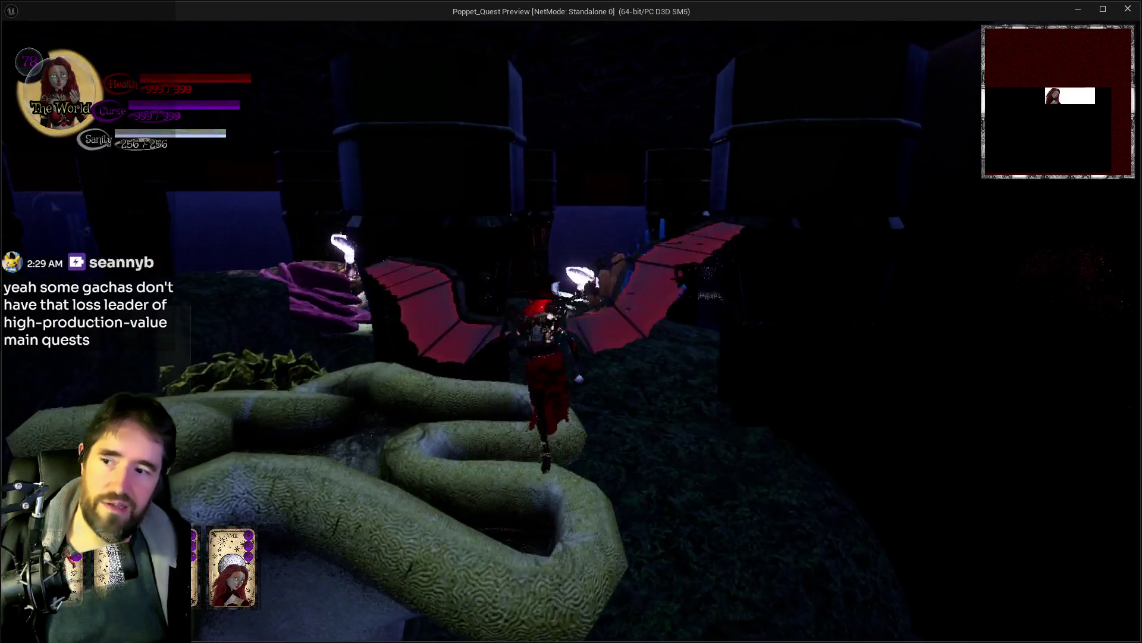
key("w")
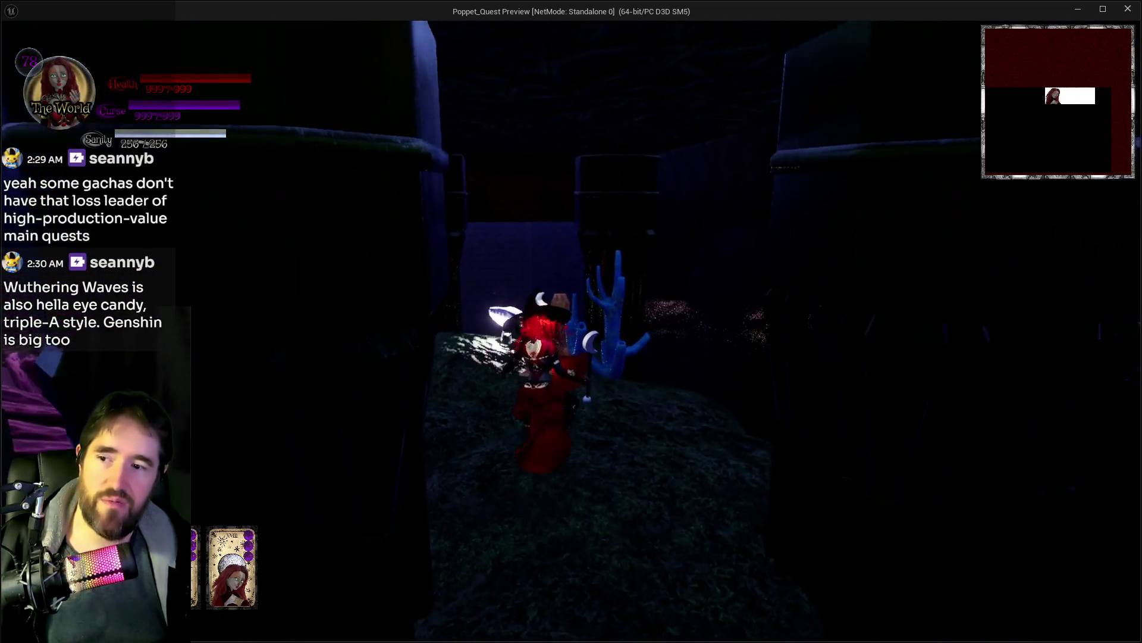
key("w")
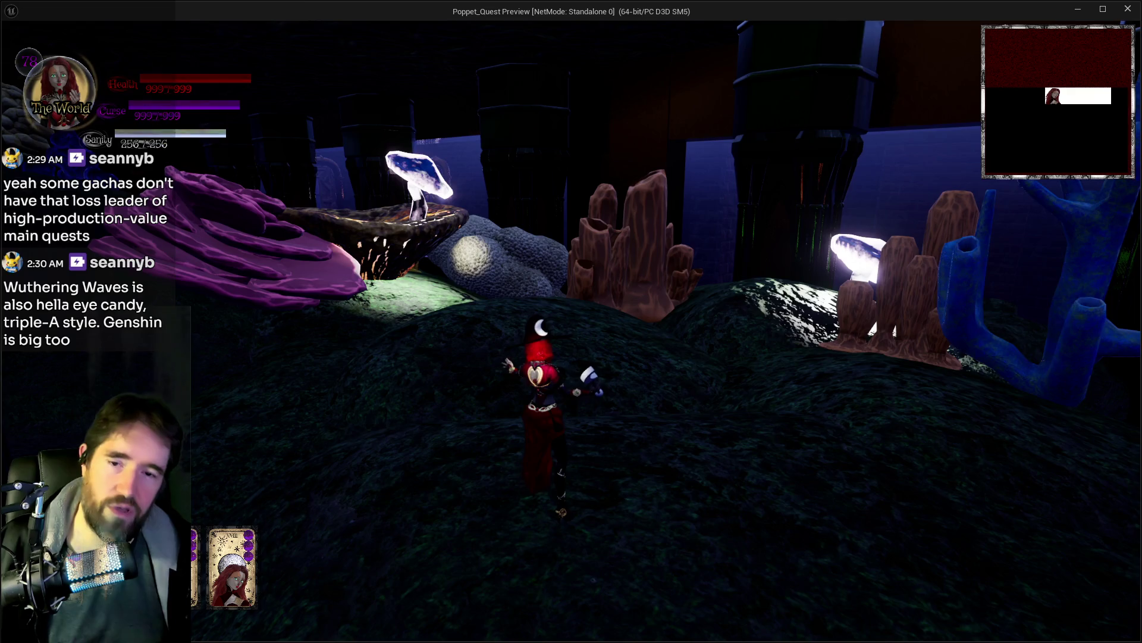
Step: Jump onto the giant purple rose and walk past the blue coral, shells and sponges
key("w")
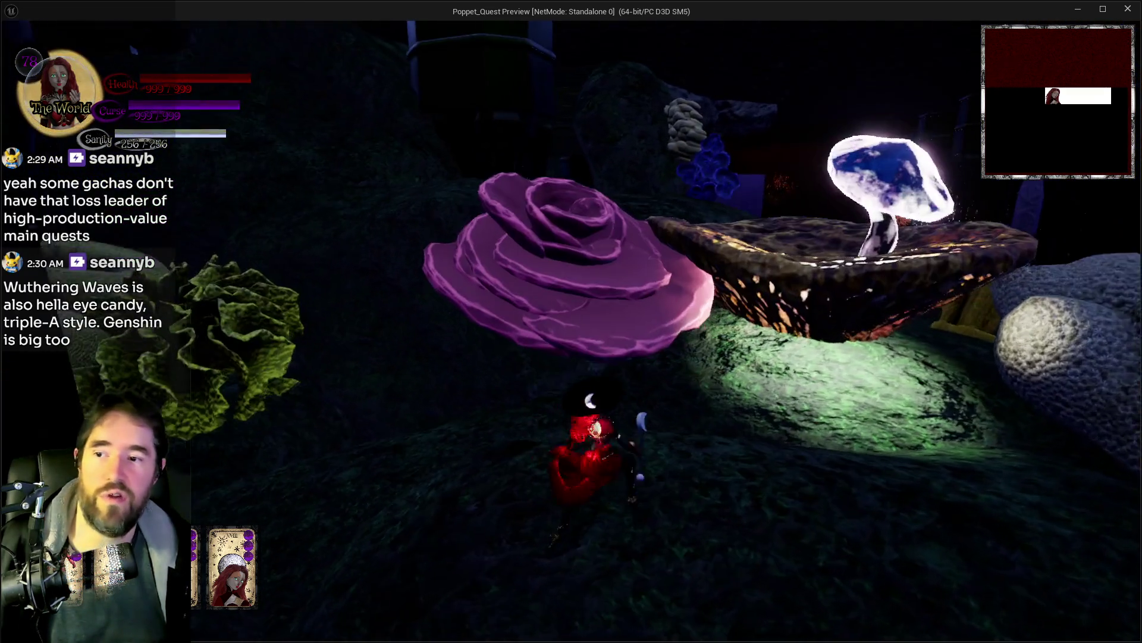
key("space")
key("w")
key("w")
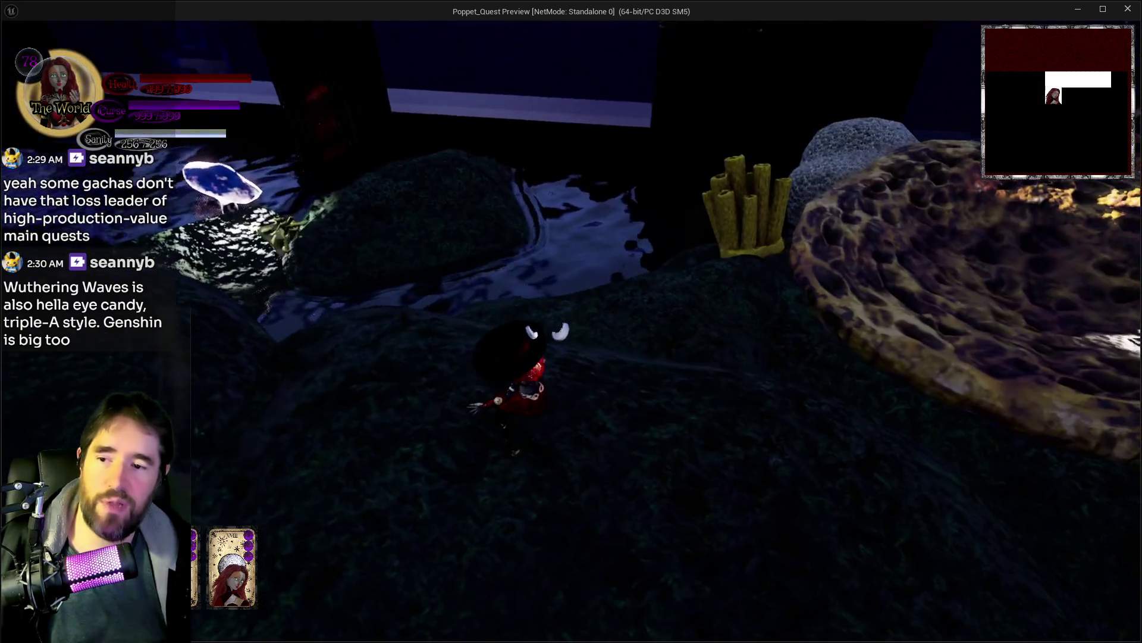
key("w")
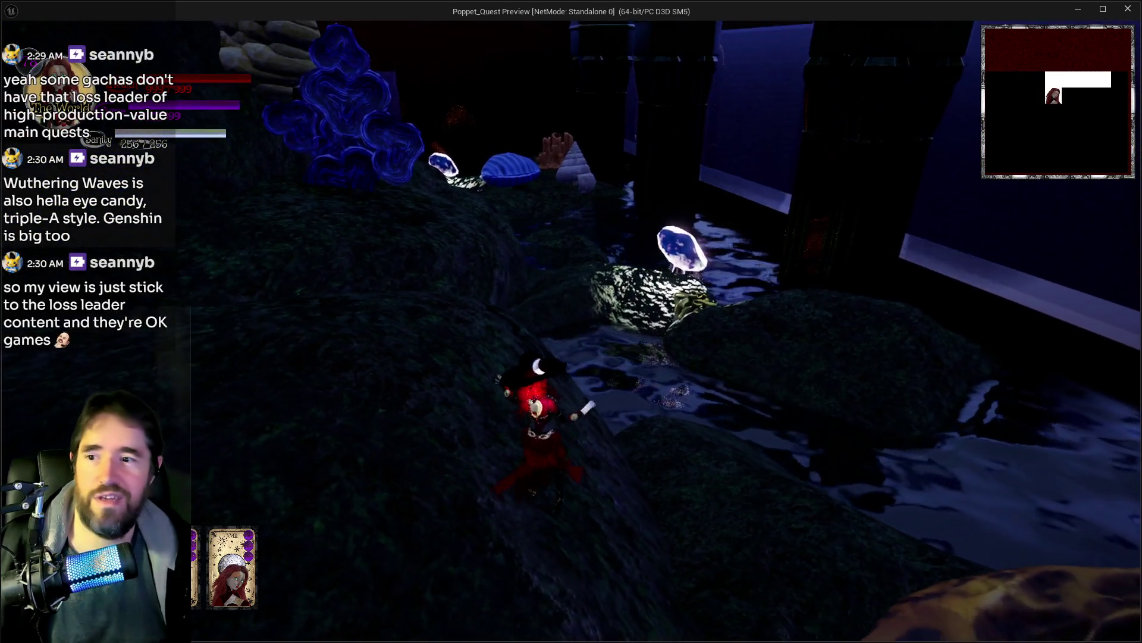
key("w")
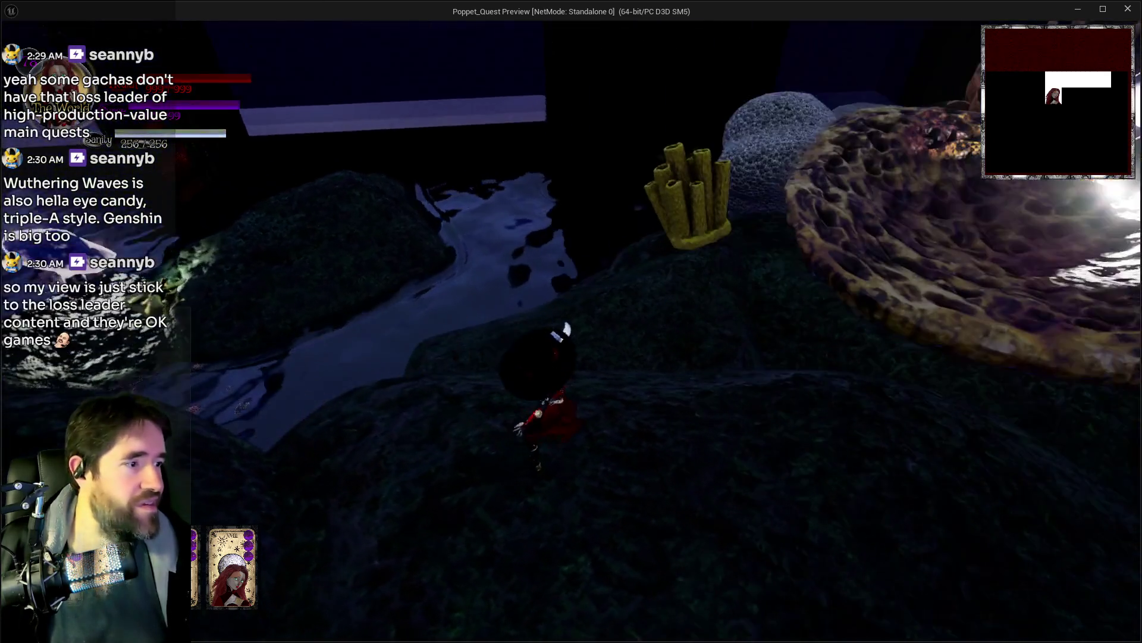
key("w")
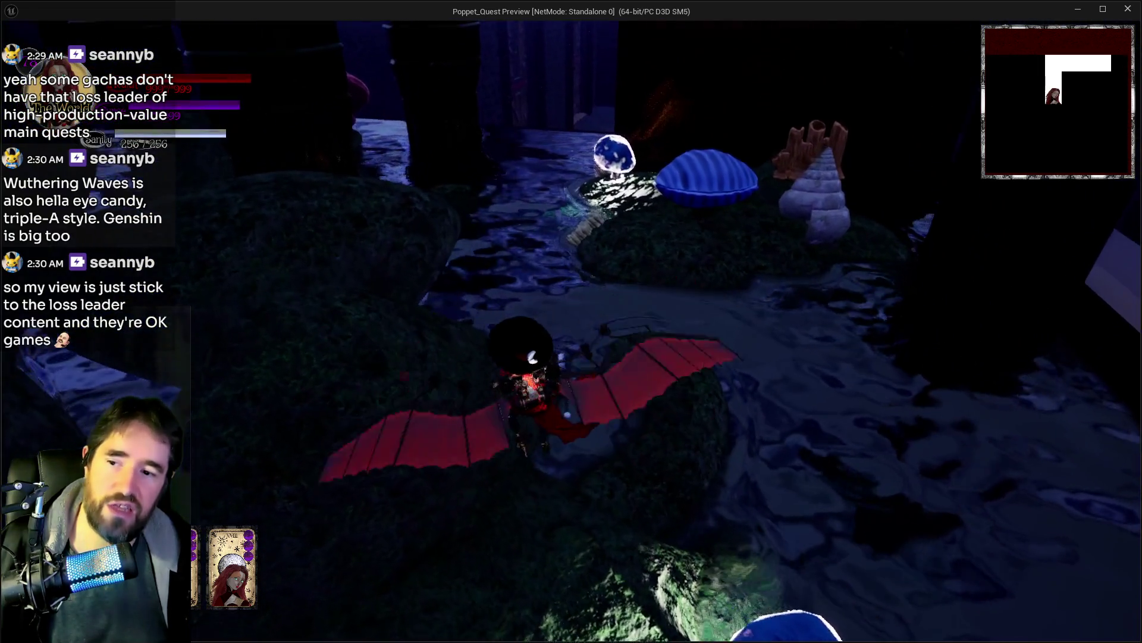
key("w")
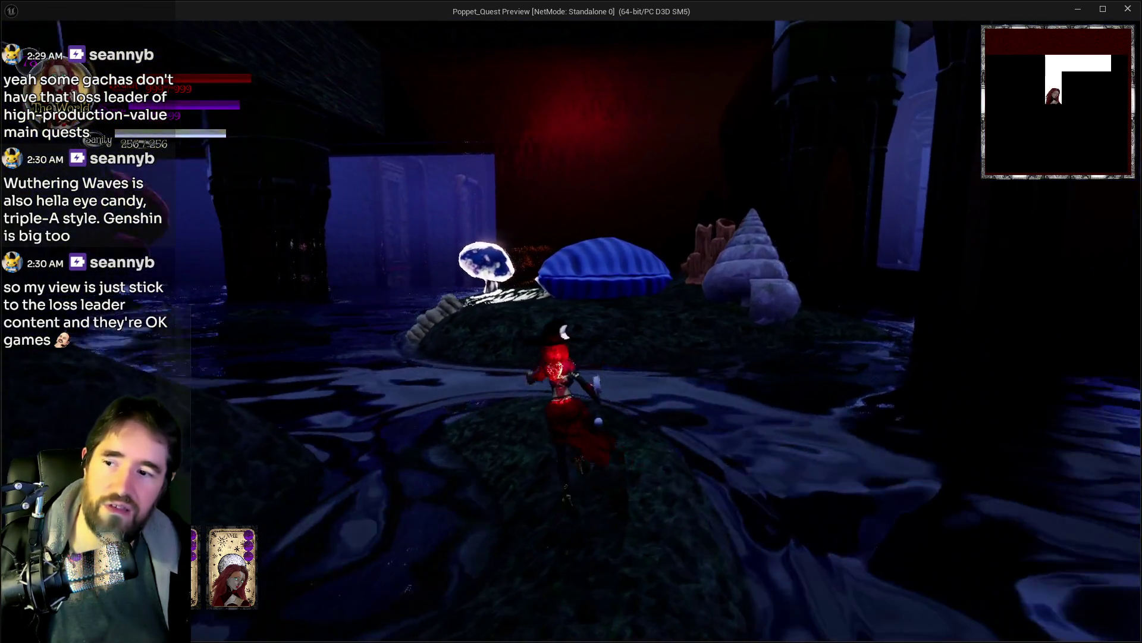
key("w")
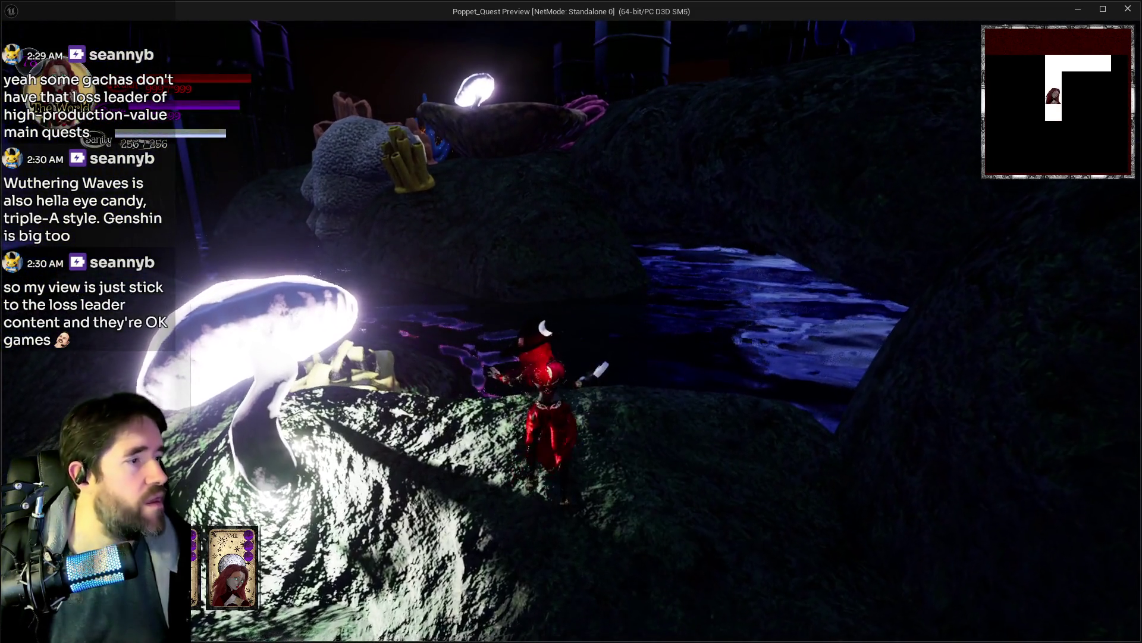
key("w")
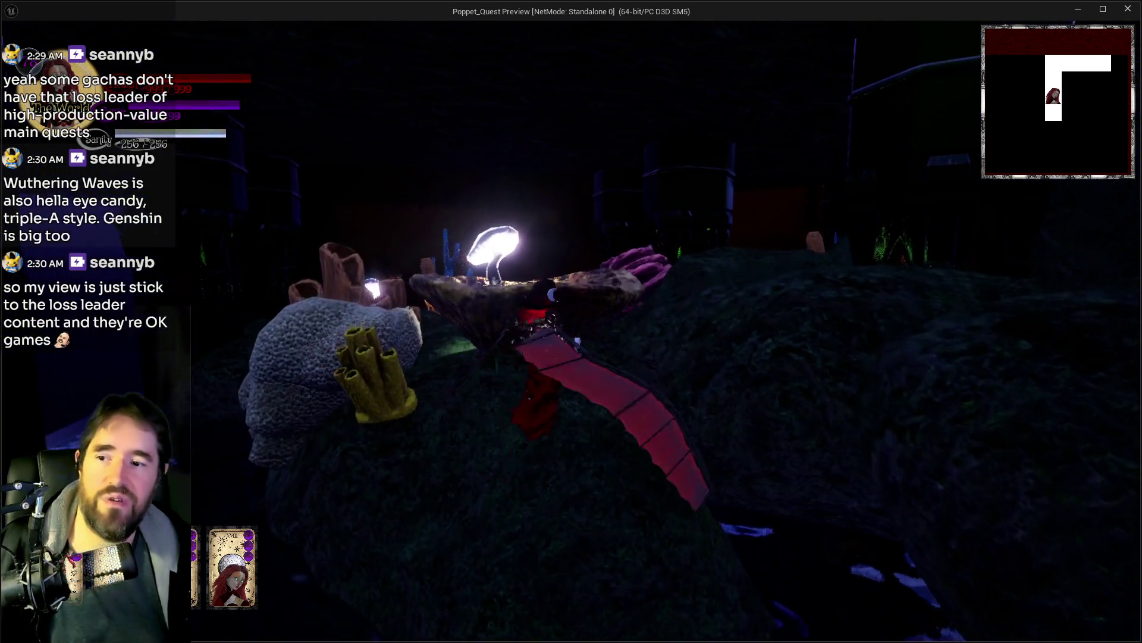
Step: Glide up to the pipe entrance and walk through the pipe tunnel and glowing doorway
key("space")
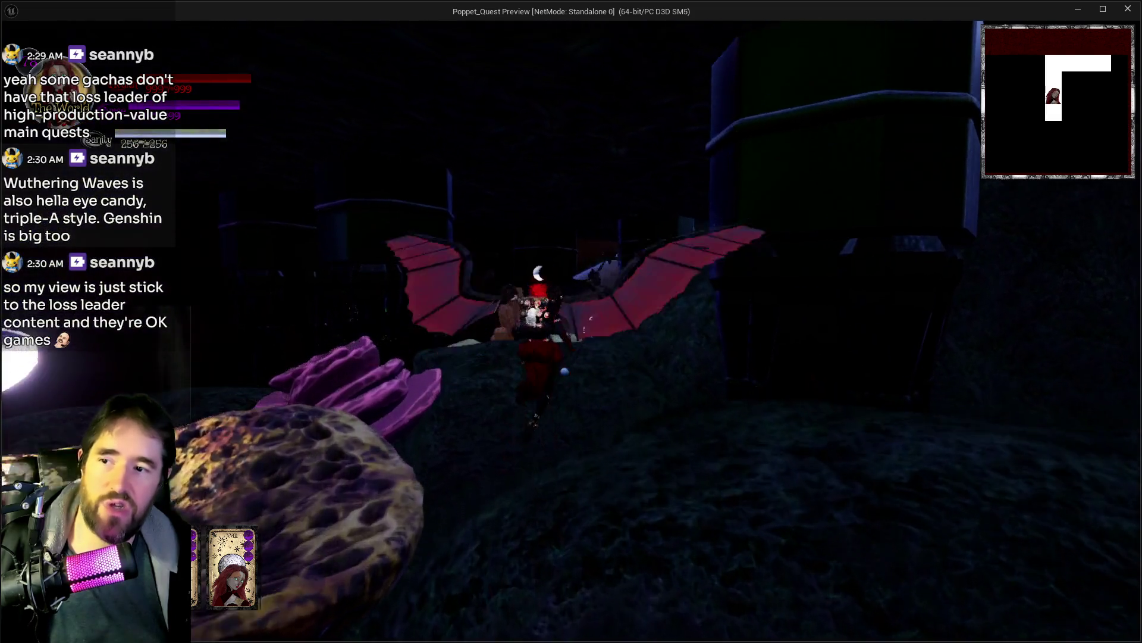
key("w")
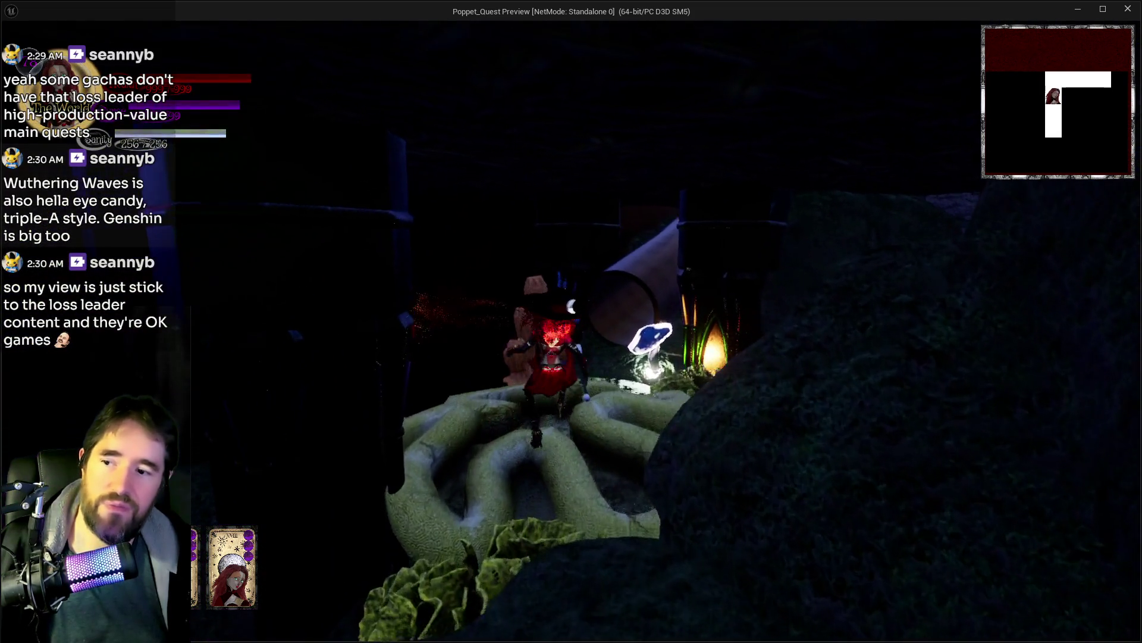
key("space")
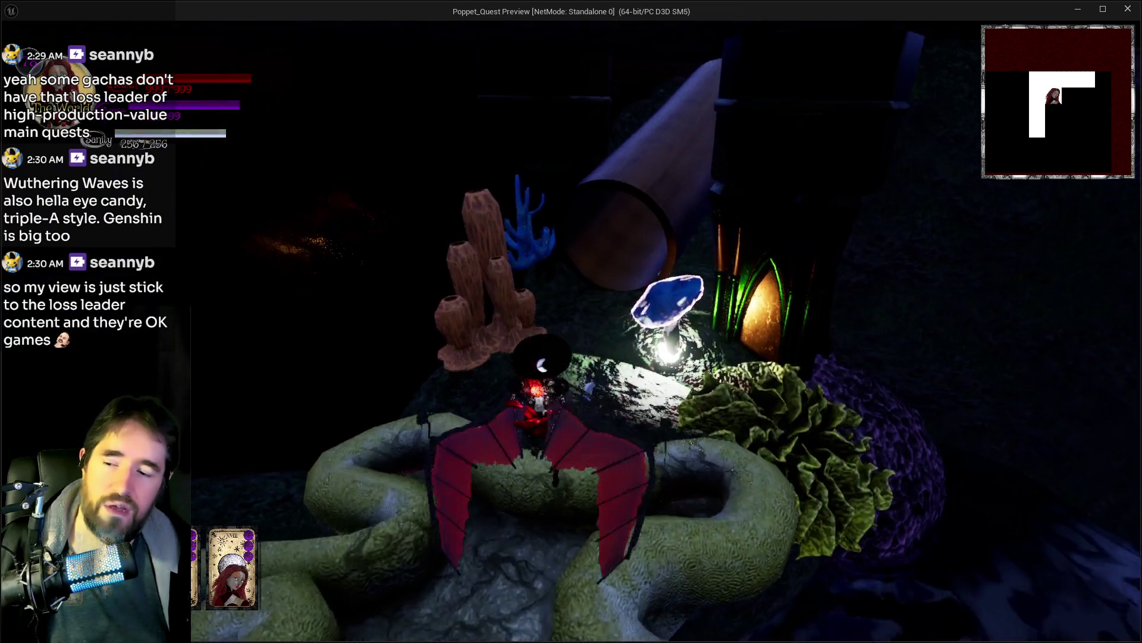
key("w")
key("w")
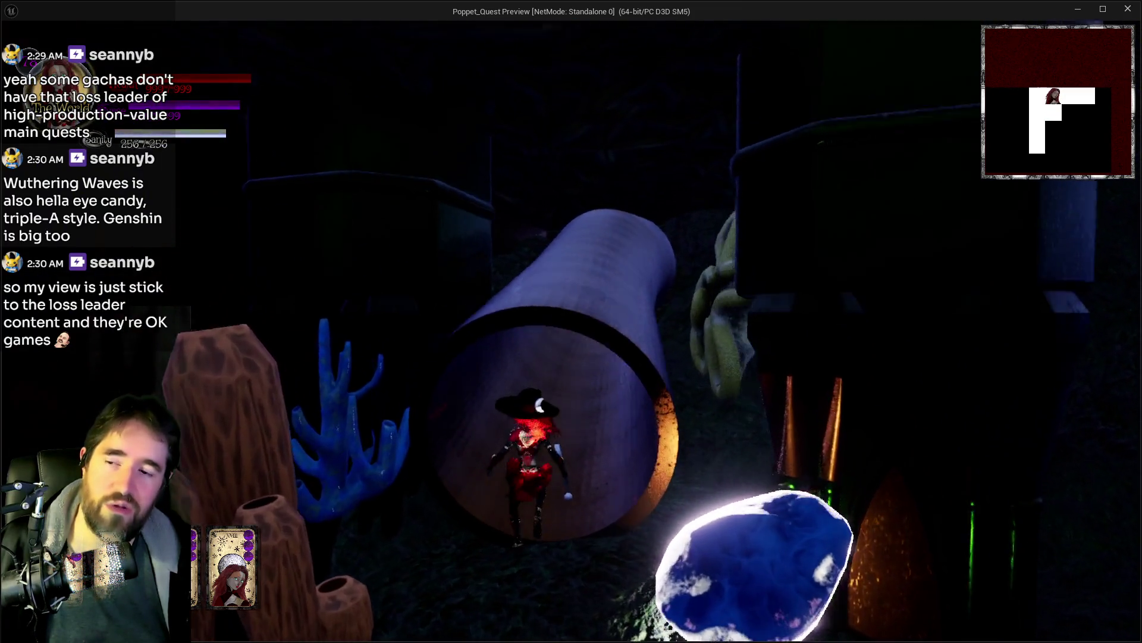
key("w")
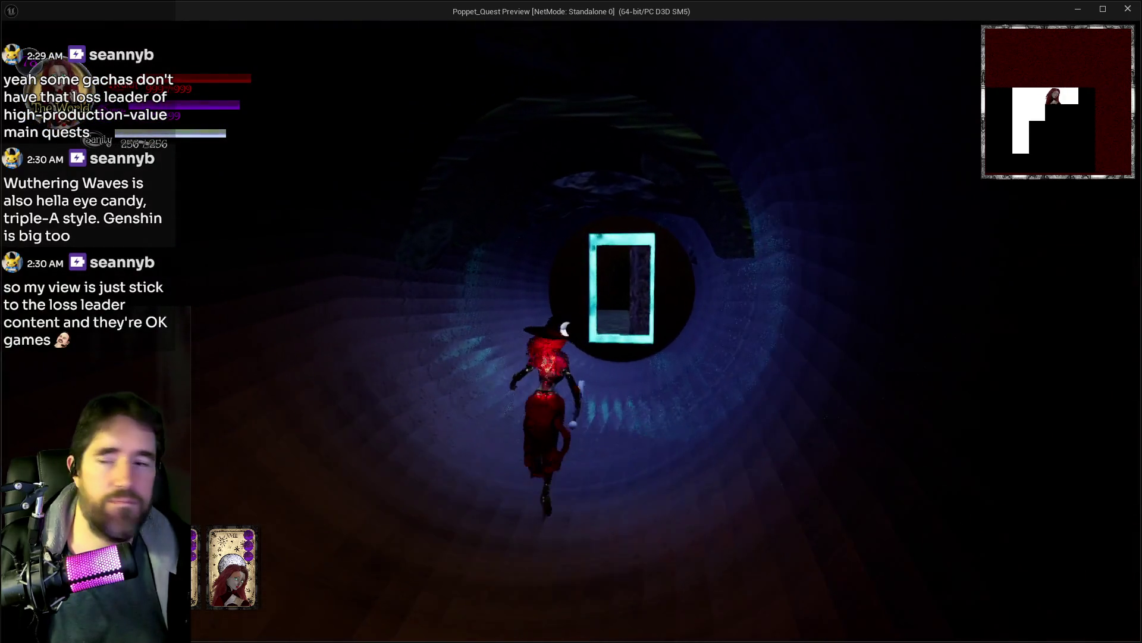
key("w")
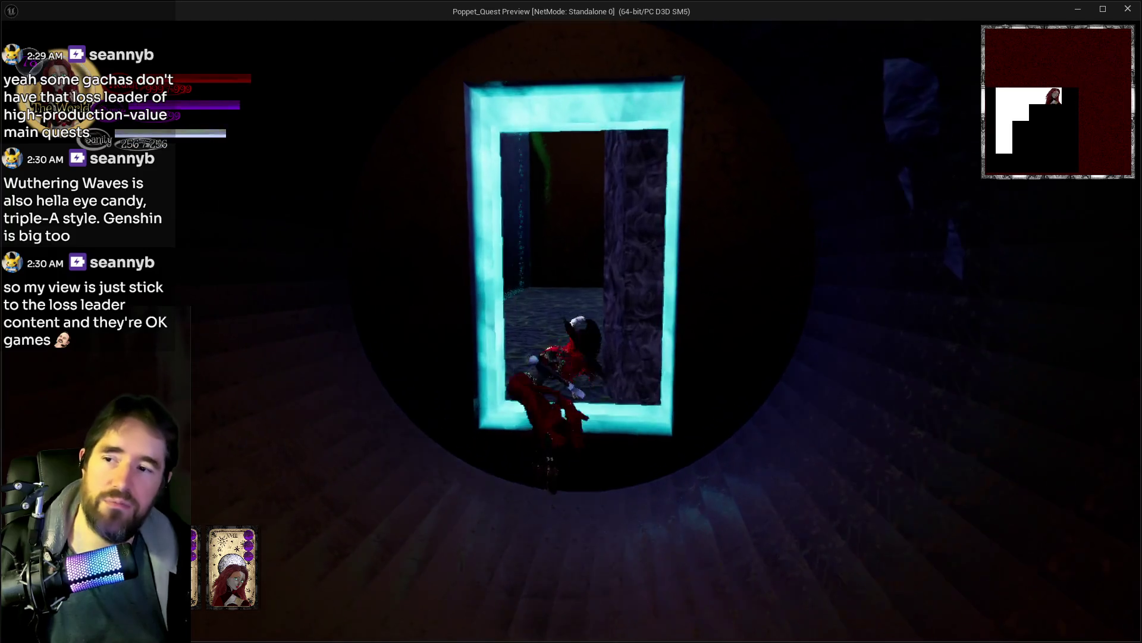
key("w")
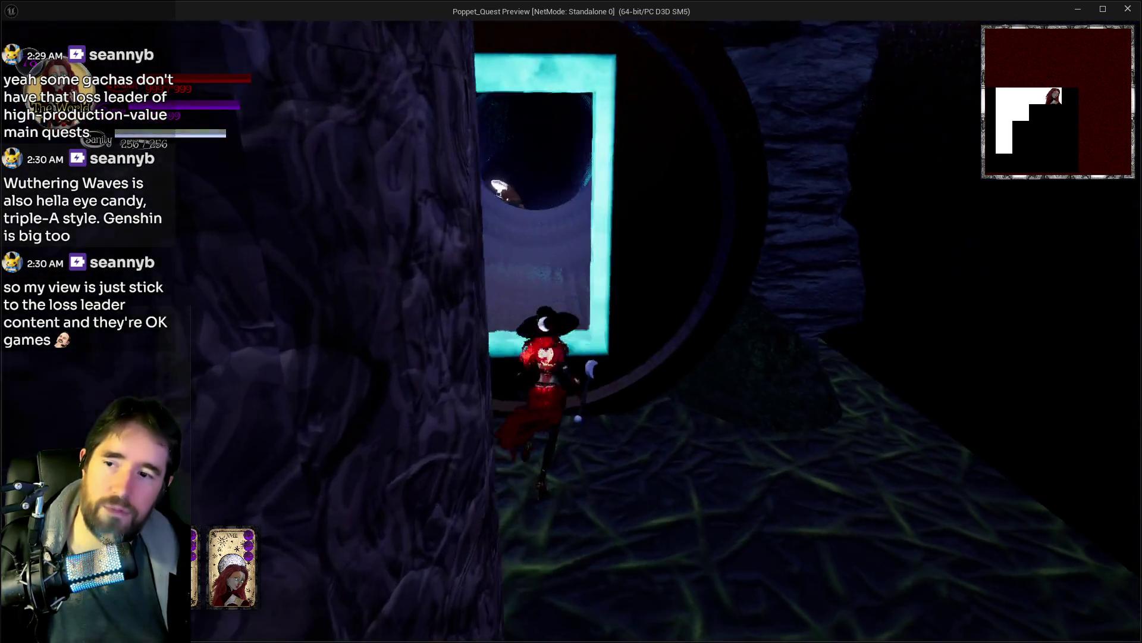
Step: Re-enter the doorway from the forest, walk back up the tunnel into the underworld garden
key("w")
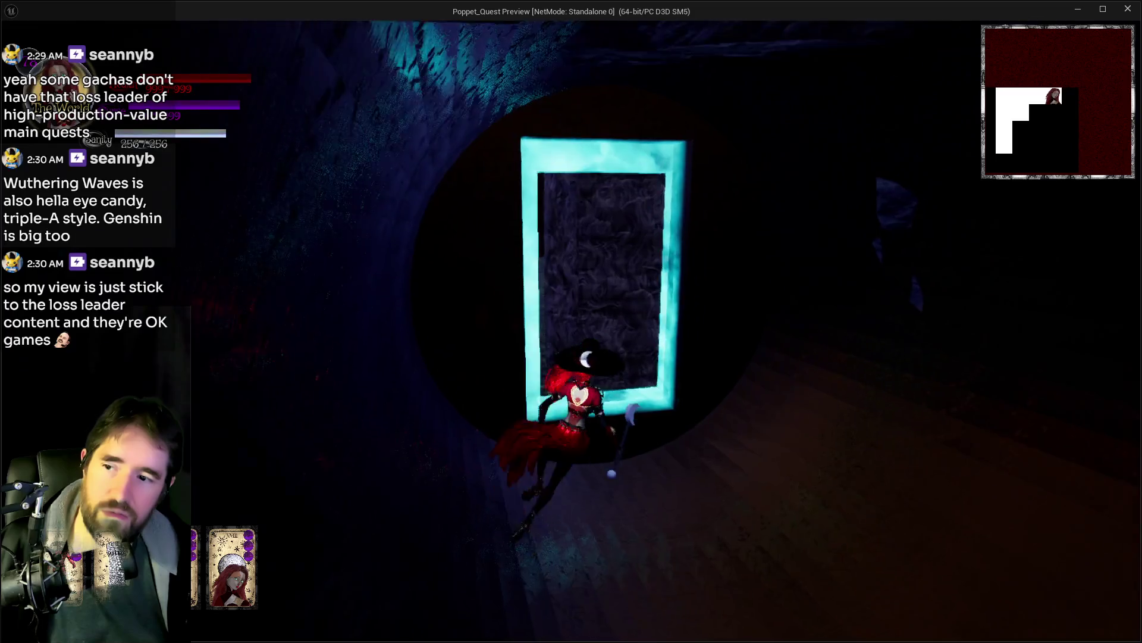
key("w")
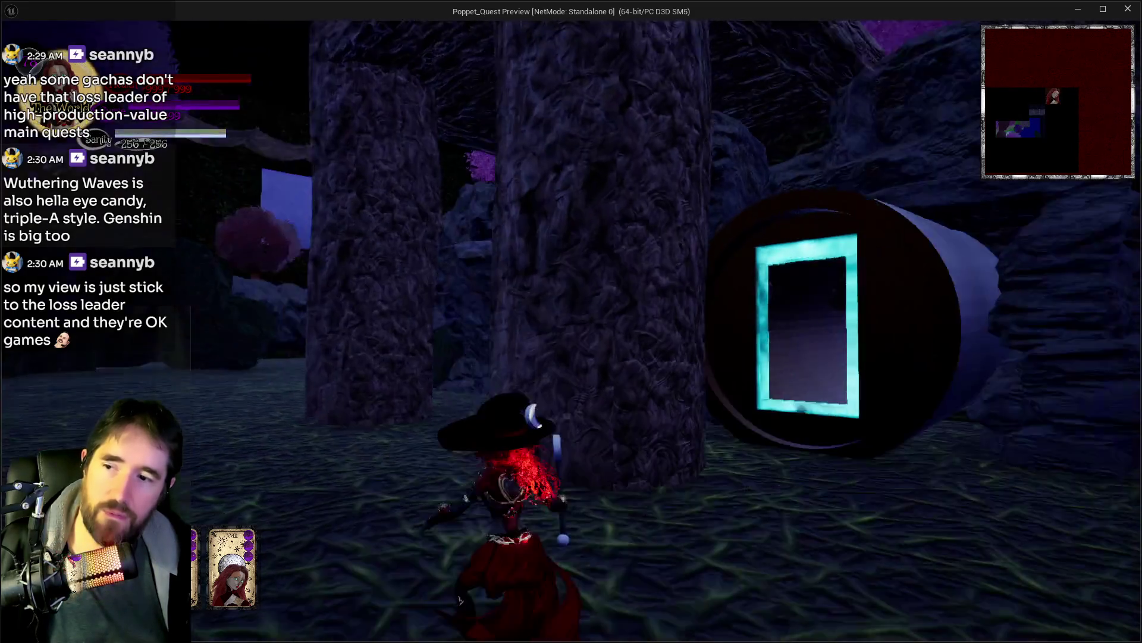
key("w")
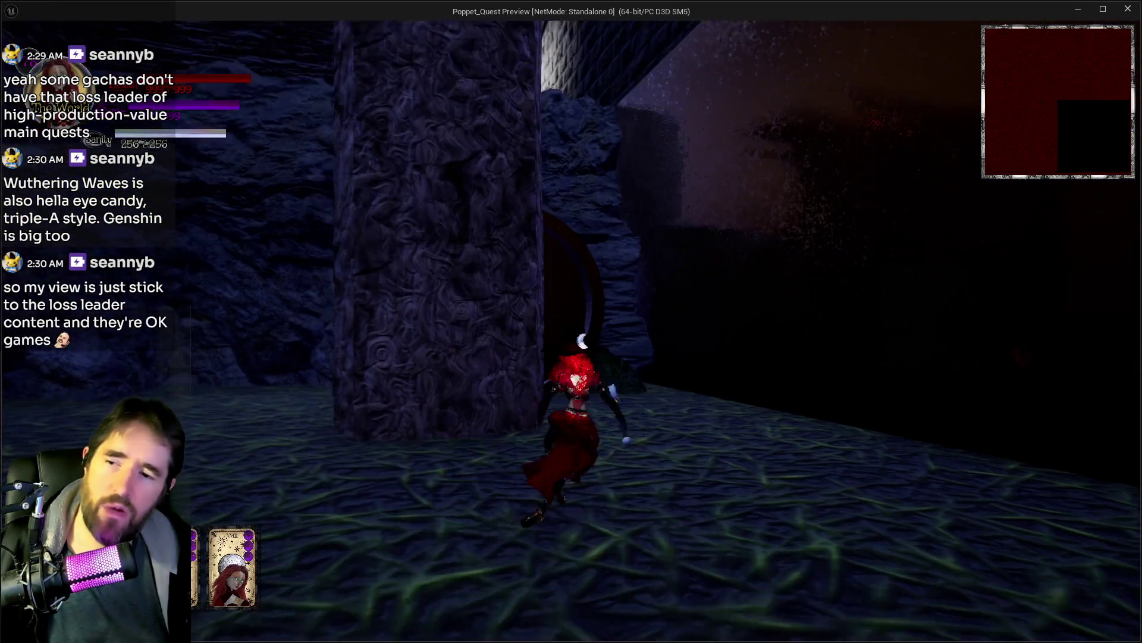
key("w")
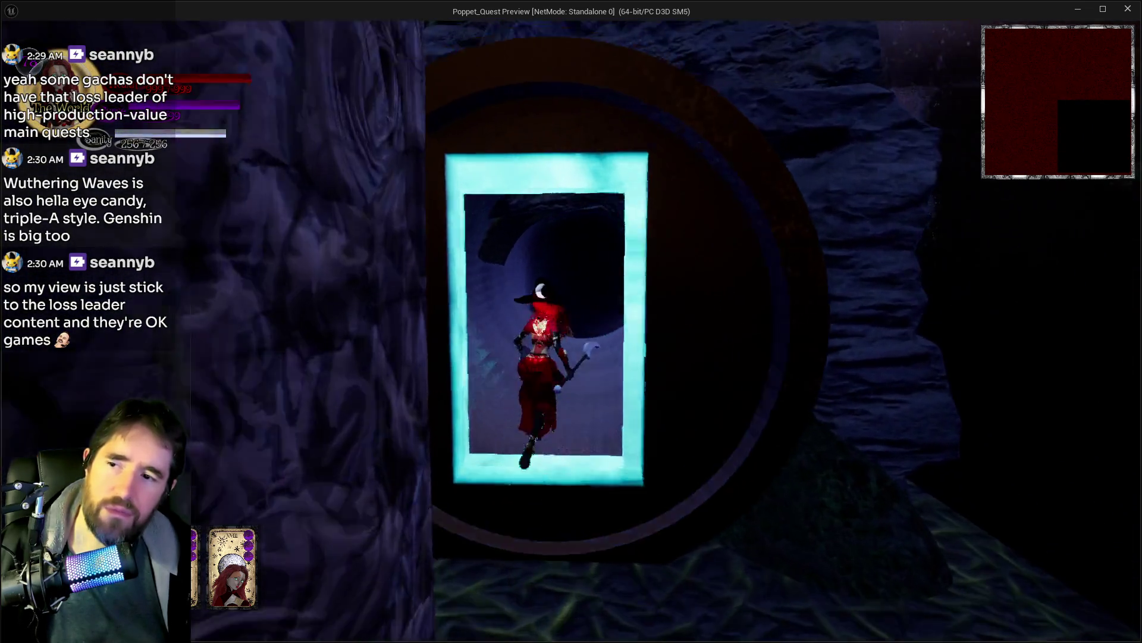
key("w")
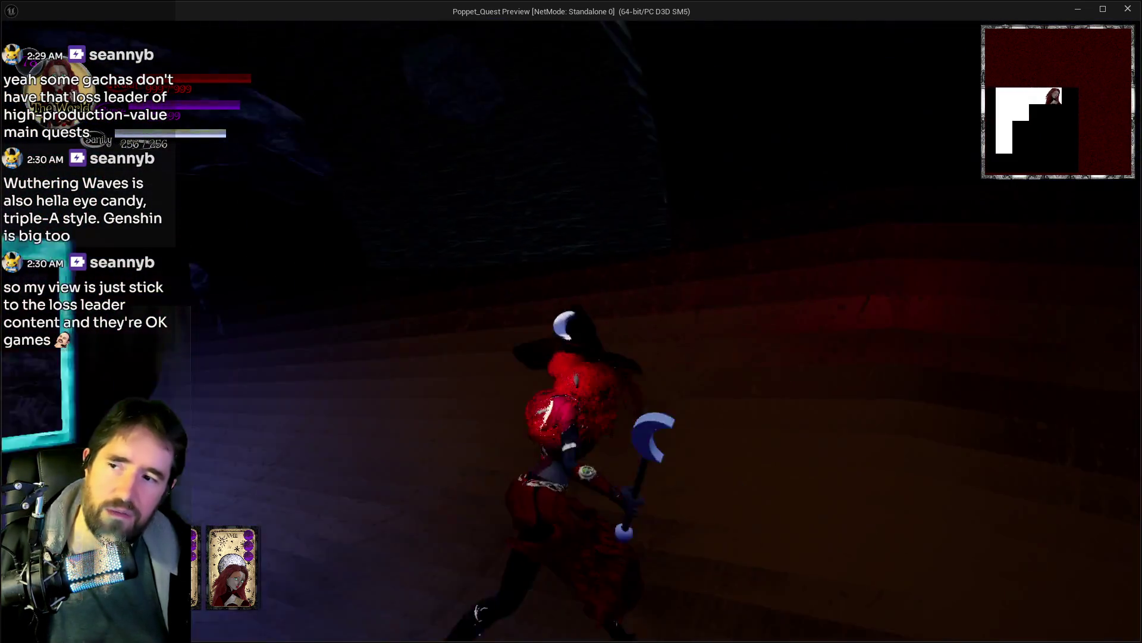
key("w")
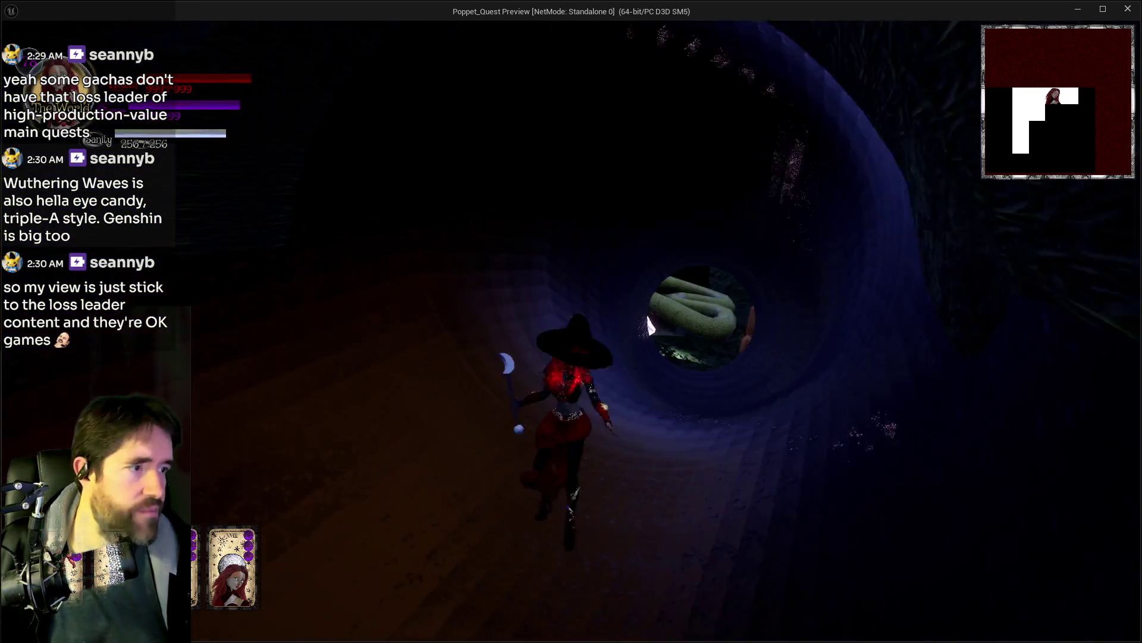
key("w")
key("w")
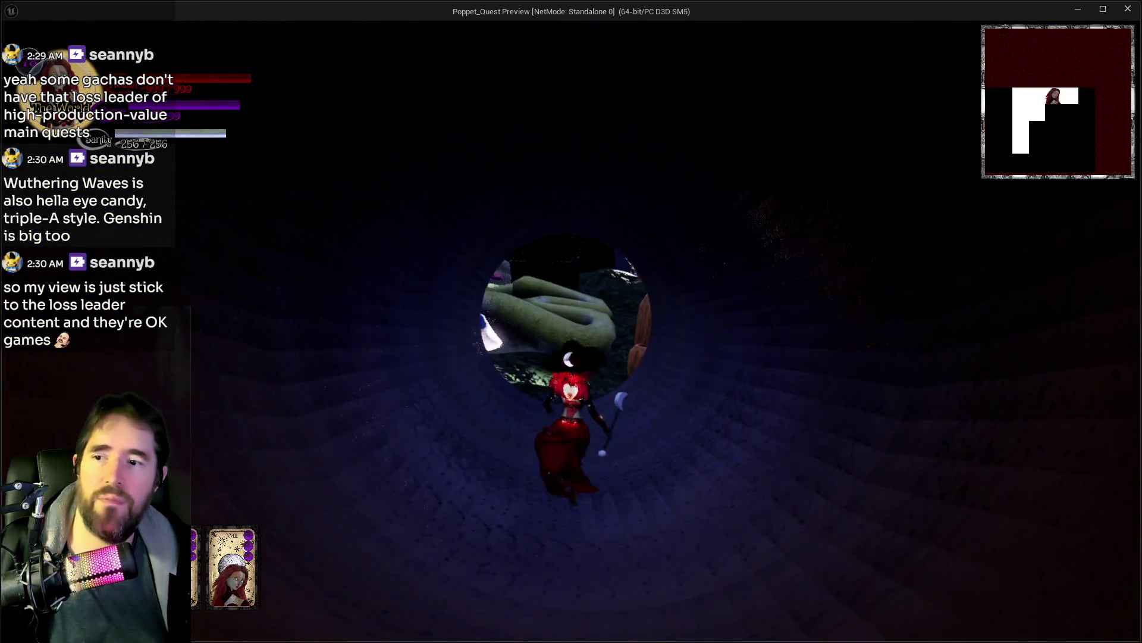
key("w")
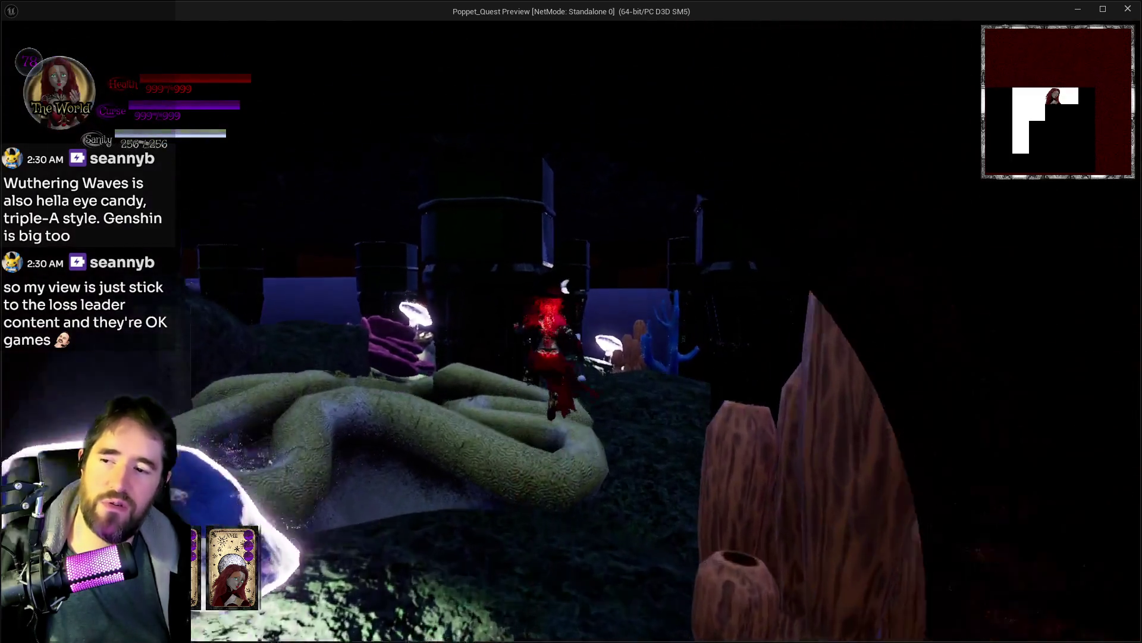
key("alt+Tab")
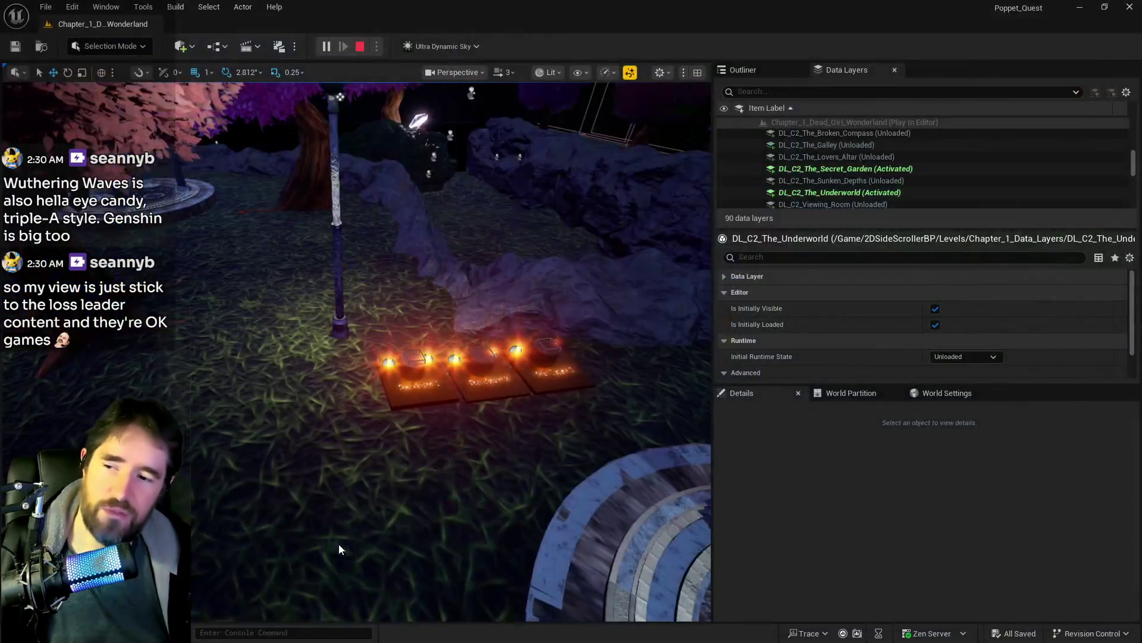
Step: Stop play and fly the view through the stone archway into the blue pipe tunnel
key("Escape")
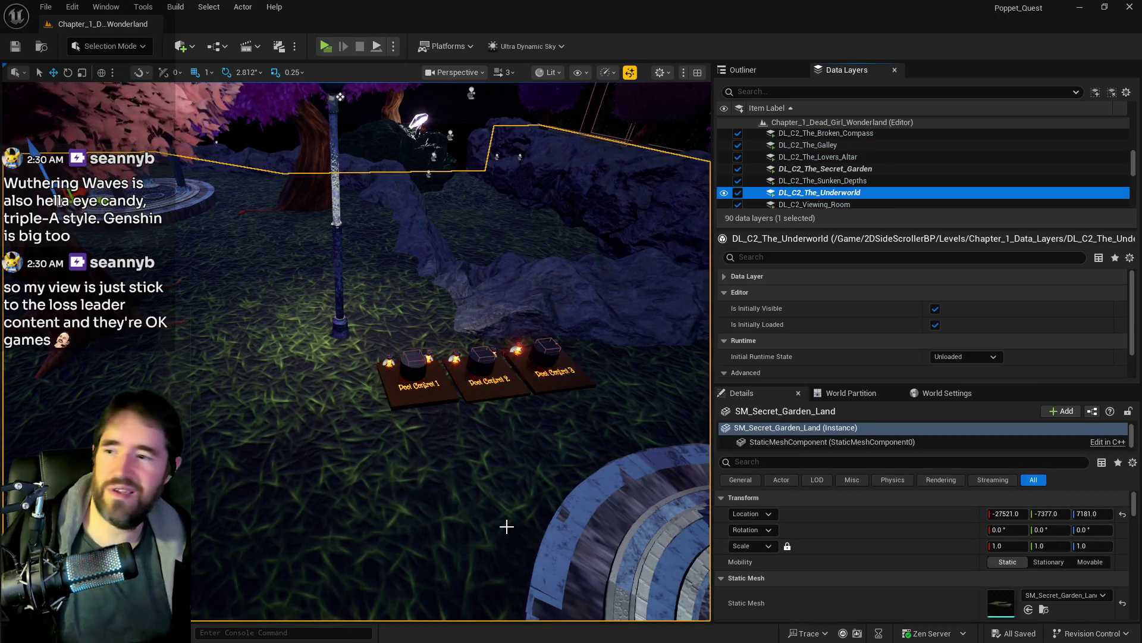
key("w")
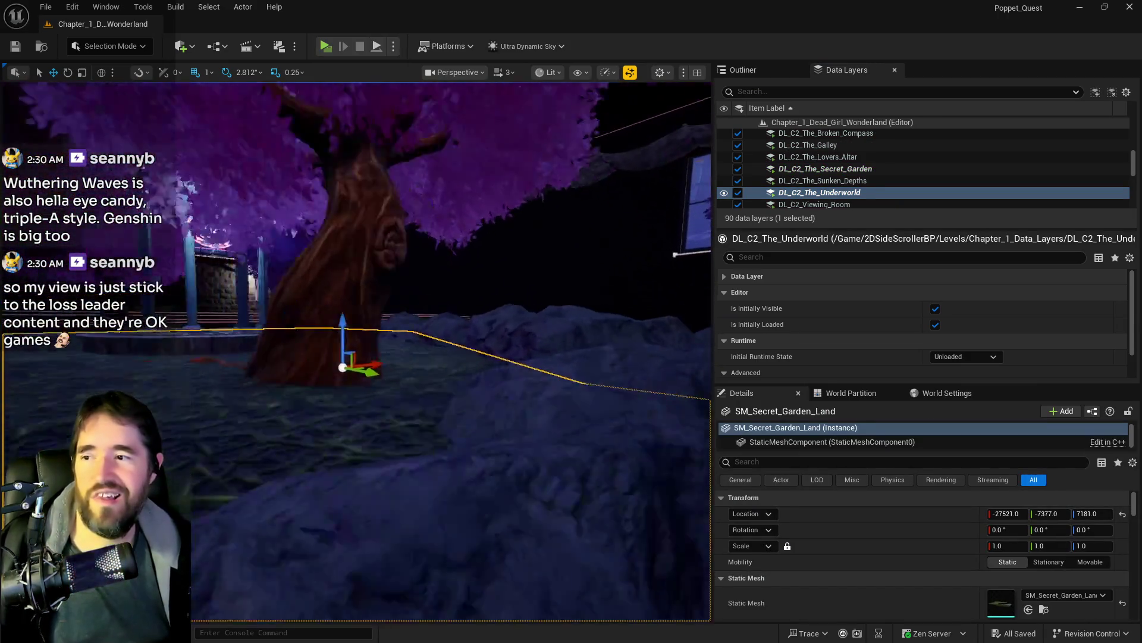
key("w")
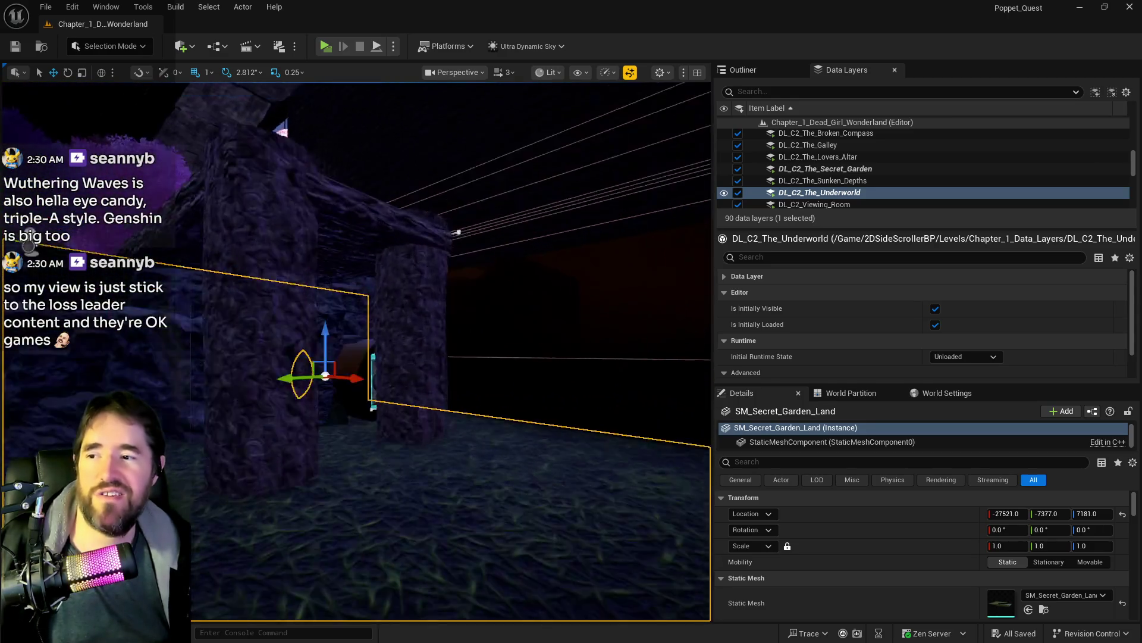
key("w")
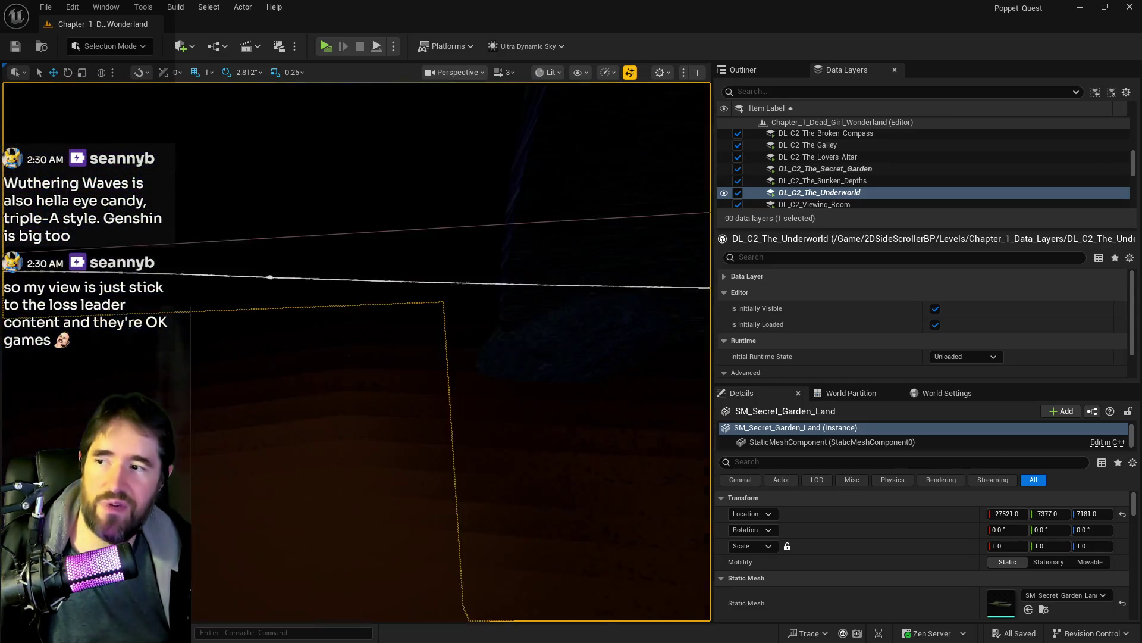
key("w")
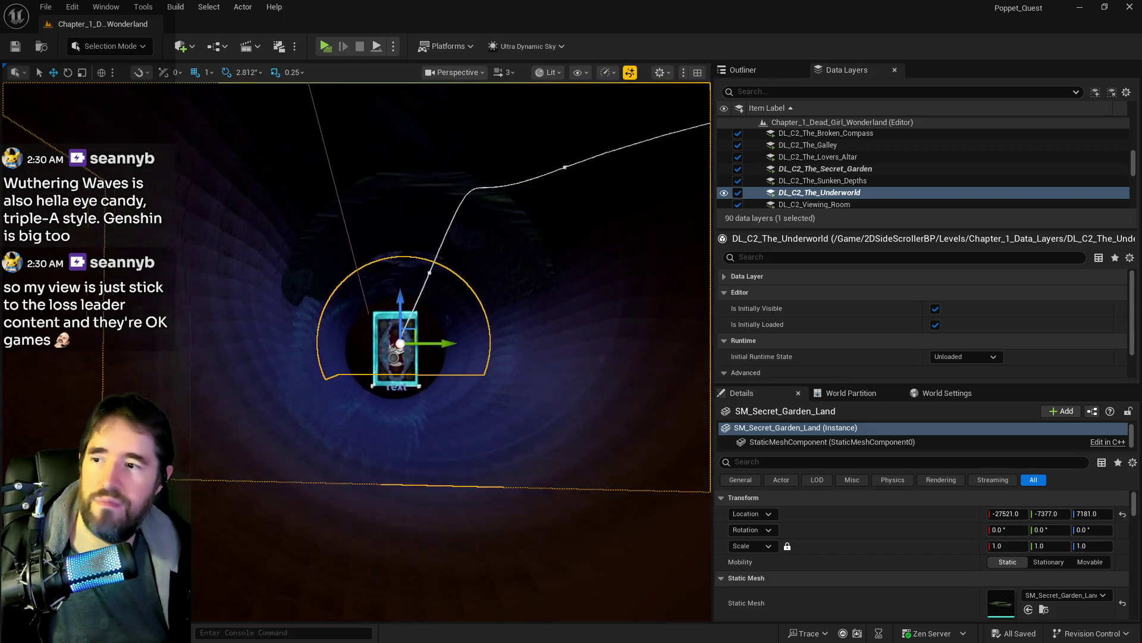
key("s")
Step: Select a BP_Pipe_Spline point inside the tunnel and lower it slightly
left_click(420, 267)
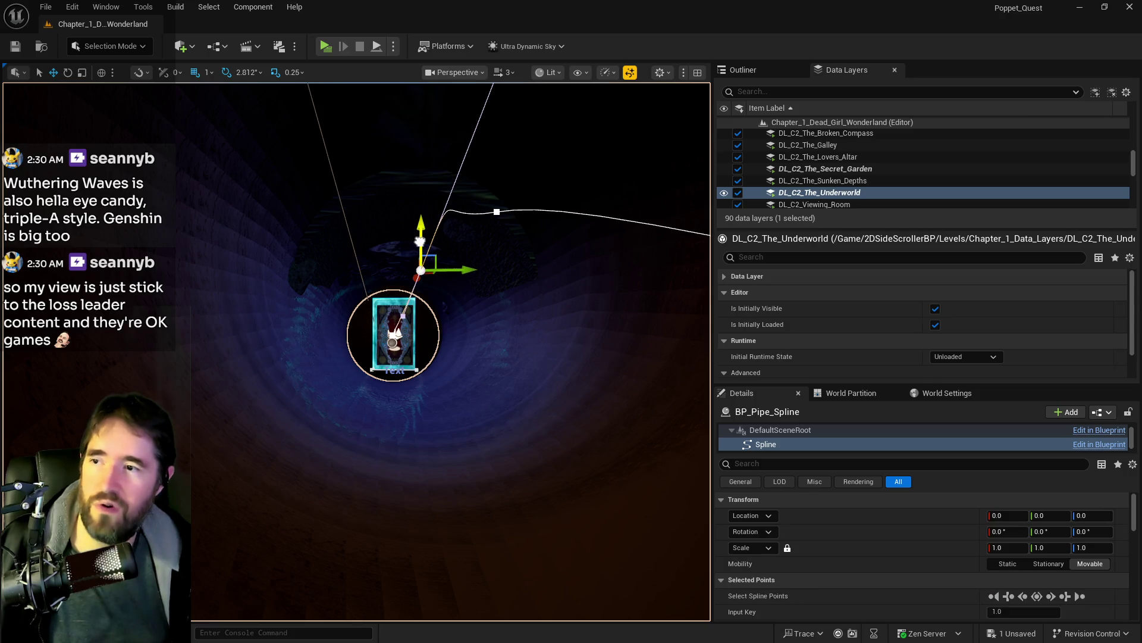
left_click_drag(420, 271, 470, 318)
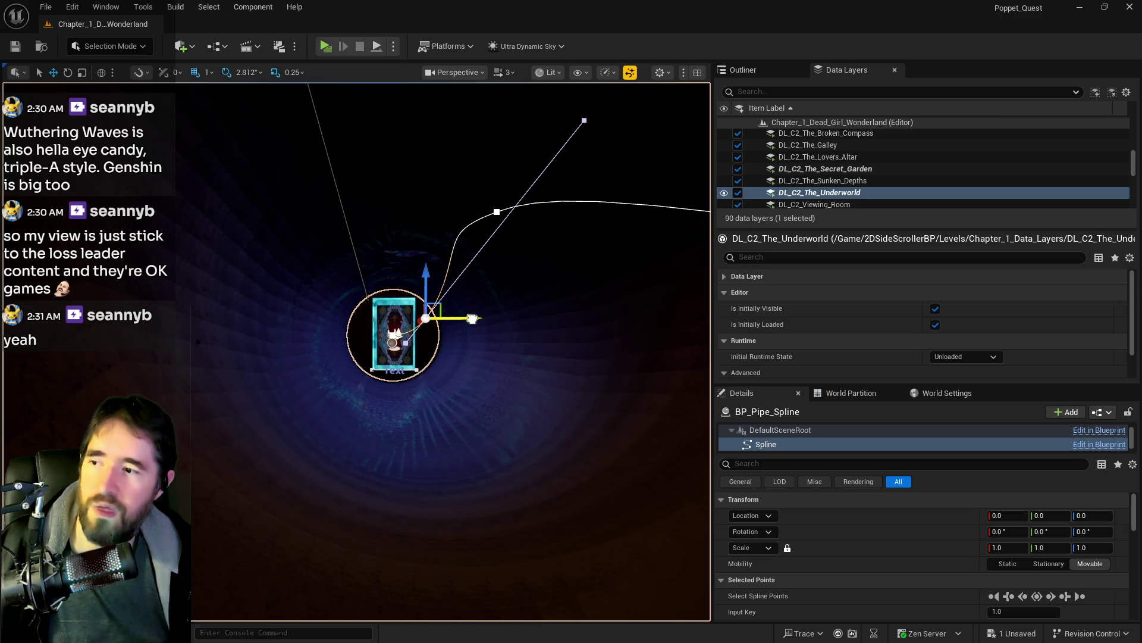
mouse_move(472, 319)
left_mouse_down()
mouse_move(451, 247)
mouse_move(493, 315)
mouse_move(452, 274)
mouse_move(480, 282)
left_mouse_up()
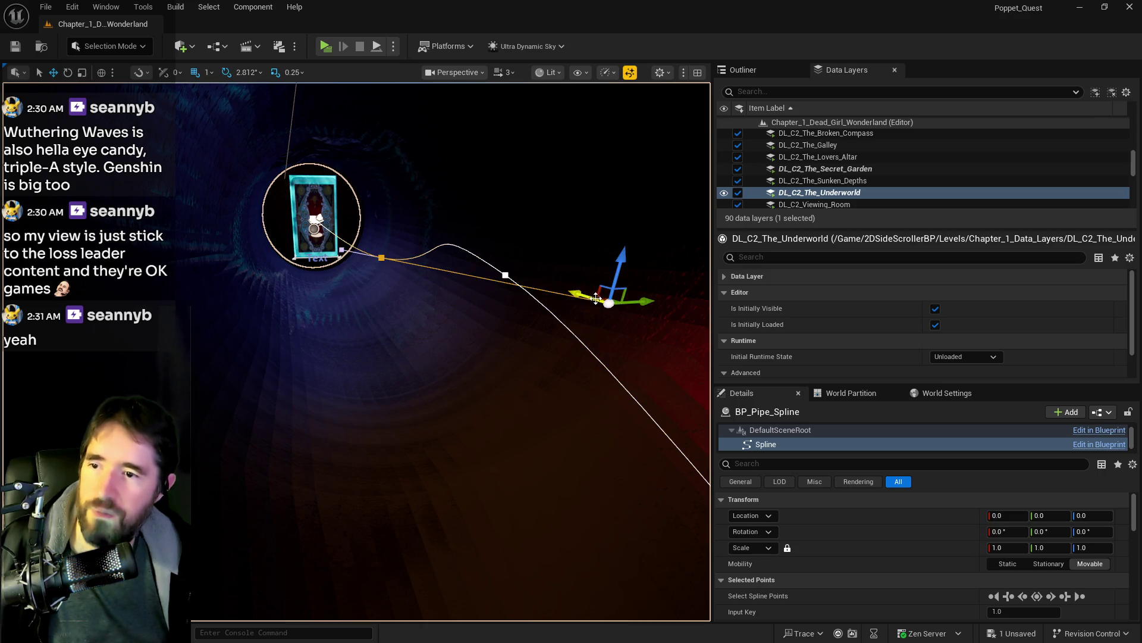
left_click_drag(596, 299, 583, 293)
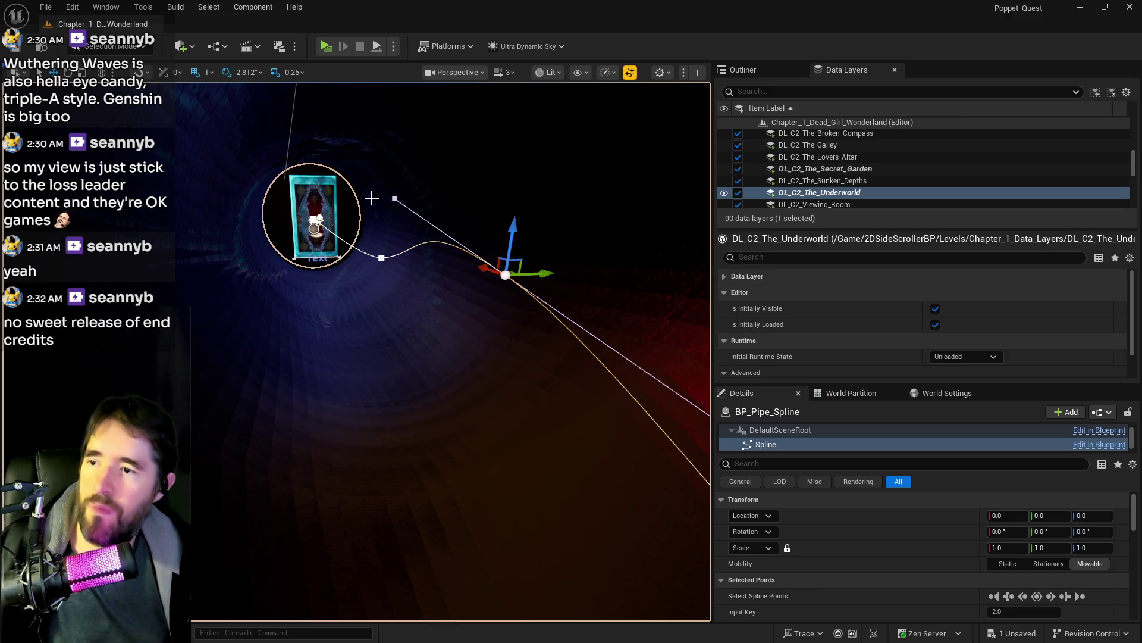
Step: Move another spline point near the card to the left, then undo that move
left_click(394, 198)
left_click_drag(374, 198, 269, 201)
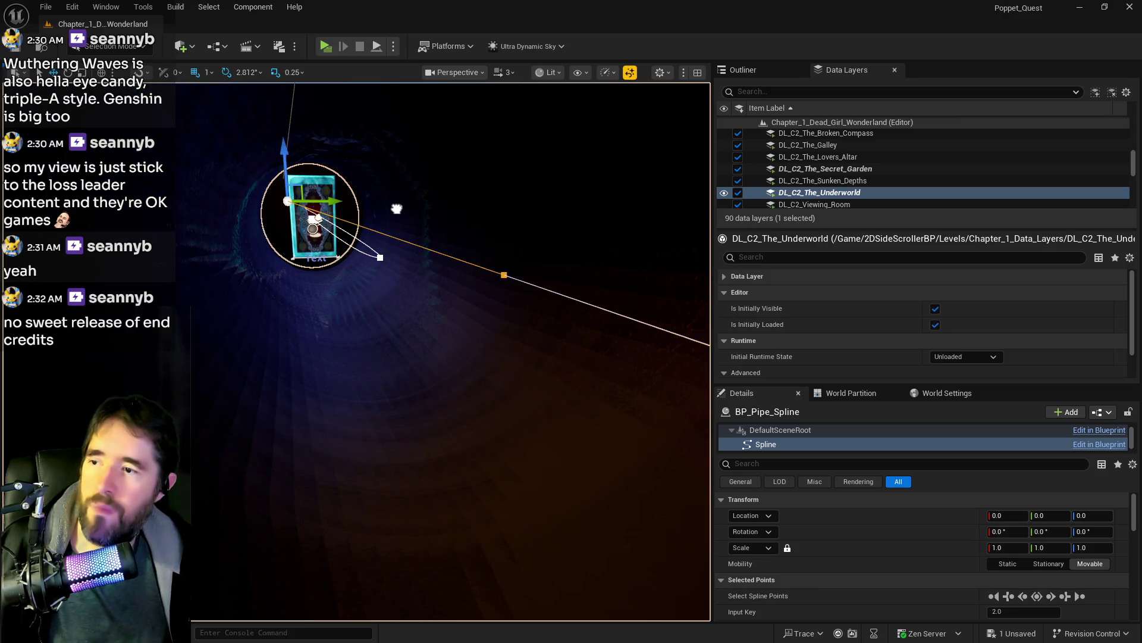
key("ctrl+z")
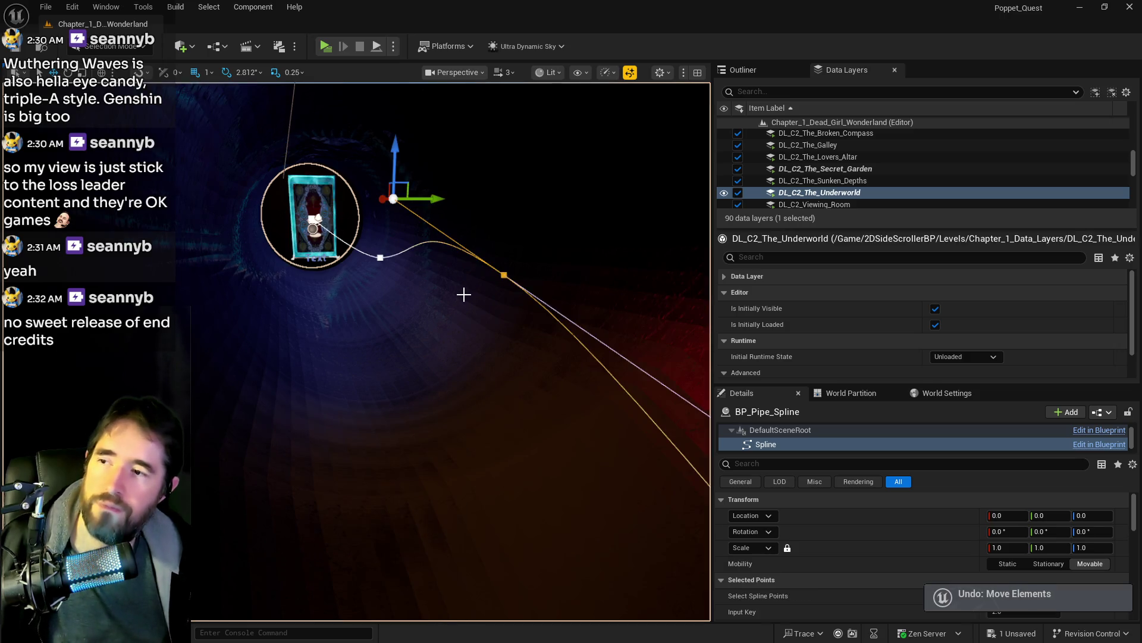
scroll(435, 293, "up", 5)
scroll(450, 351, "down", 5)
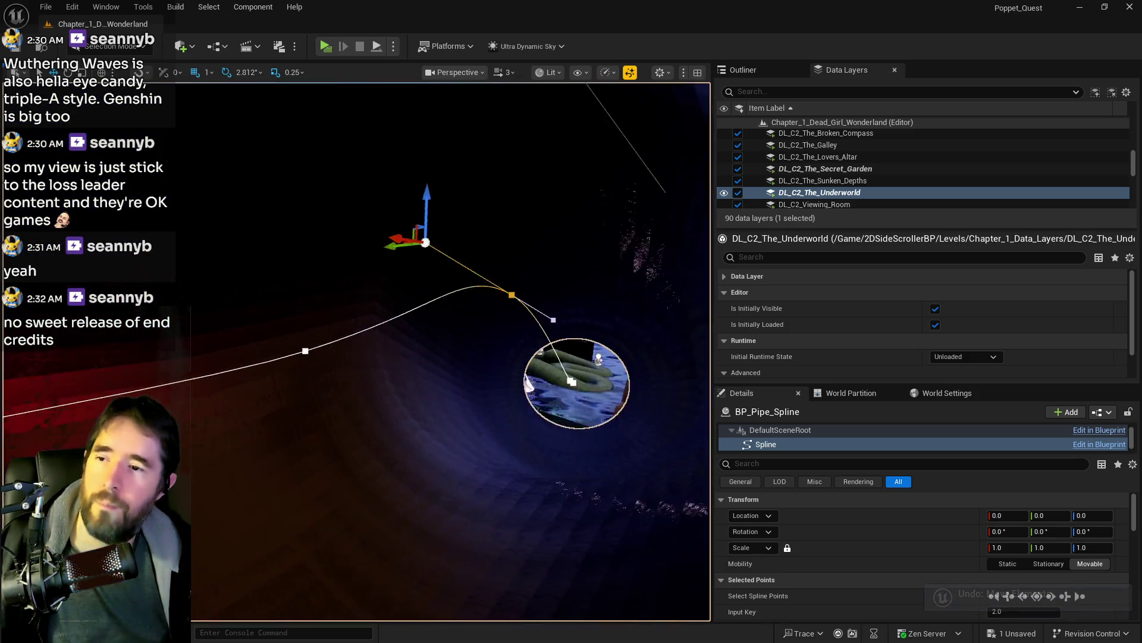
Step: Drag the spline point right and slightly down to refine the pipe path, then save
mouse_move(450, 351)
left_mouse_down()
mouse_move(416, 357)
mouse_move(417, 345)
left_mouse_up()
left_click_drag(296, 194, 424, 189)
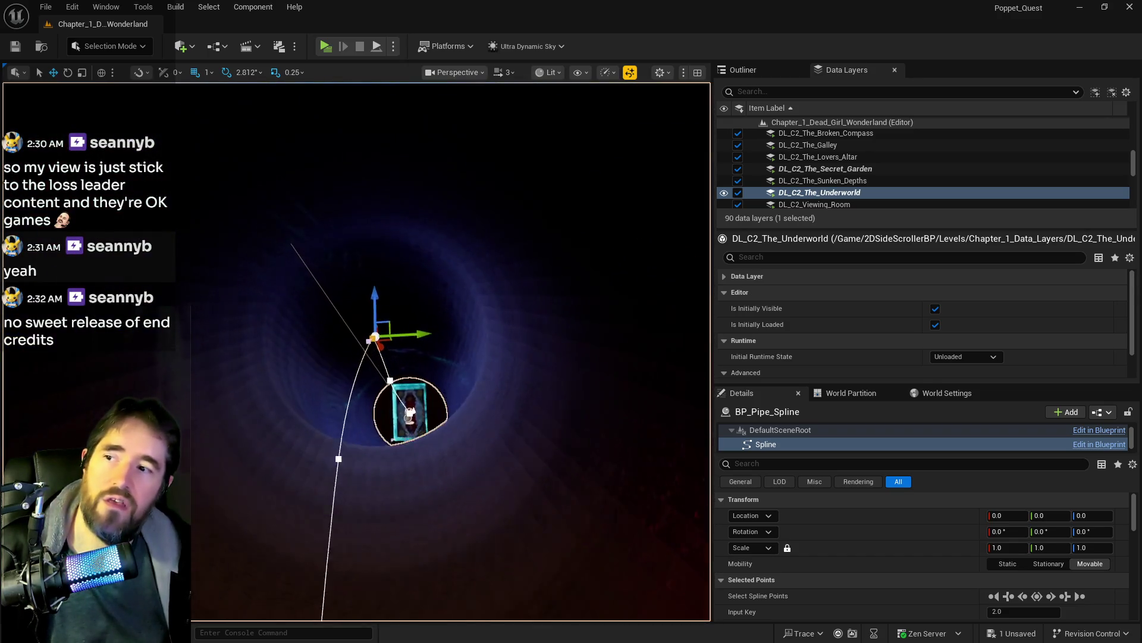
left_click_drag(376, 277, 404, 338)
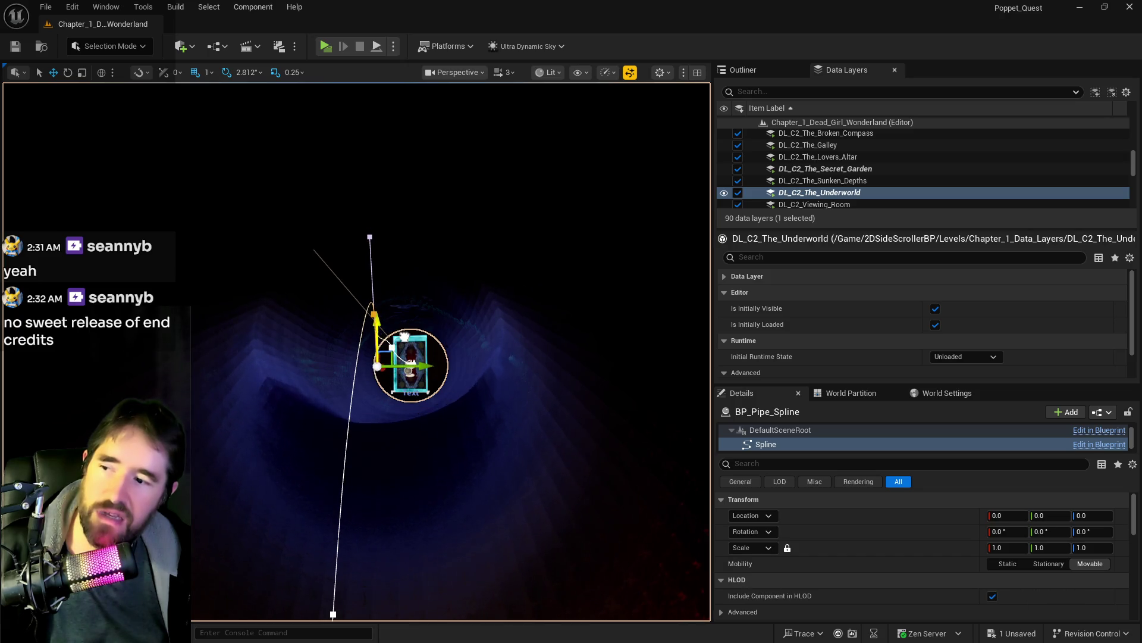
left_click_drag(367, 282, 368, 282)
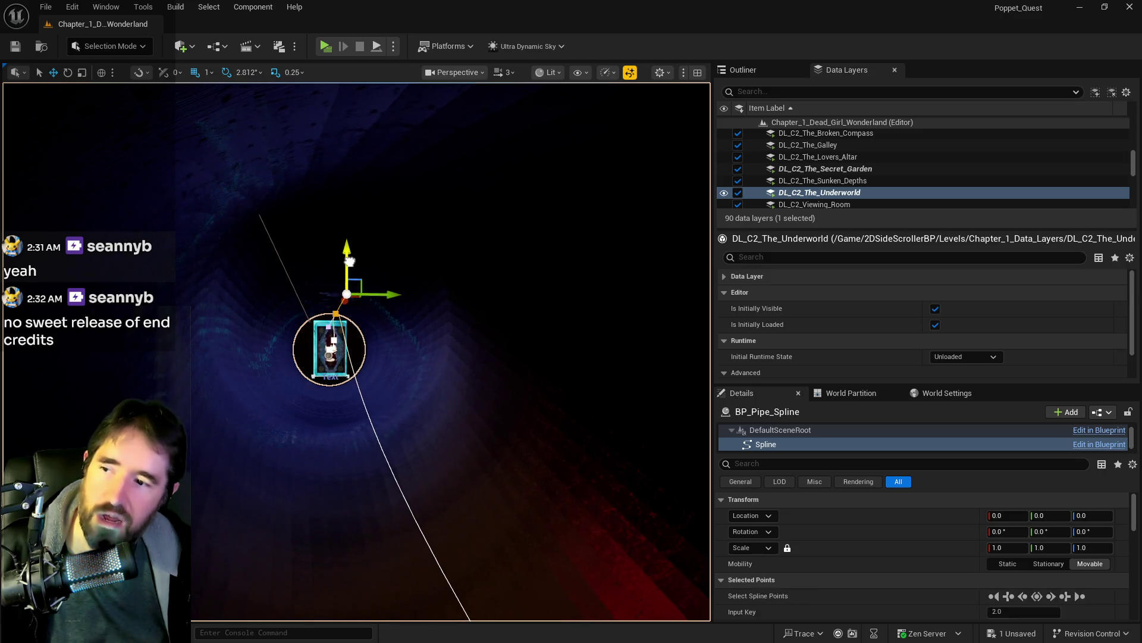
key("ctrl+s")
left_click_drag(347, 296, 347, 296)
left_click_drag(268, 400, 268, 400)
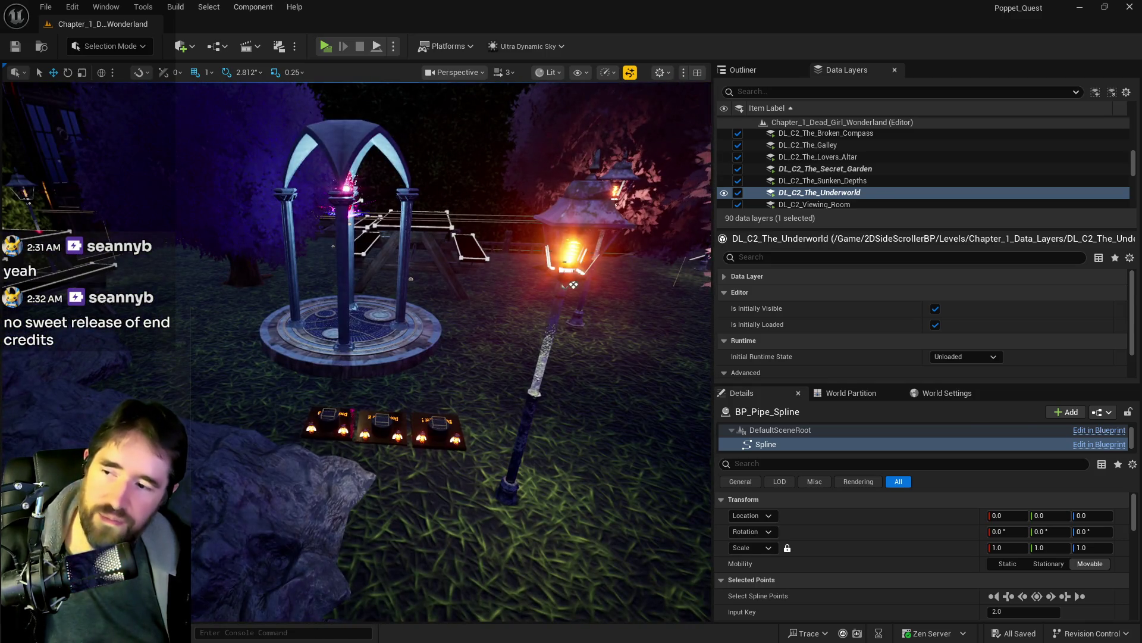
Step: Move the three Pool Control panels onto the grass beside the wall-side lamp post and frame them
left_click(332, 424)
left_click(383, 430, "ctrl")
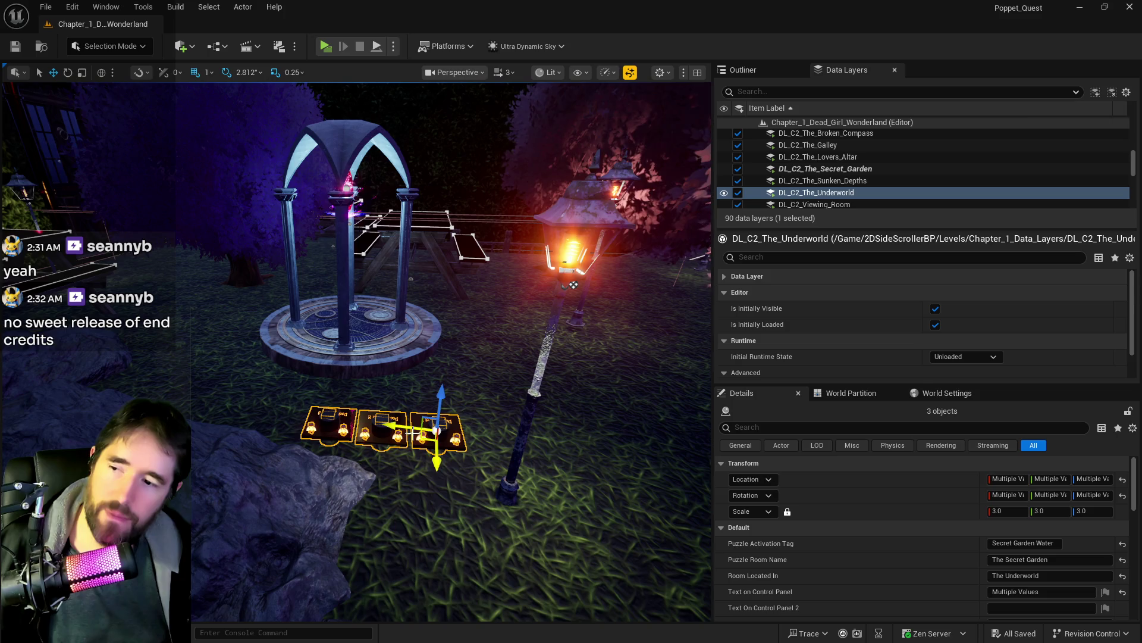
left_click_drag(436, 429, 694, 467)
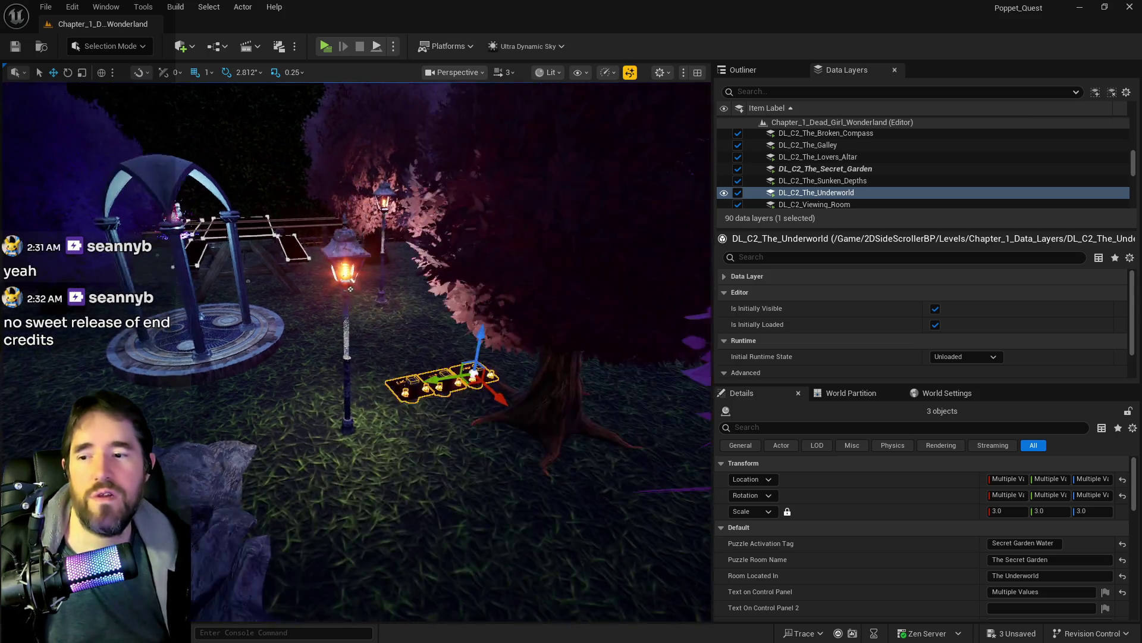
left_click_drag(452, 464, 229, 424)
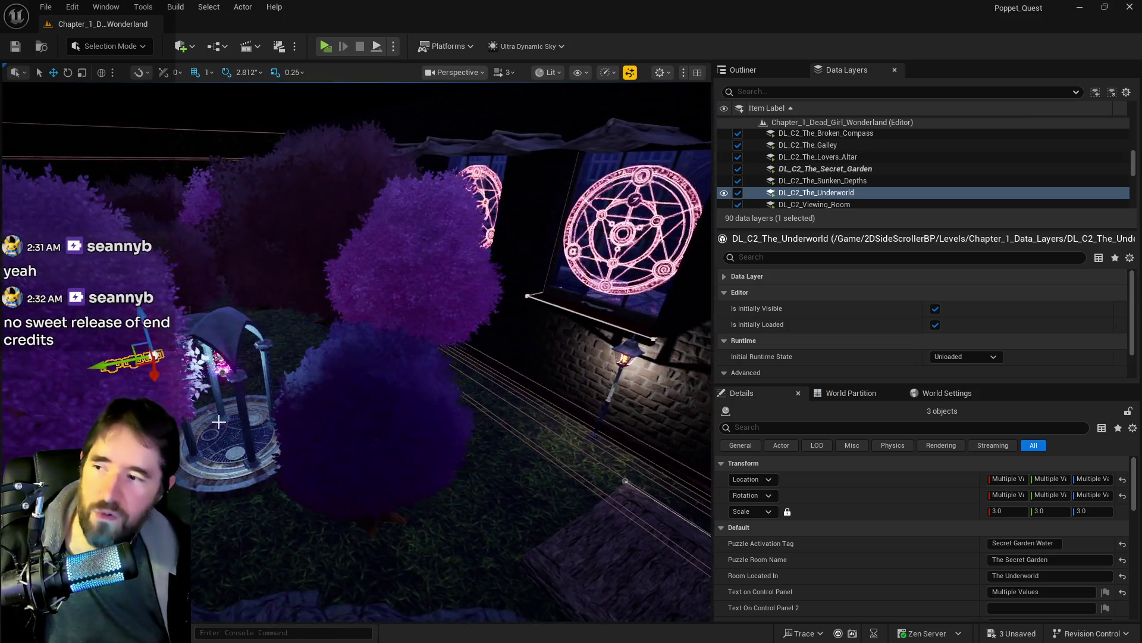
mouse_move(153, 373)
left_mouse_down()
mouse_move(324, 346)
mouse_move(505, 441)
mouse_move(649, 572)
left_mouse_up()
key("f")
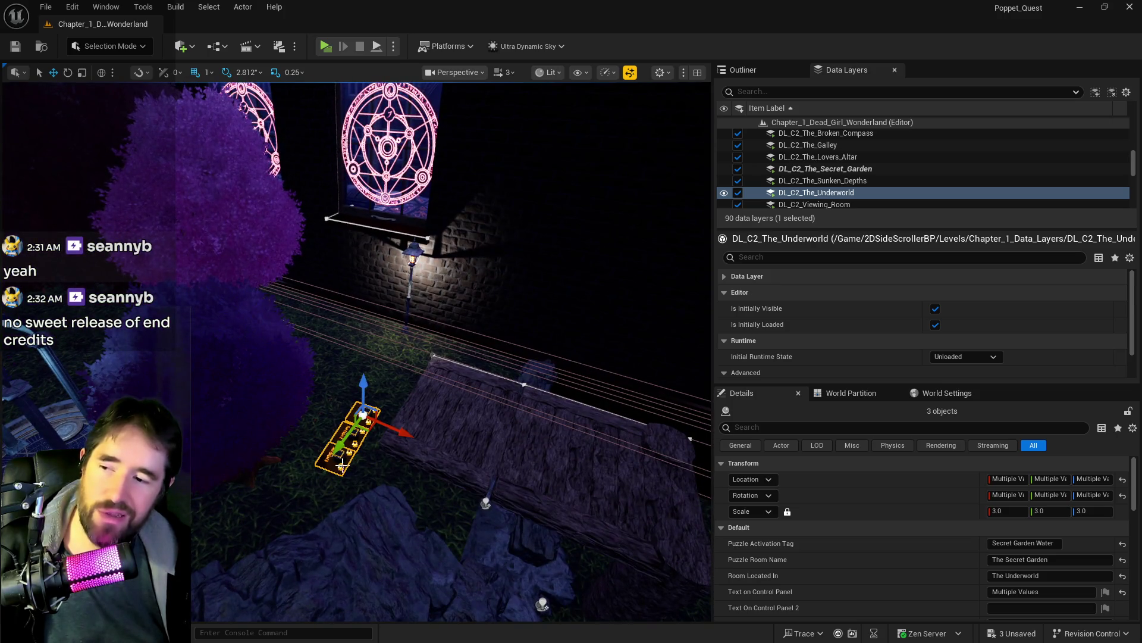
scroll(369, 409, "up", 5)
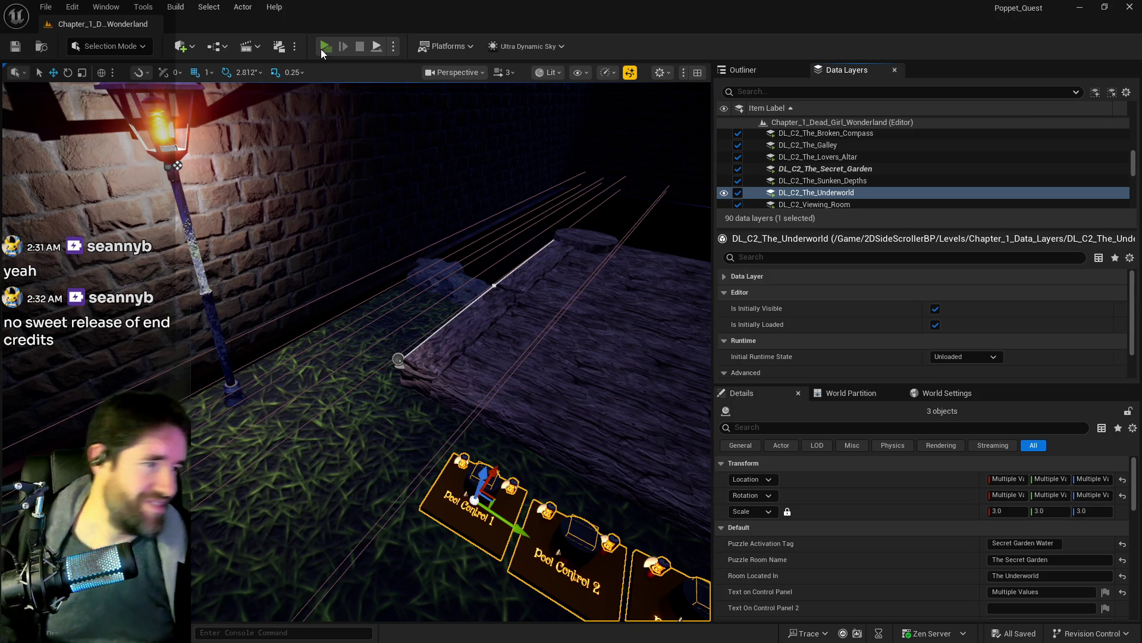
Step: Start Play In Editor and teleport the character using the tarot card menu
left_click(325, 47)
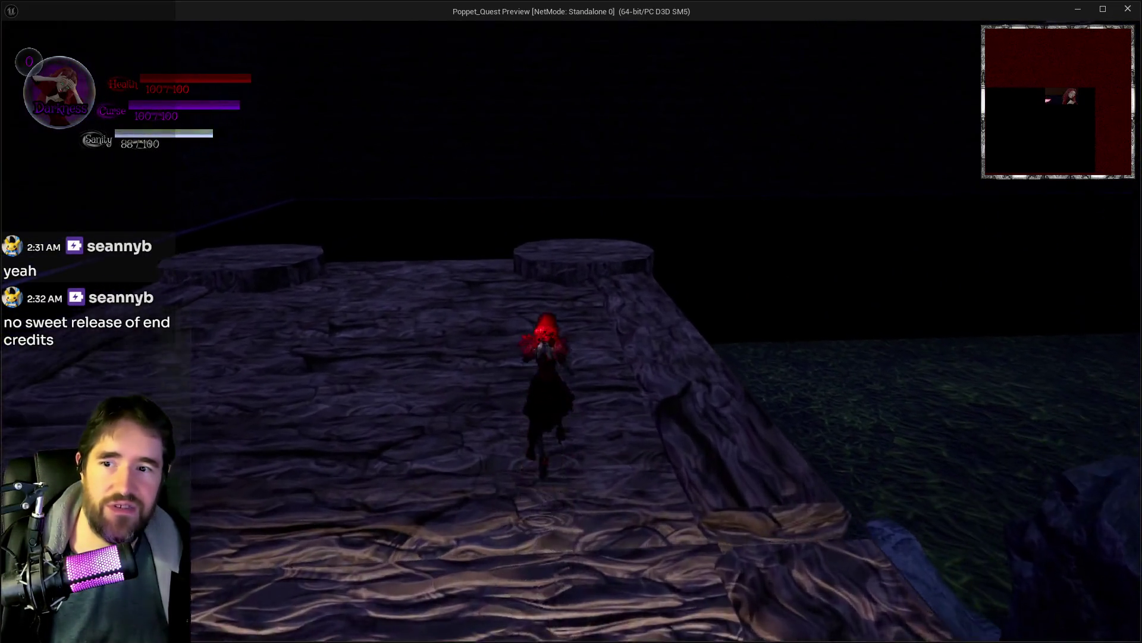
key("Tab")
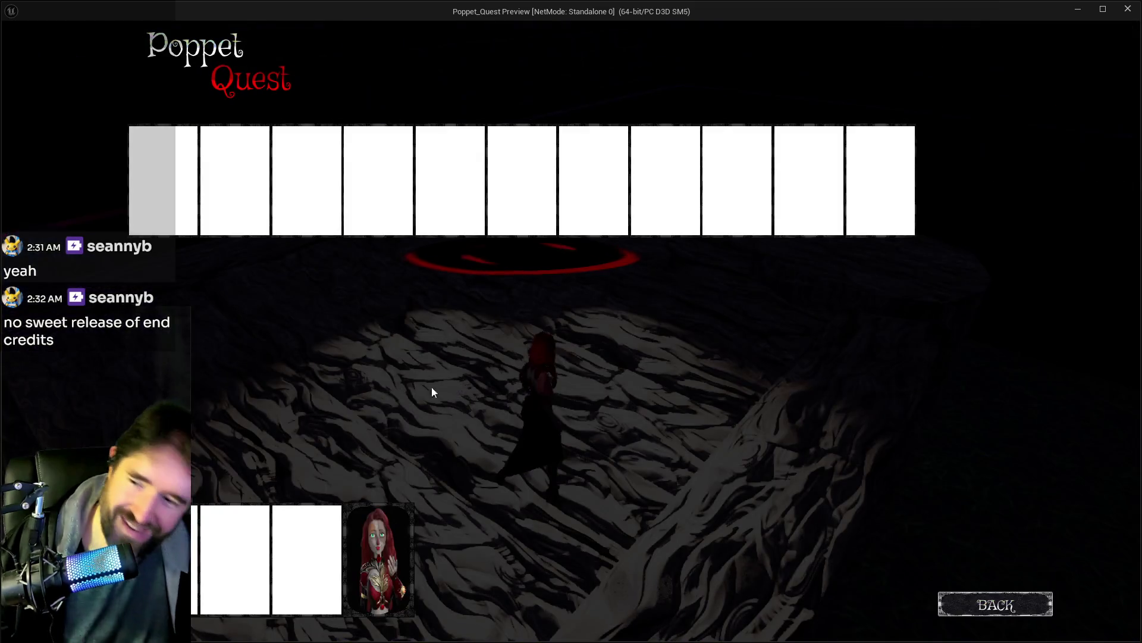
left_click(381, 523)
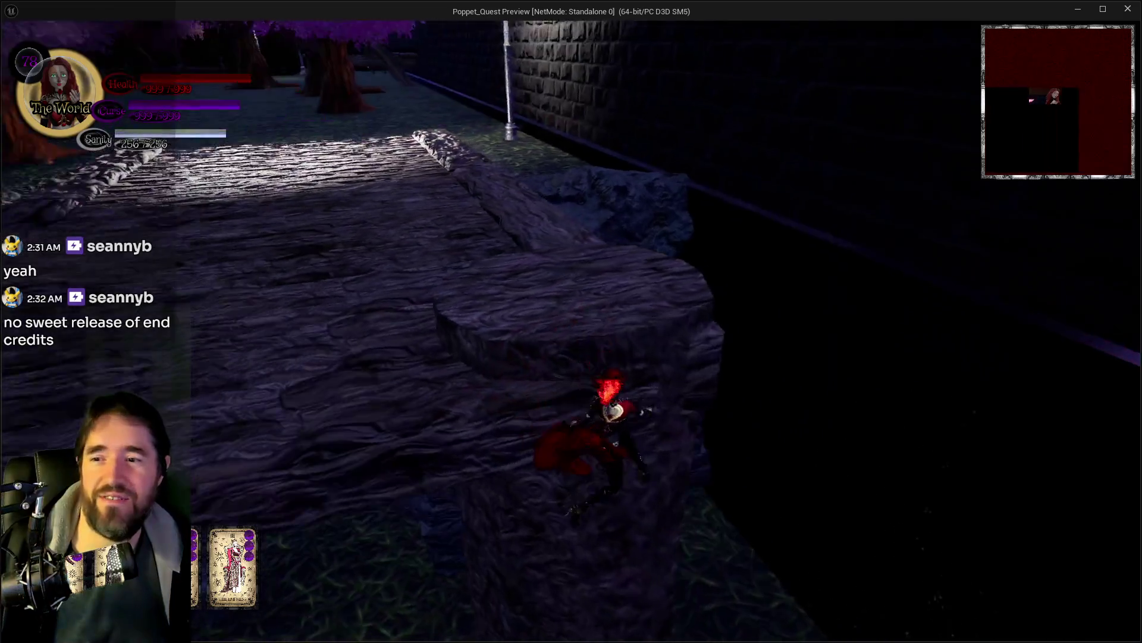
key("w")
key("Tab")
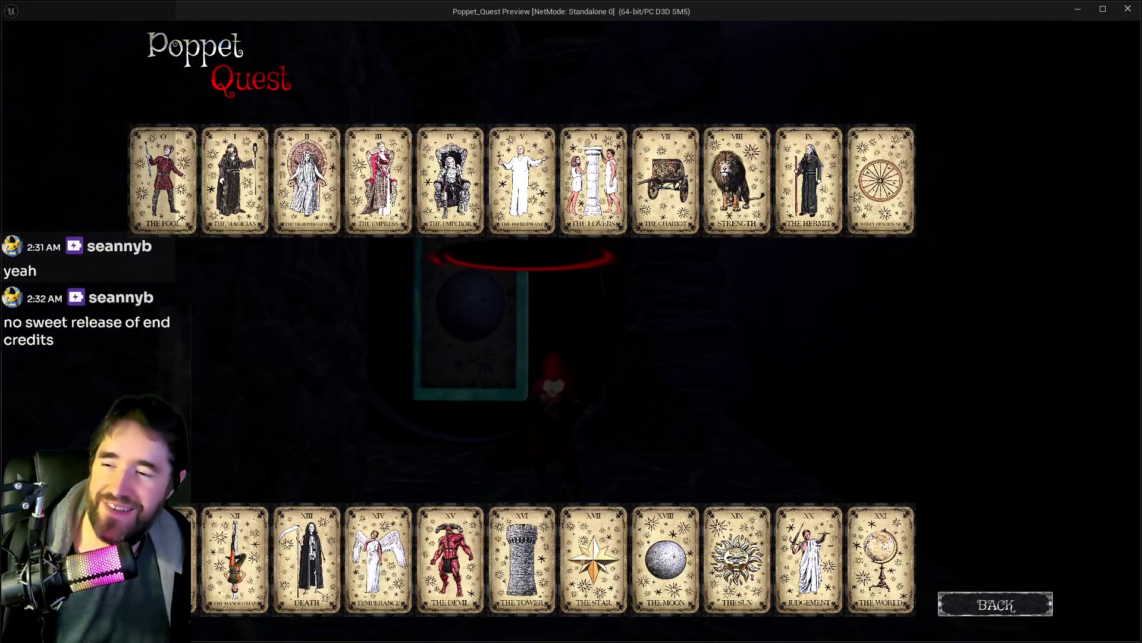
key("Tab")
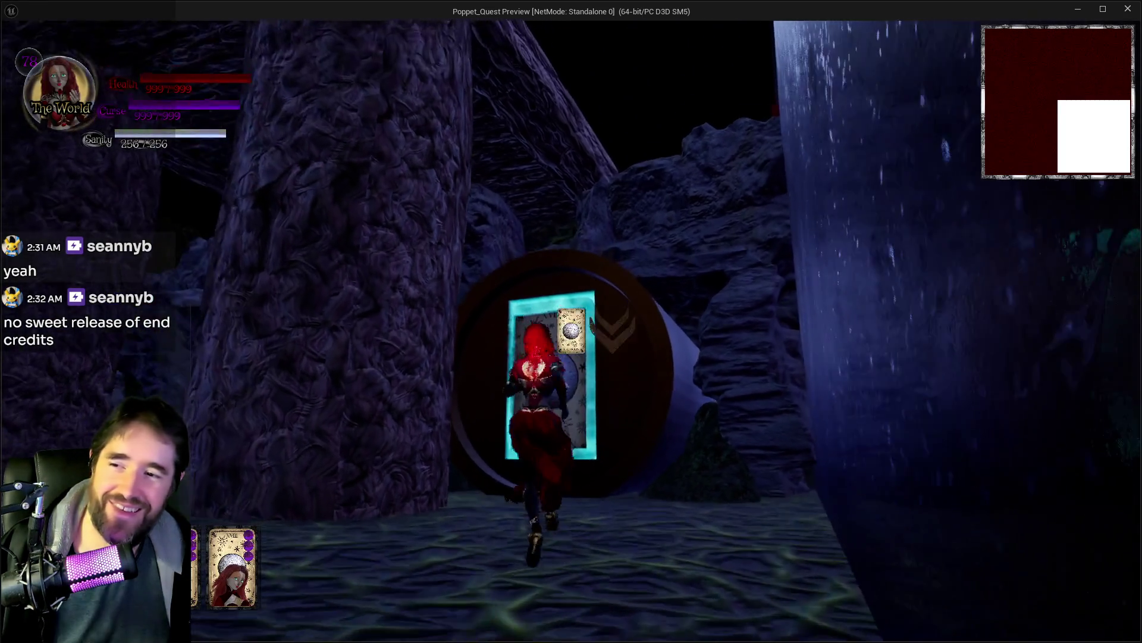
Step: Run the character through the round portal and tunnel out onto the coral ledge
key("w")
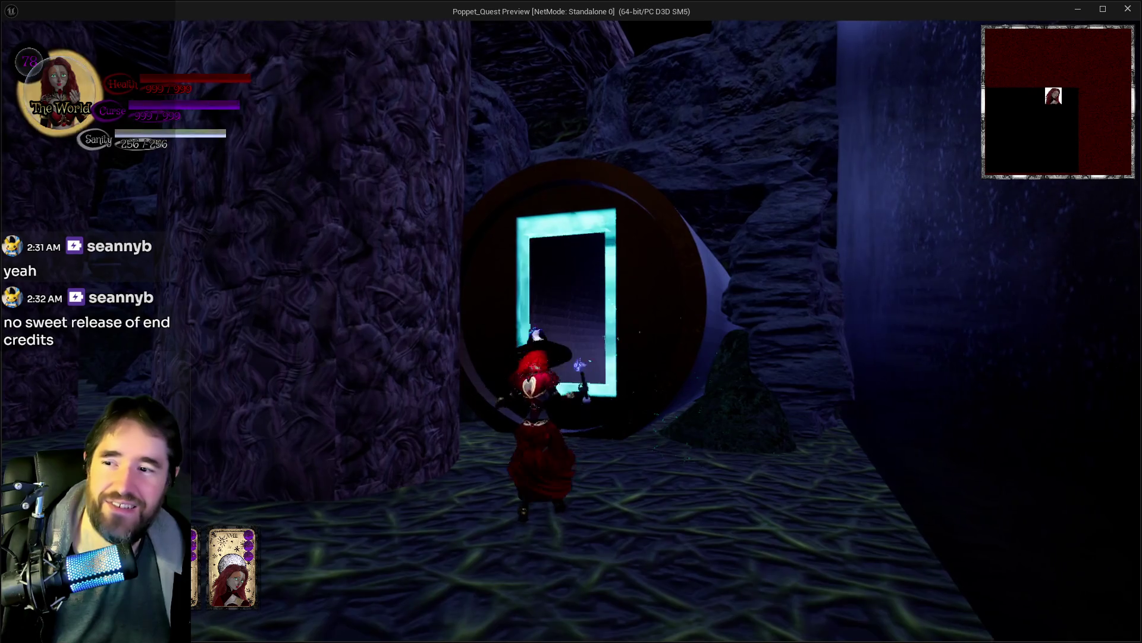
key("w")
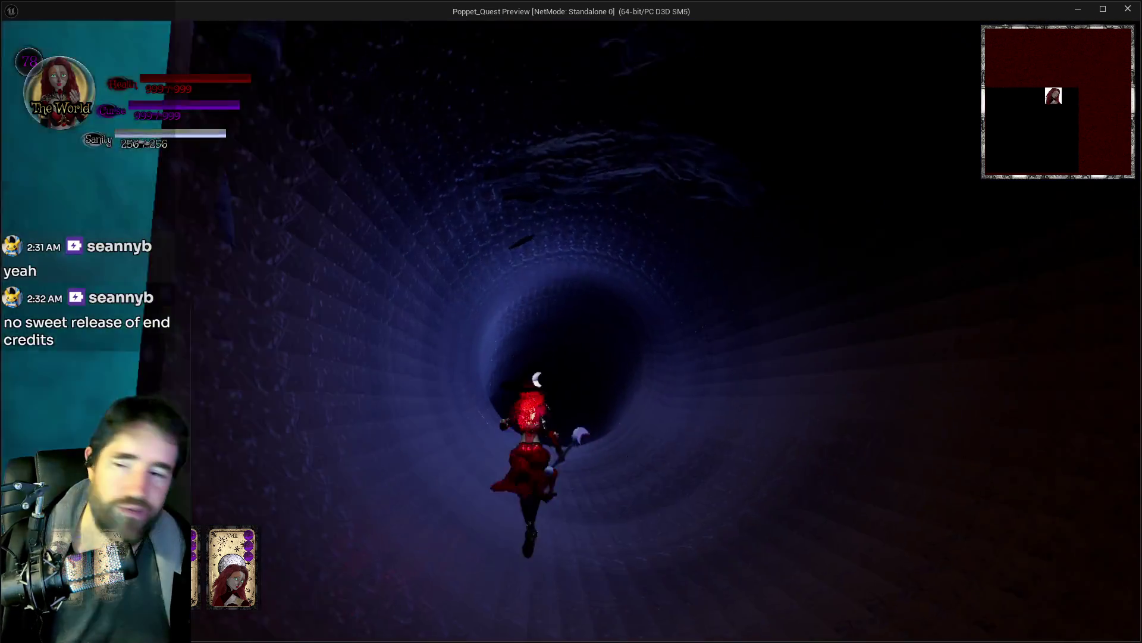
key("w")
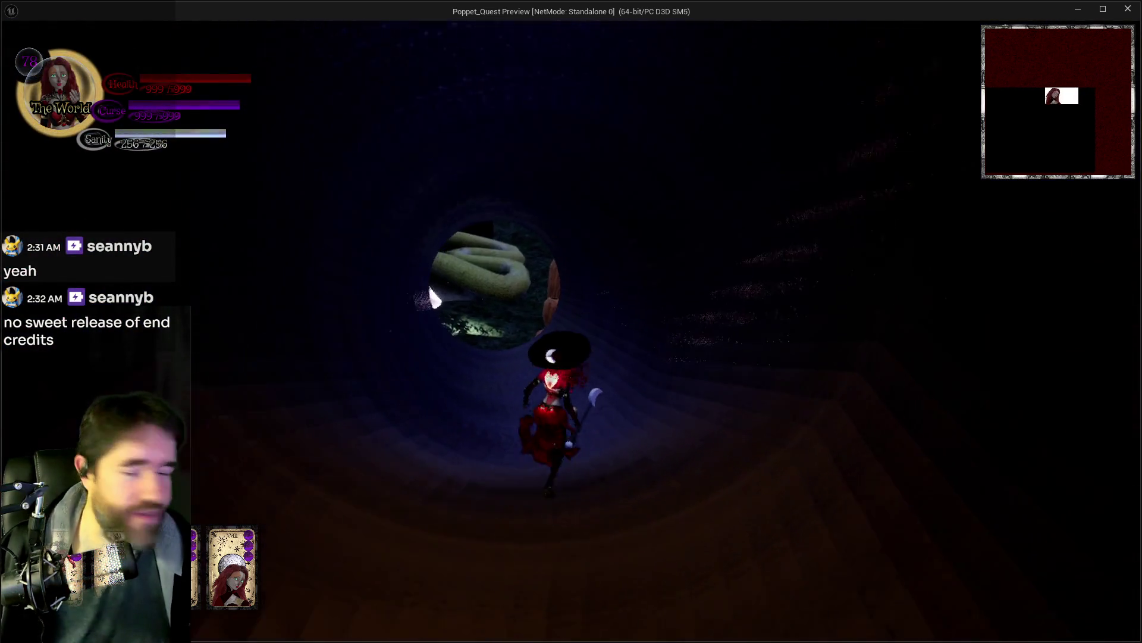
key("w")
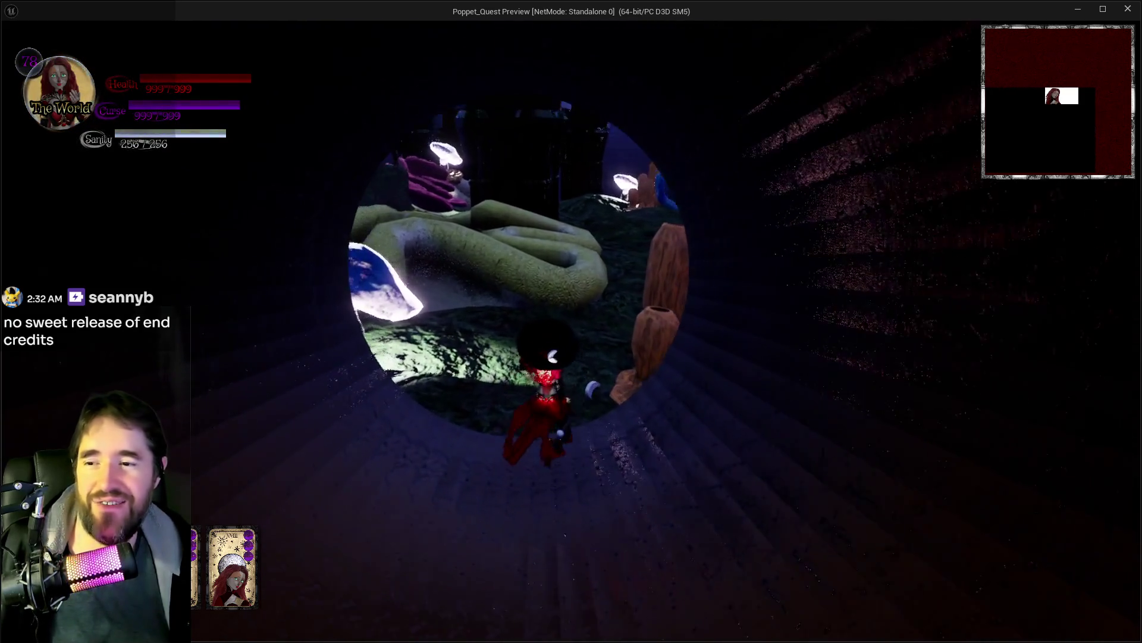
key("w")
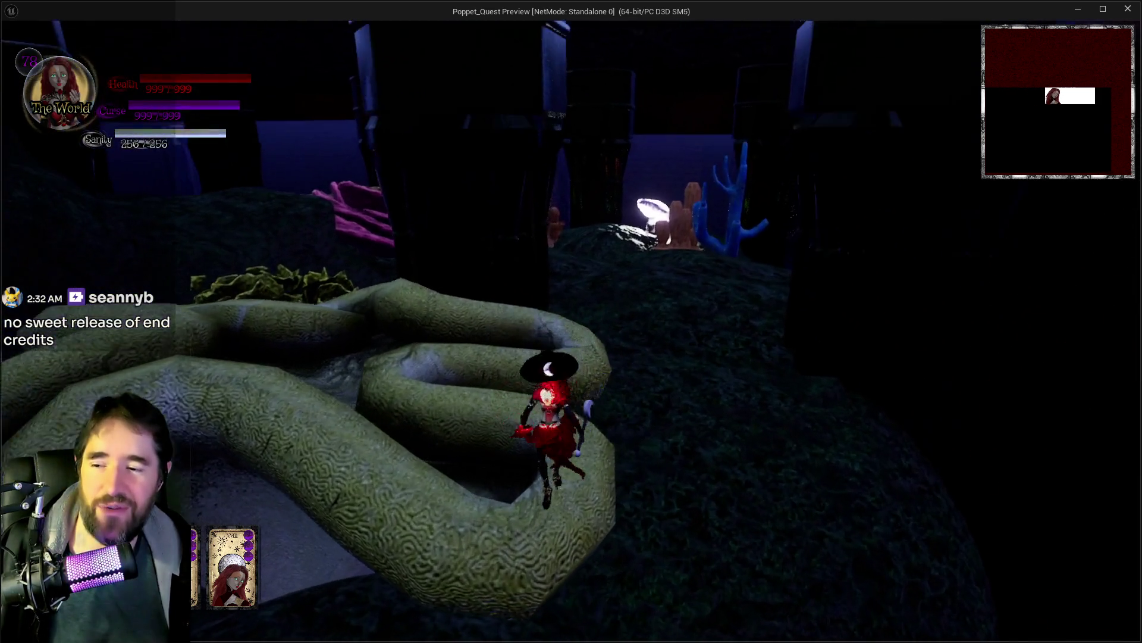
key("w")
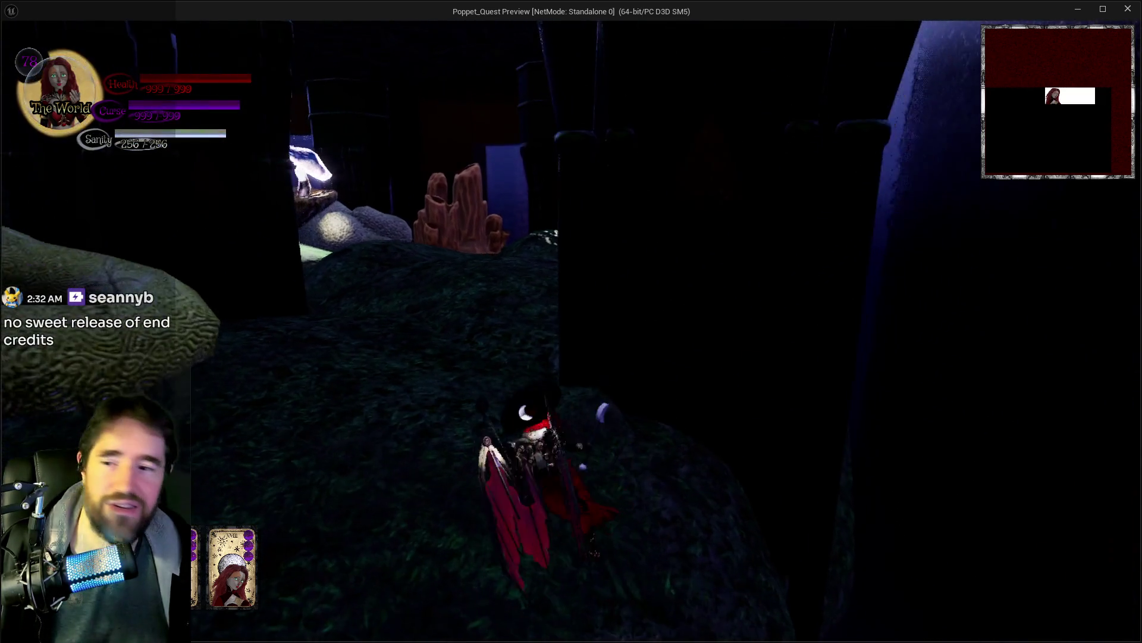
key("w")
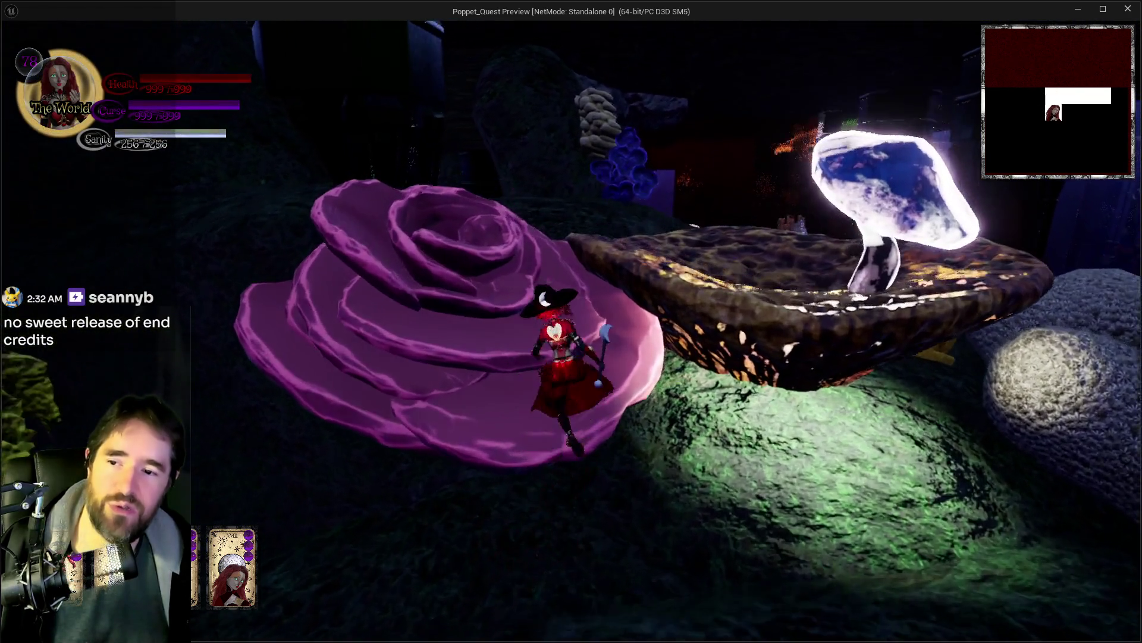
Step: Jump up the coral and rock ledges, then glide down to land by the water
key("space")
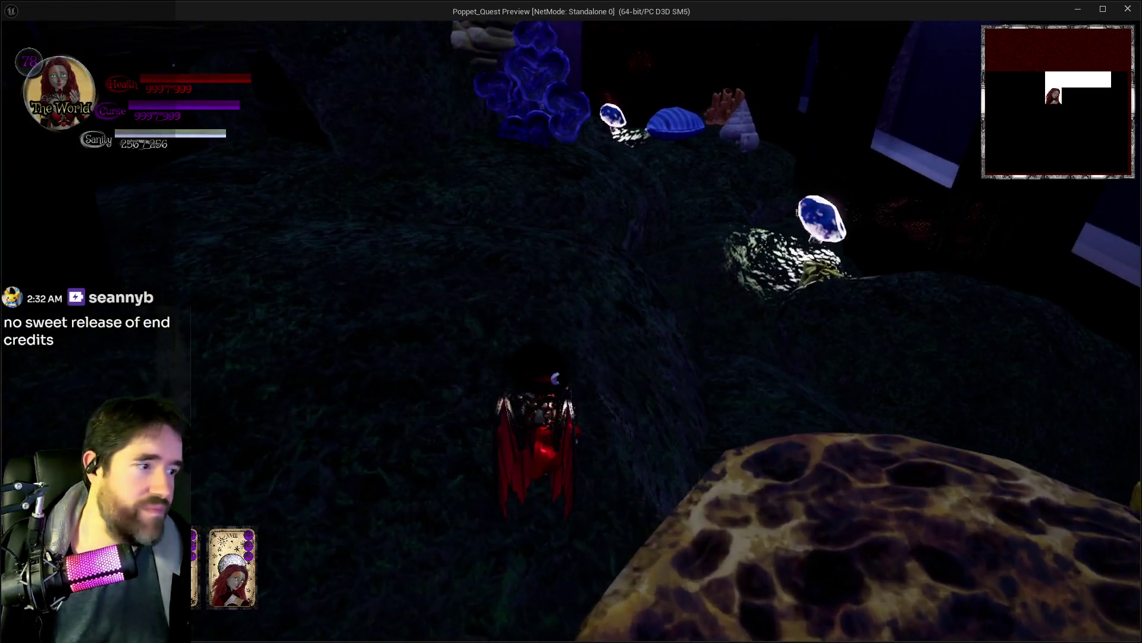
key("w")
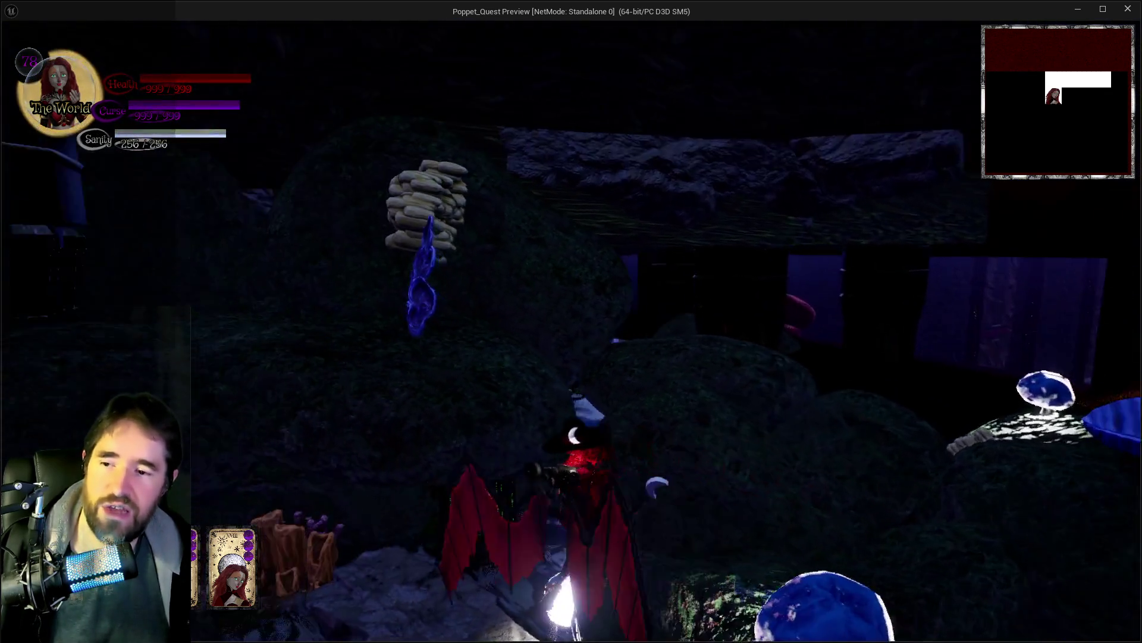
key("w")
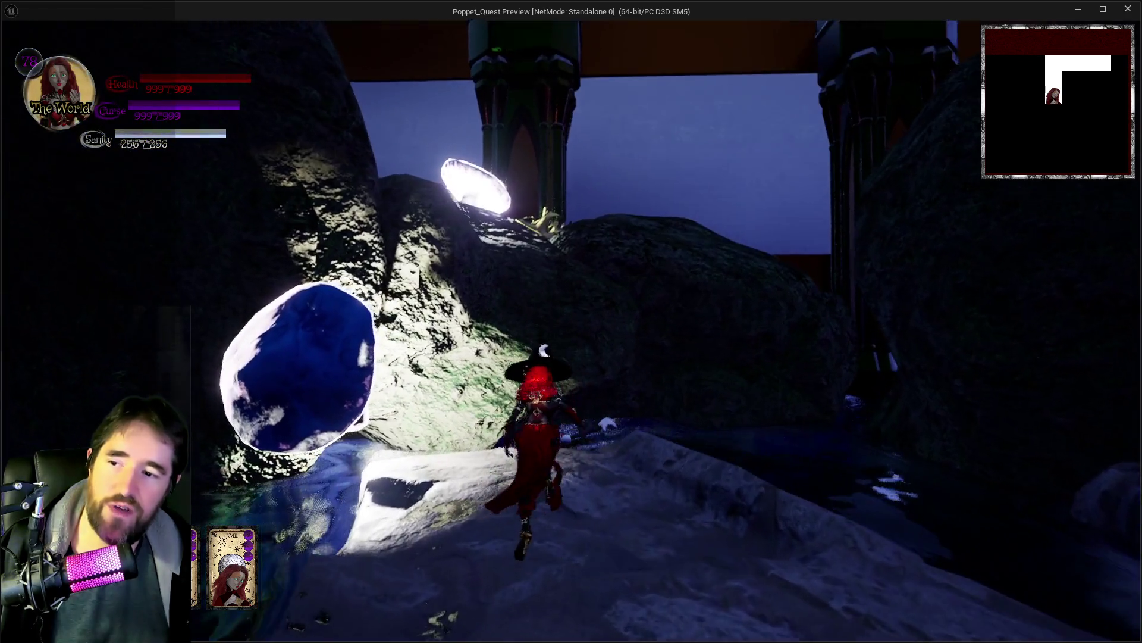
key("space")
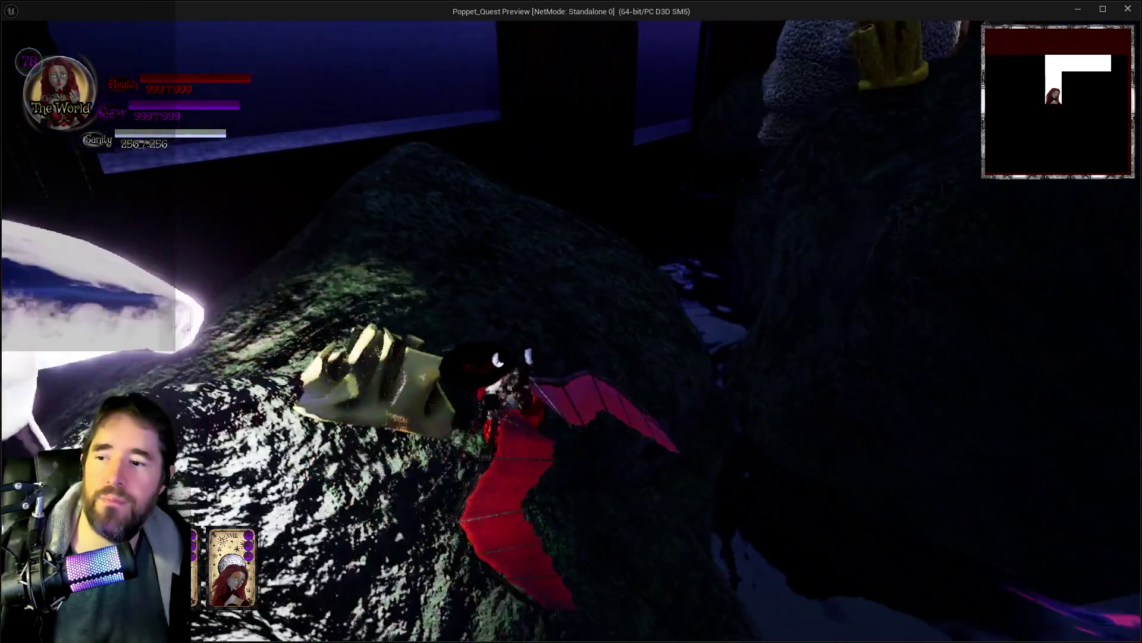
key("w")
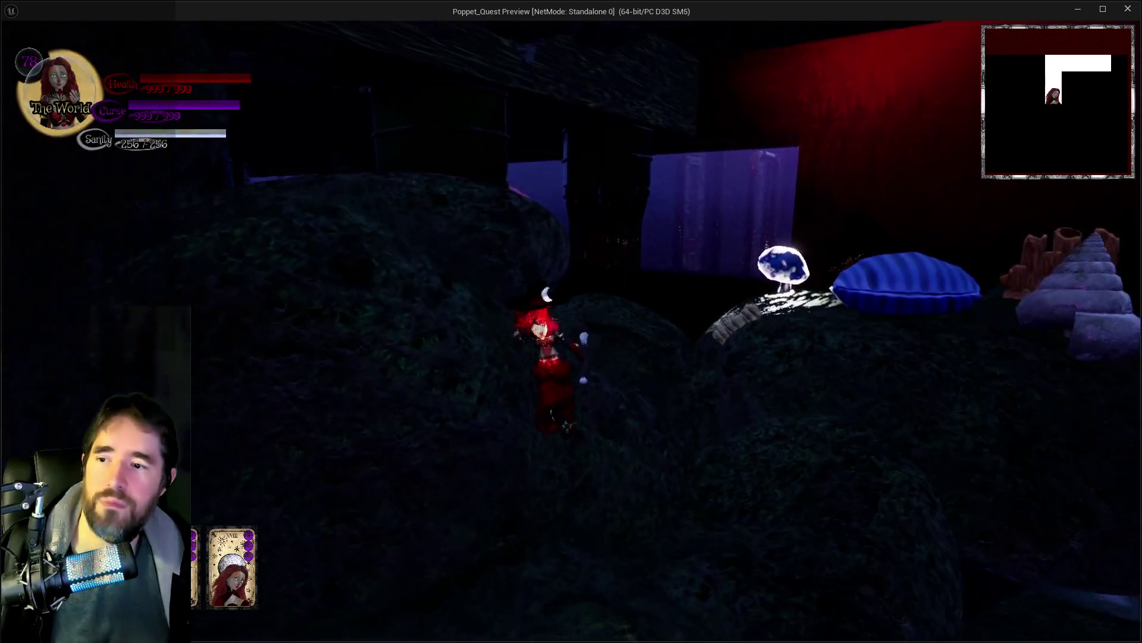
key("w")
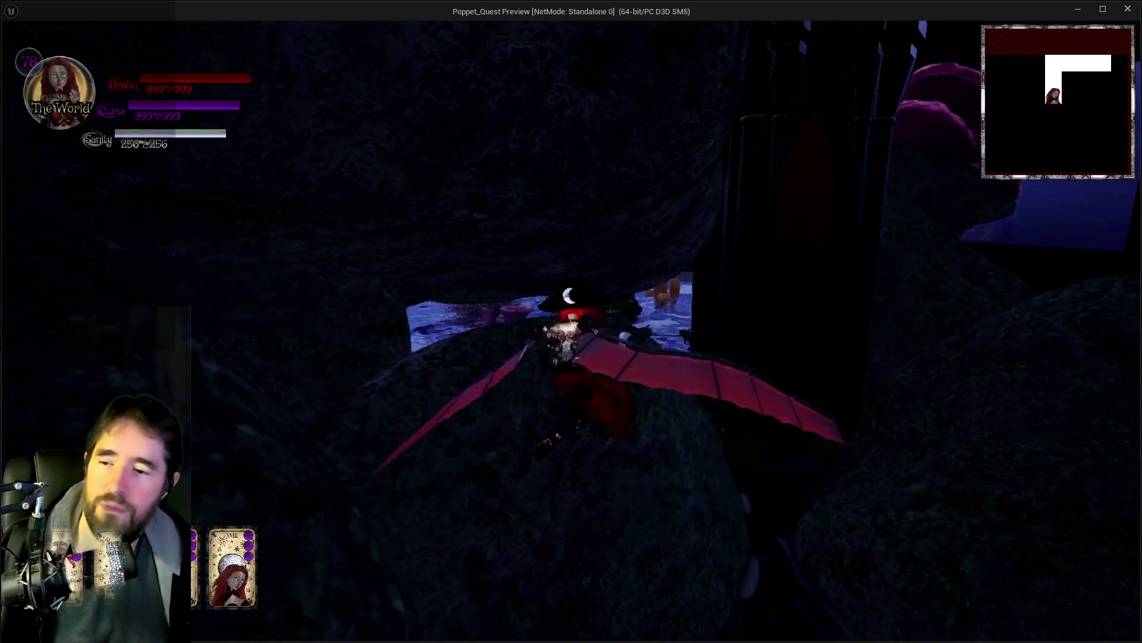
key("w")
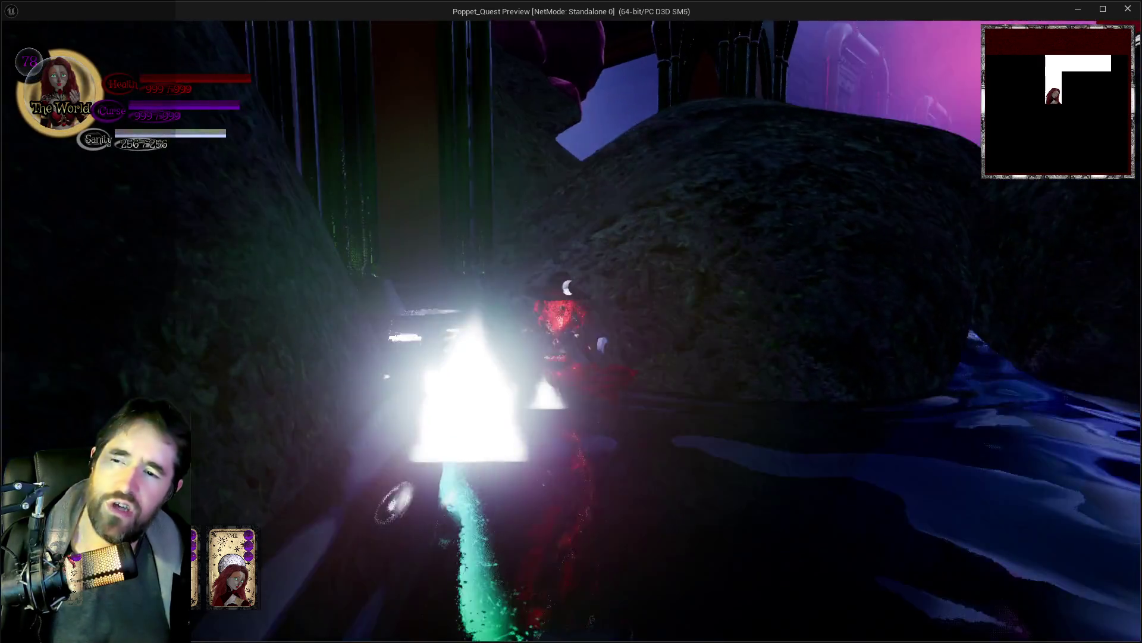
key("w")
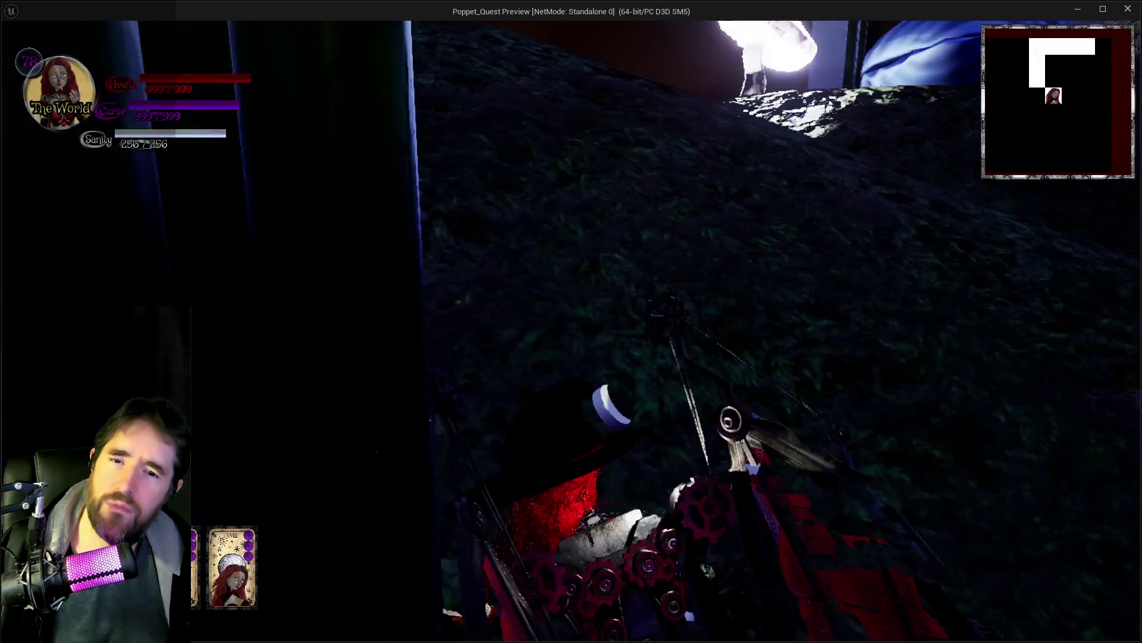
Step: Walk past the glowing mushroom and glide over the mossy mound below the purple rose
key("w")
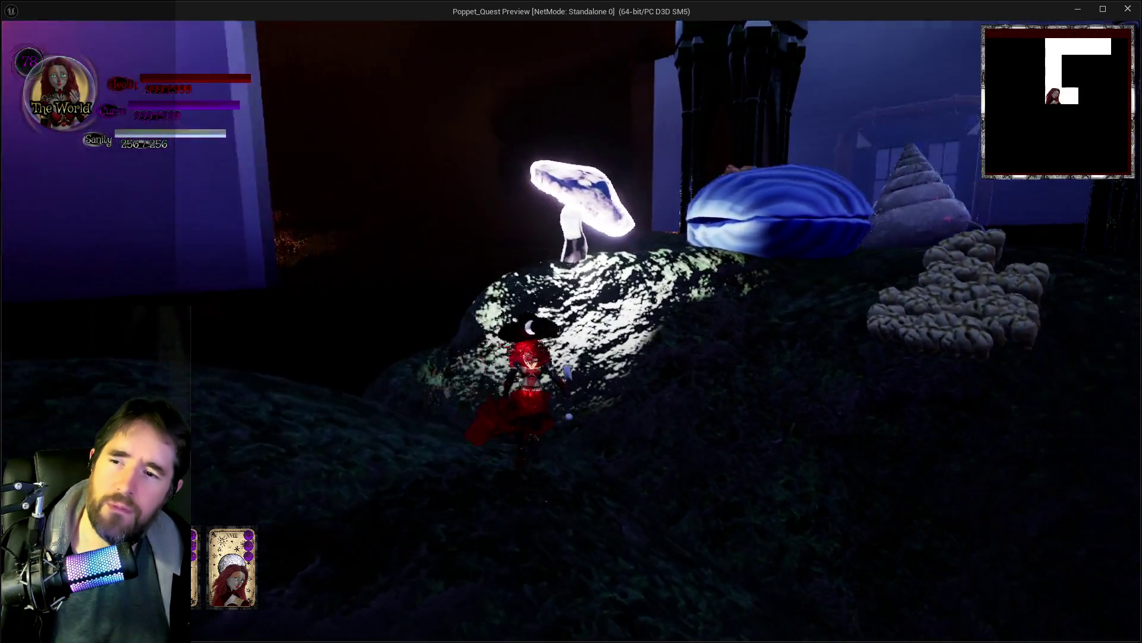
key("w")
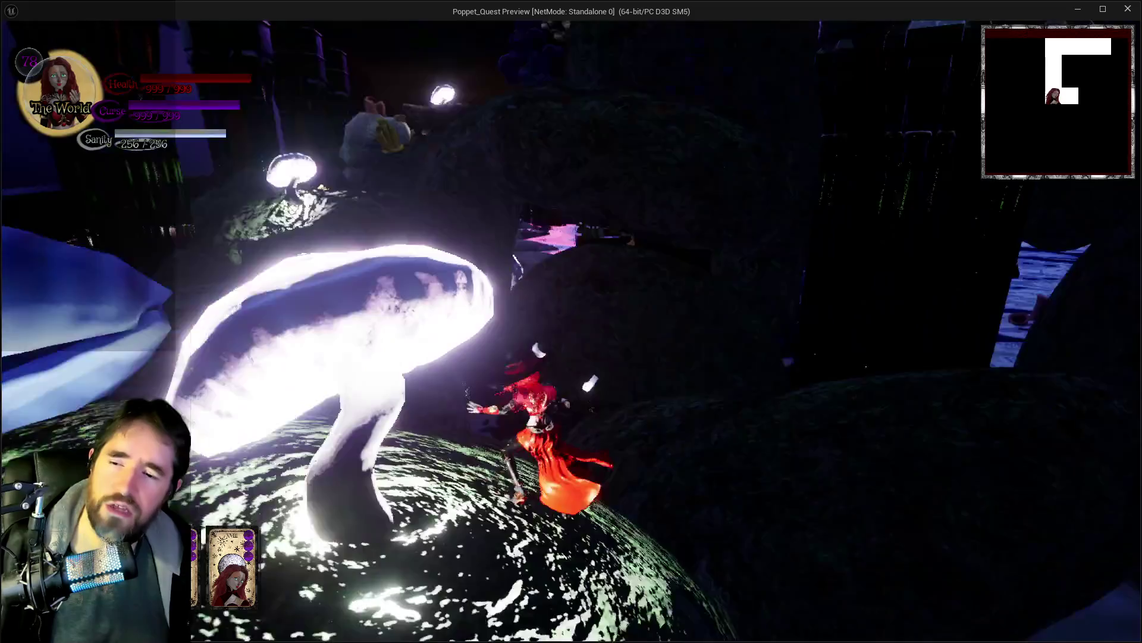
key("w")
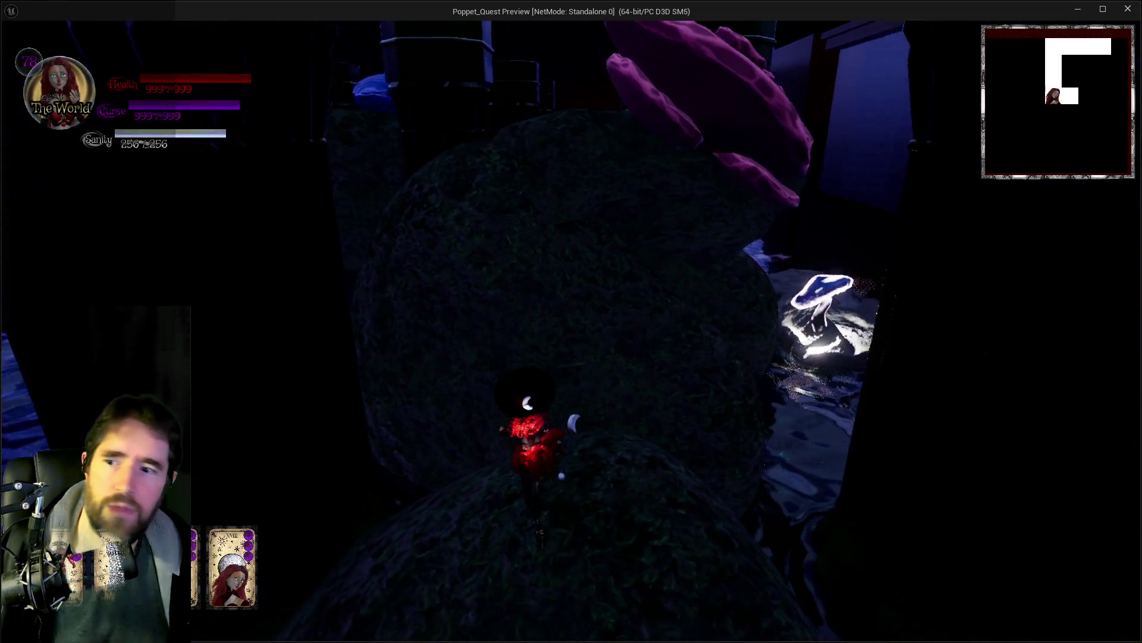
key("w")
key("space")
key("w")
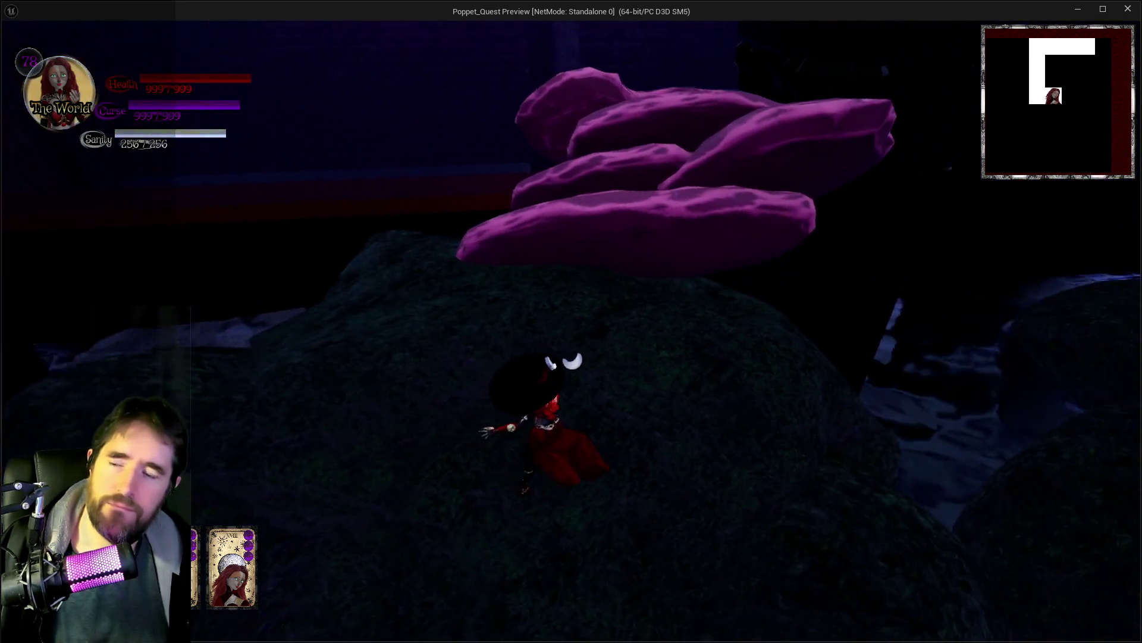
Step: Run across the mounds toward the dark rock wall, then stop the playtest with Esc
key("w")
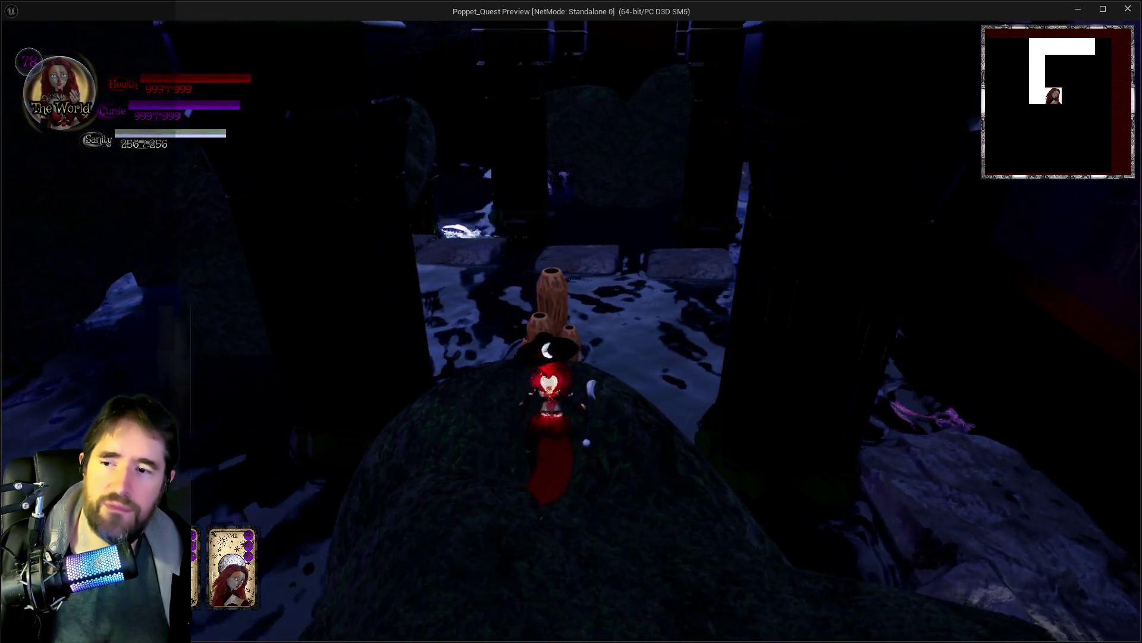
key("w")
key("w")
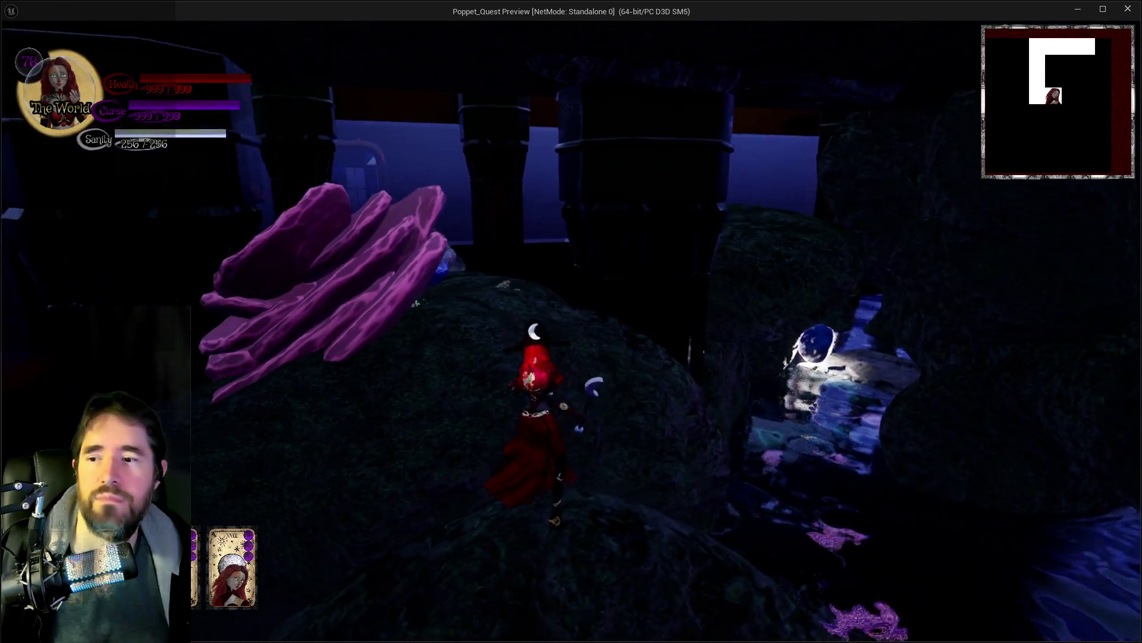
key("w")
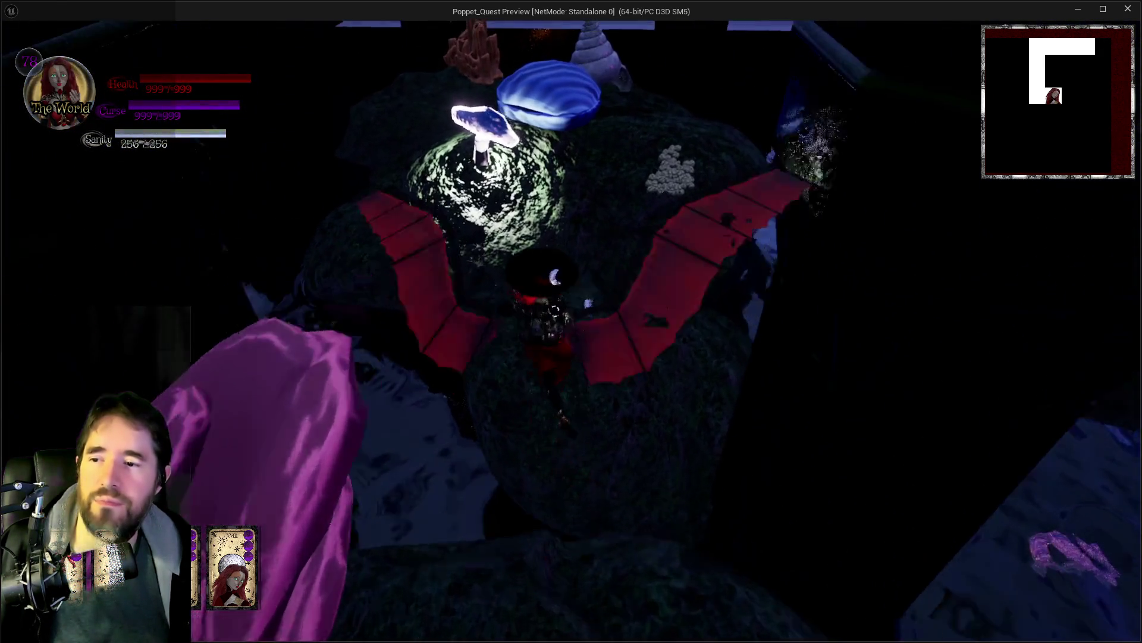
key("w")
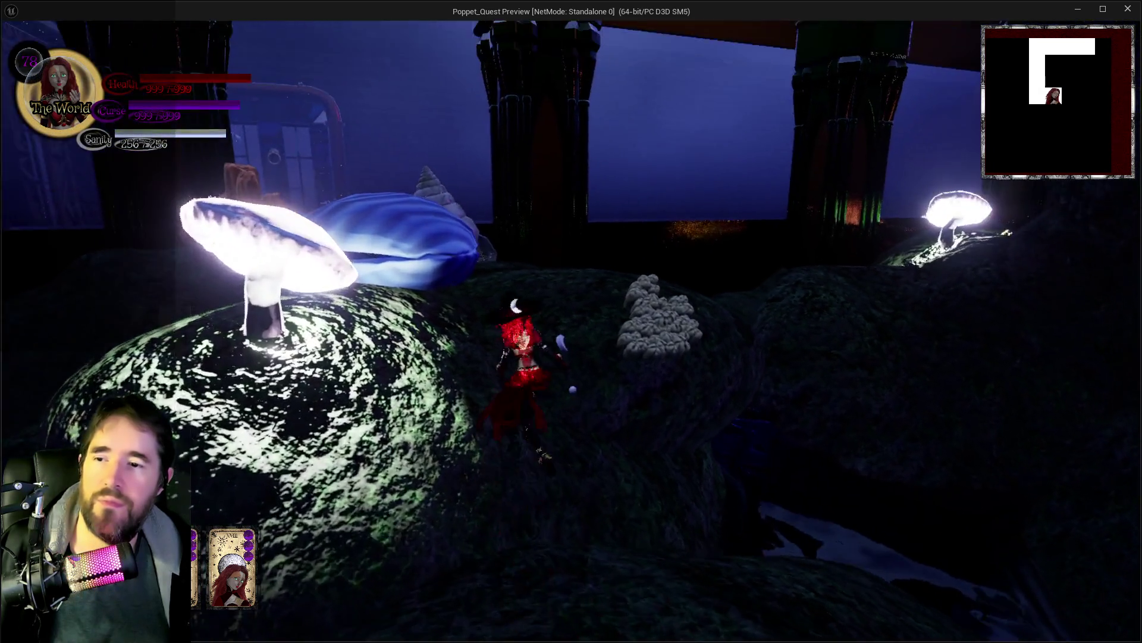
key("w")
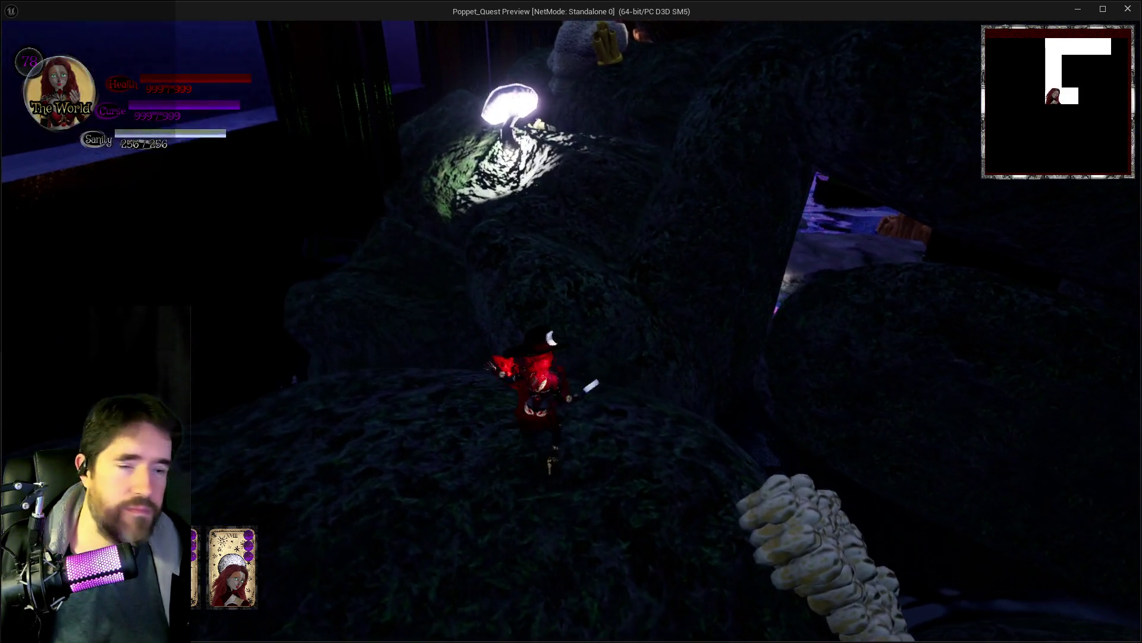
key("w")
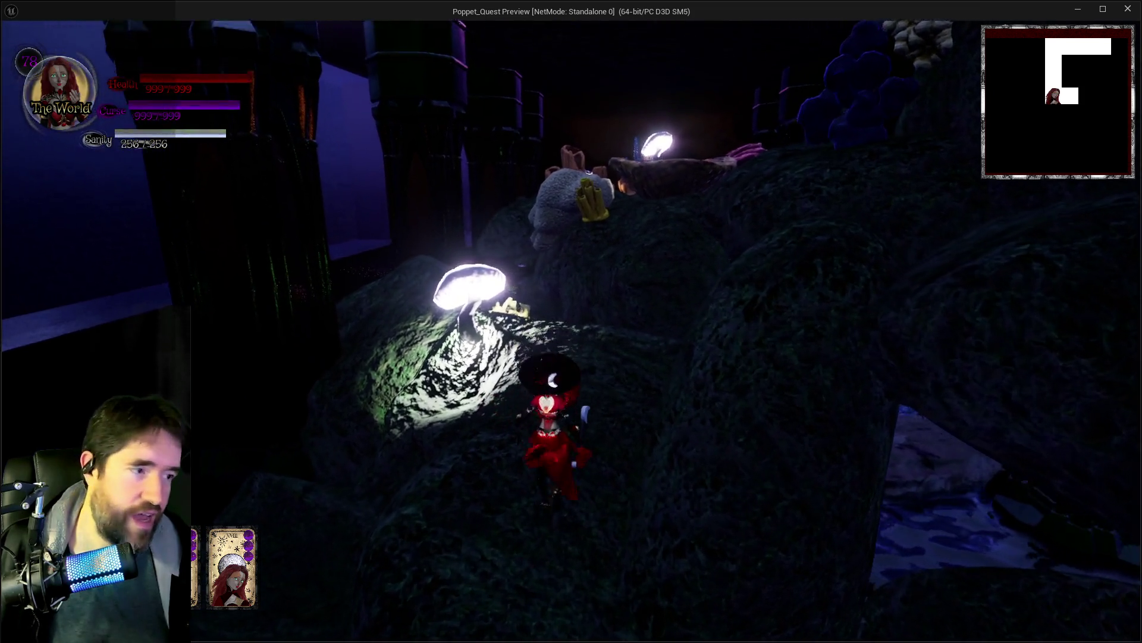
key("w")
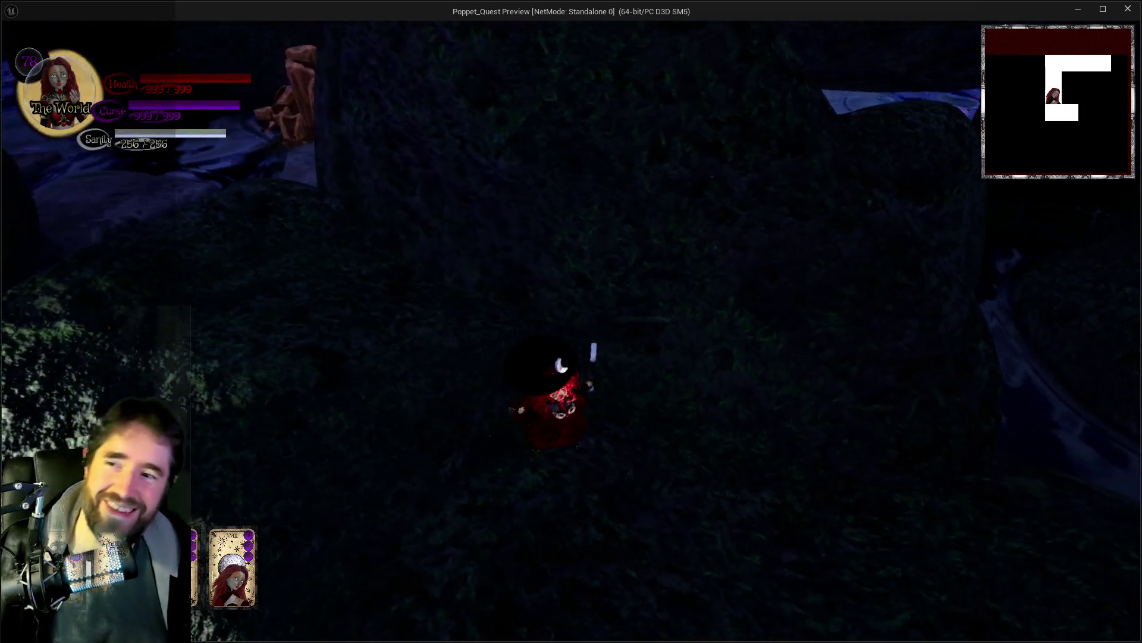
key("w")
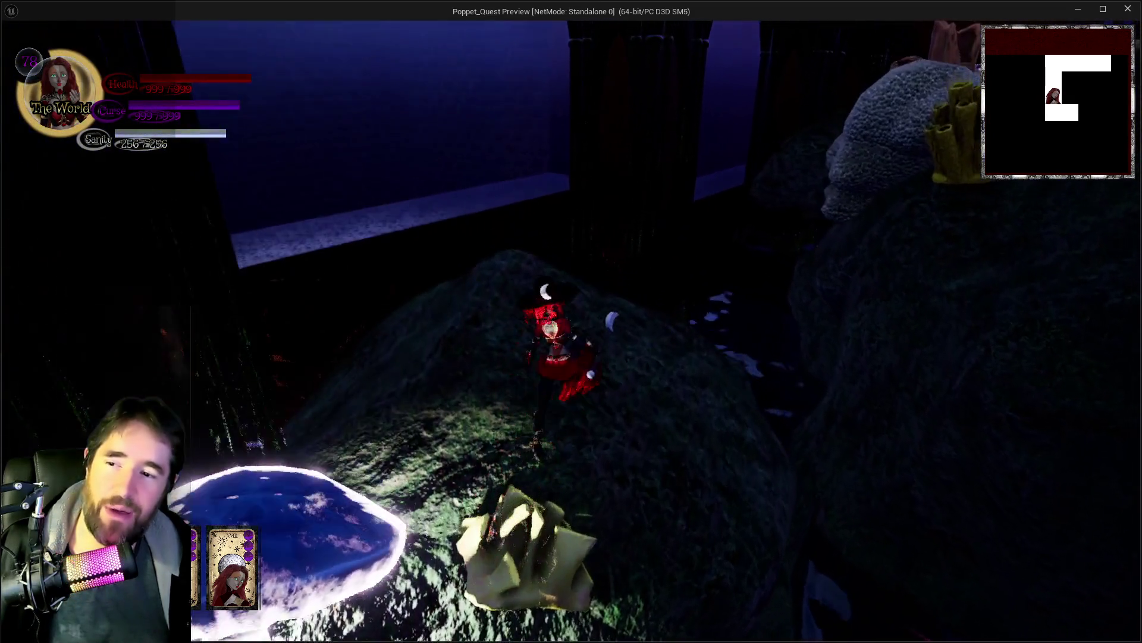
key("alt+Tab")
key("Escape")
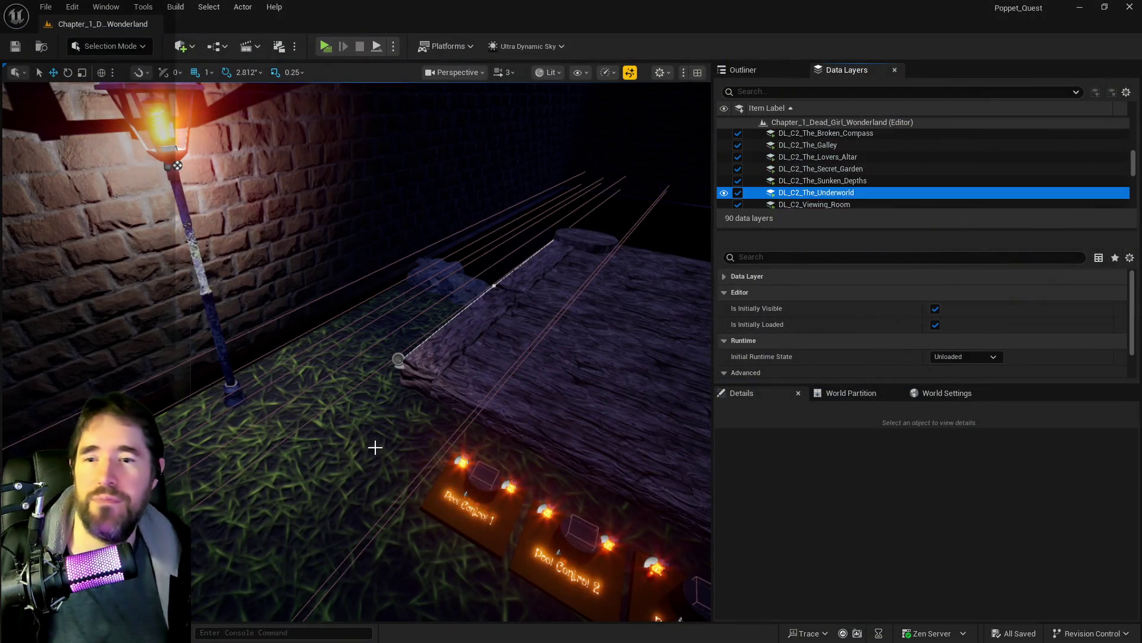
Step: Fly to the rock stack and tilt coral rock SM_corall_31 about 8°
key("w")
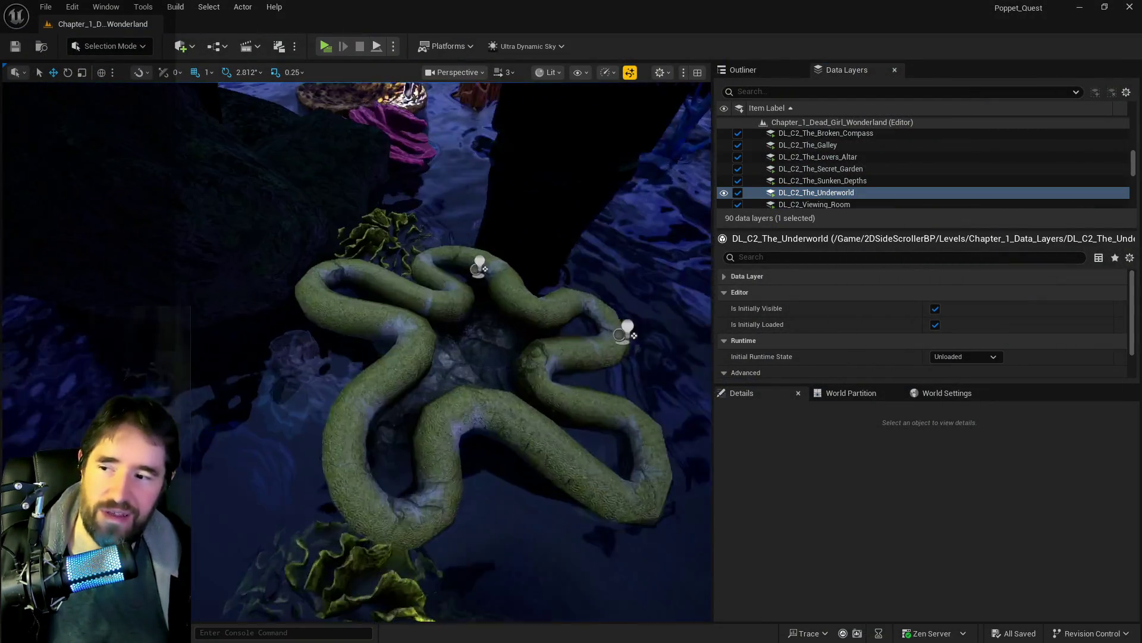
key("w")
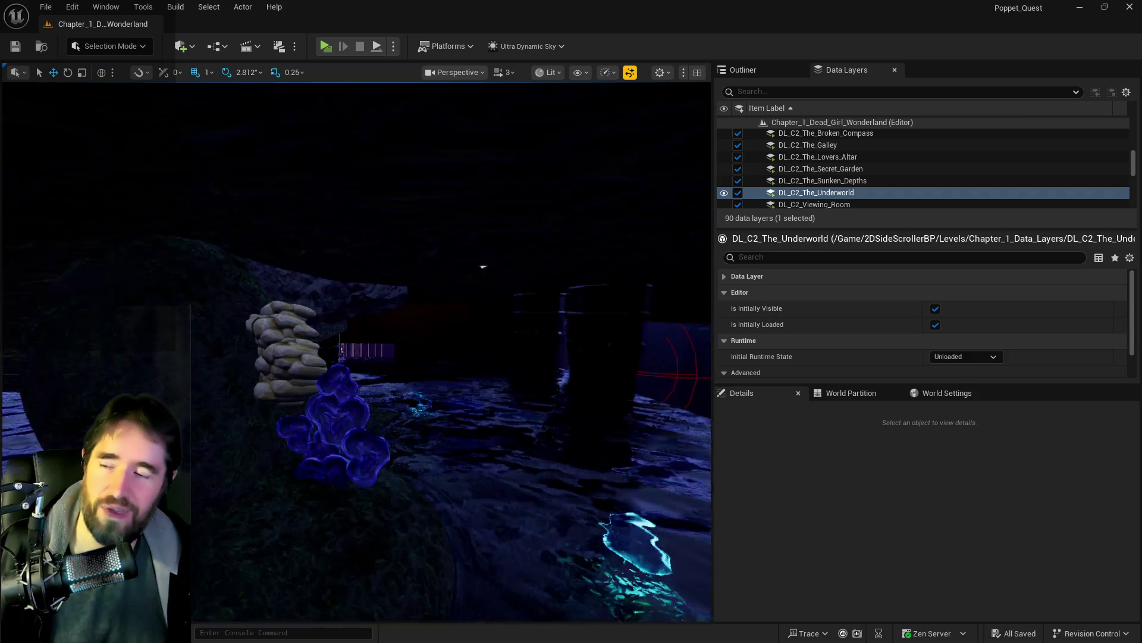
key("w")
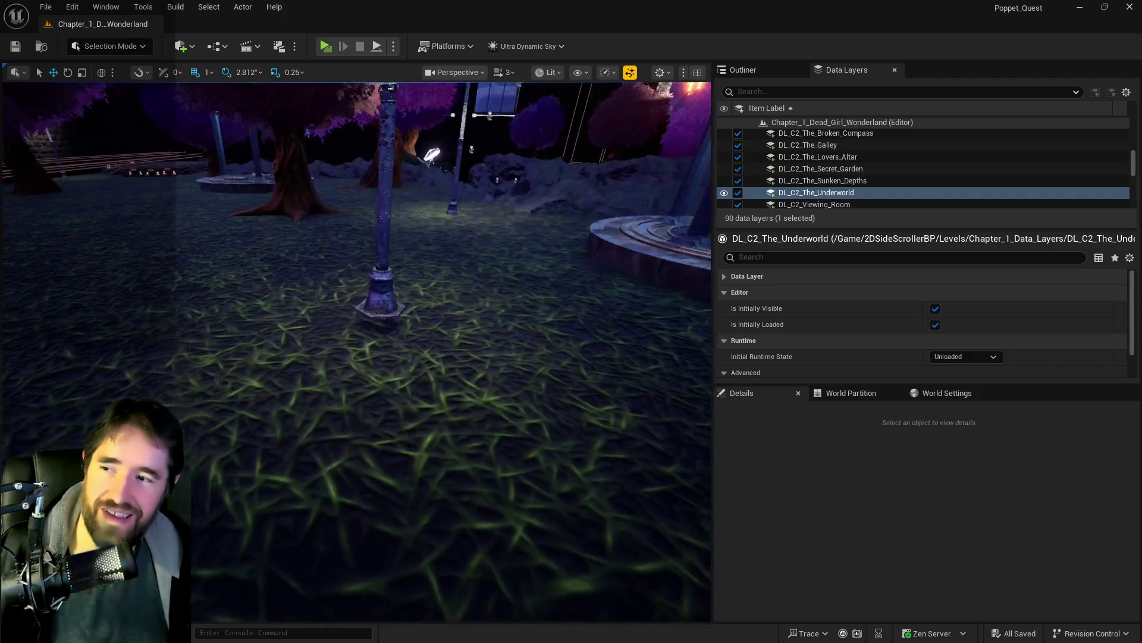
key("w")
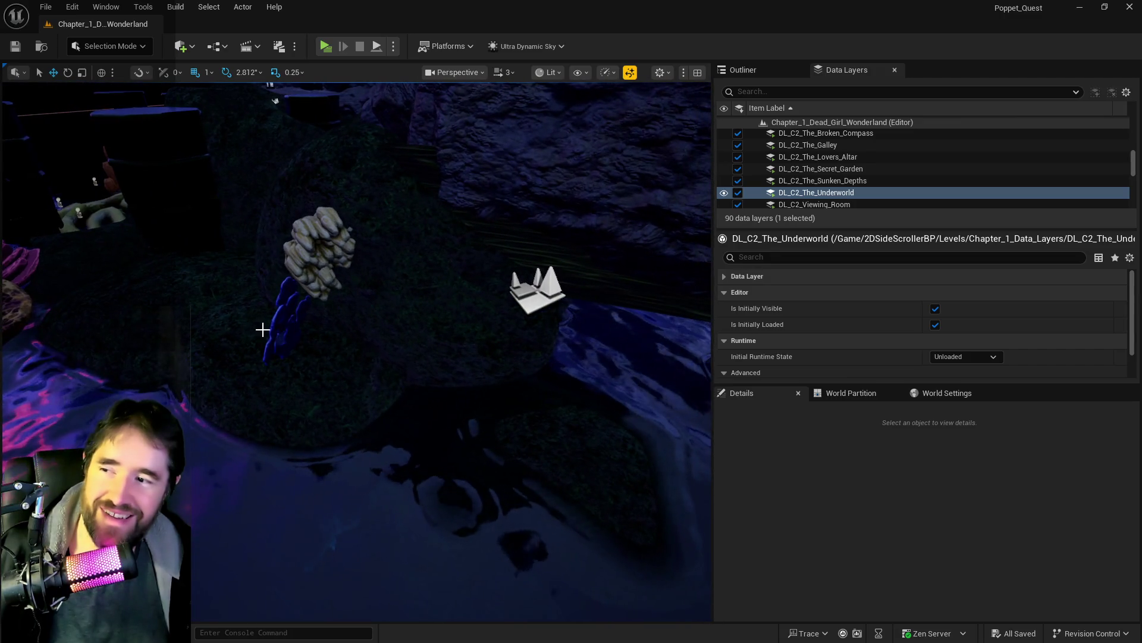
left_click(327, 246)
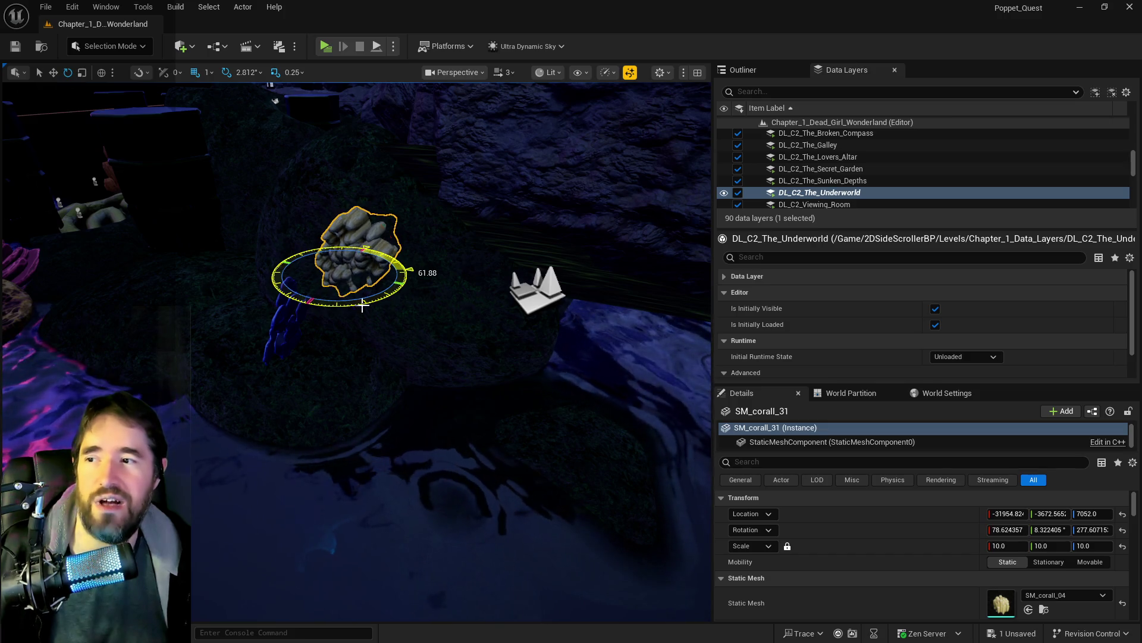
left_click_drag(319, 257, 322, 278)
Step: Nudge SM_corall_31 sideways and lower it onto the mound at Z 6799
mouse_move(385, 248)
left_mouse_down()
mouse_move(462, 268)
mouse_move(454, 304)
left_mouse_up()
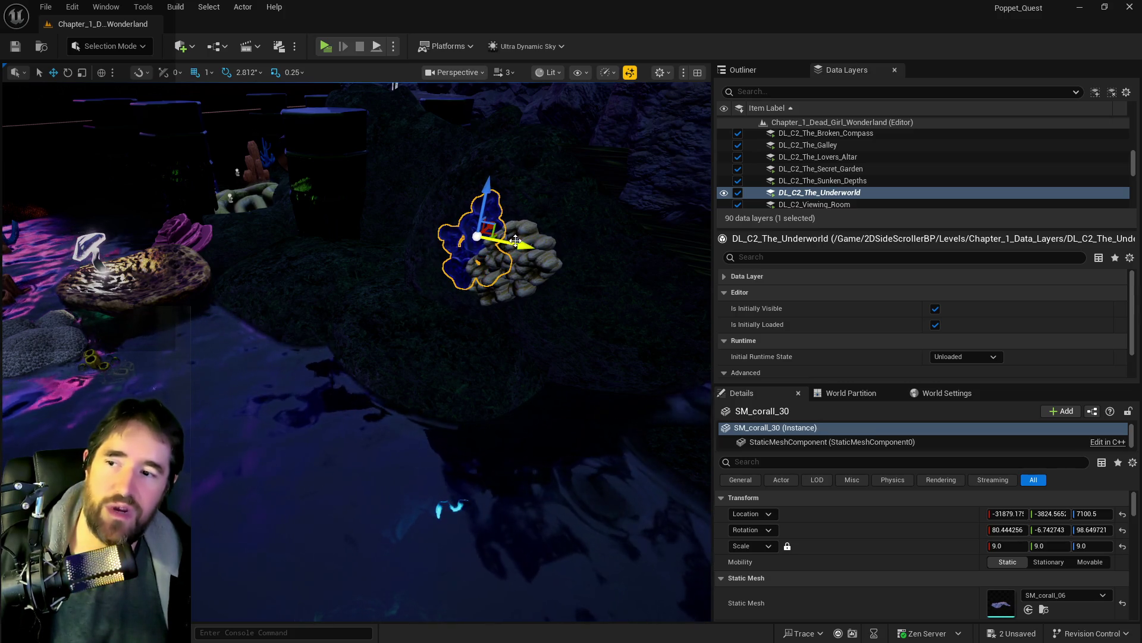
mouse_move(481, 241)
left_mouse_down()
mouse_move(428, 244)
mouse_move(536, 262)
mouse_move(476, 256)
mouse_move(483, 268)
left_mouse_up()
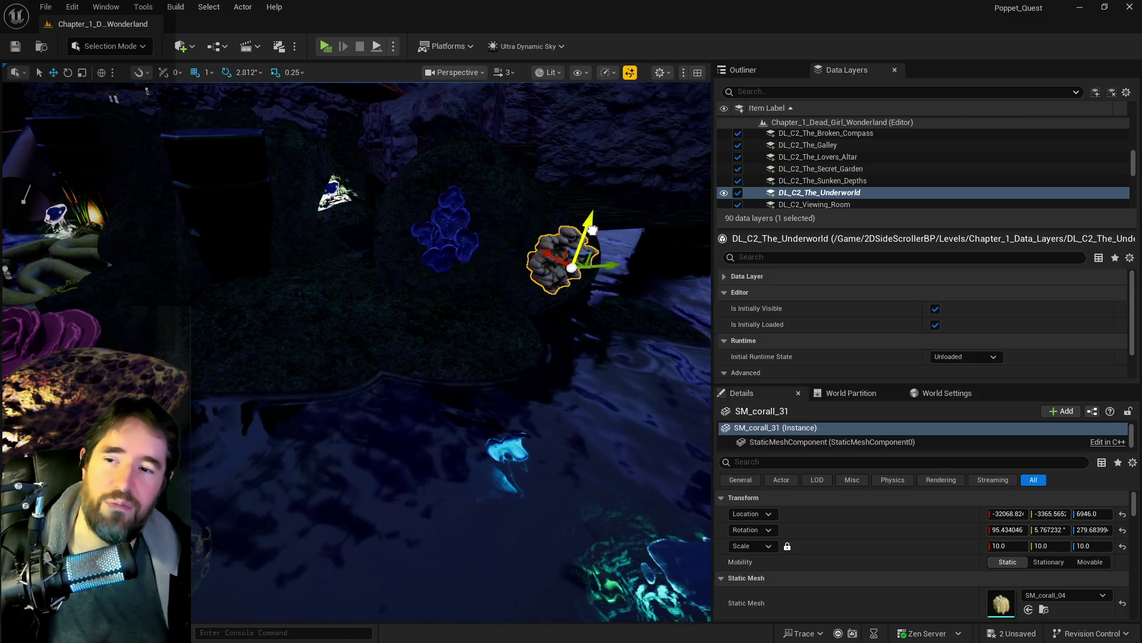
left_click_drag(579, 255, 595, 206)
left_click_drag(449, 293, 449, 292)
Step: Move Protector_Light_With_Mesh31 along Y, Z and X to rest on the lit rock at Z 6716
left_click(359, 296)
left_click_drag(359, 296, 429, 326)
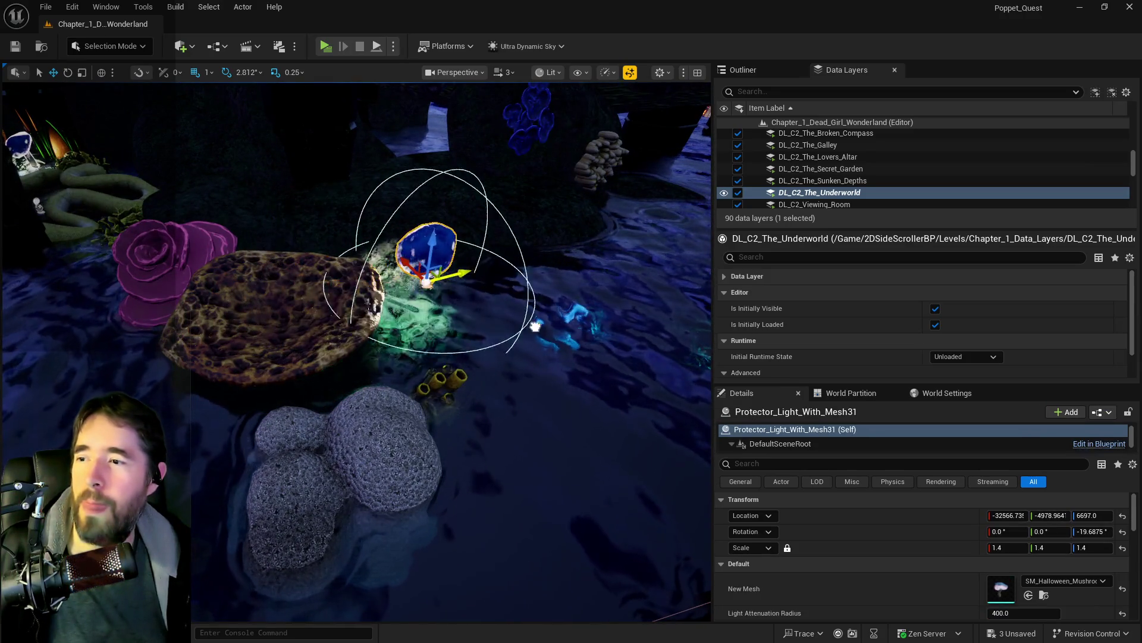
left_click_drag(699, 319, 710, 319)
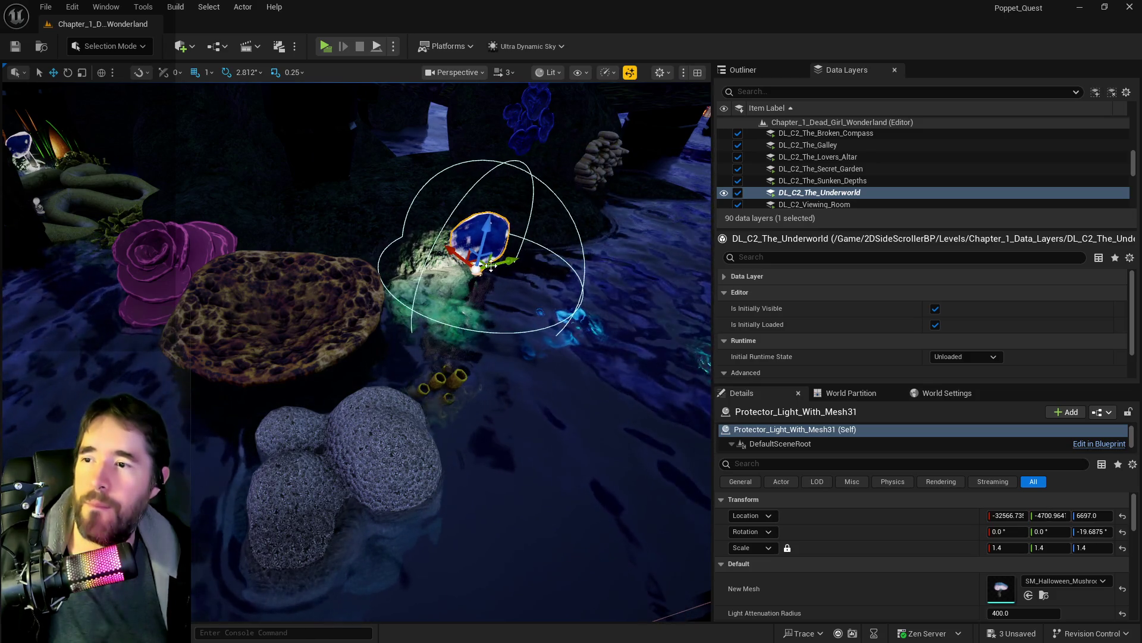
left_click_drag(463, 211, 463, 179)
scroll(357, 351, "up", 5)
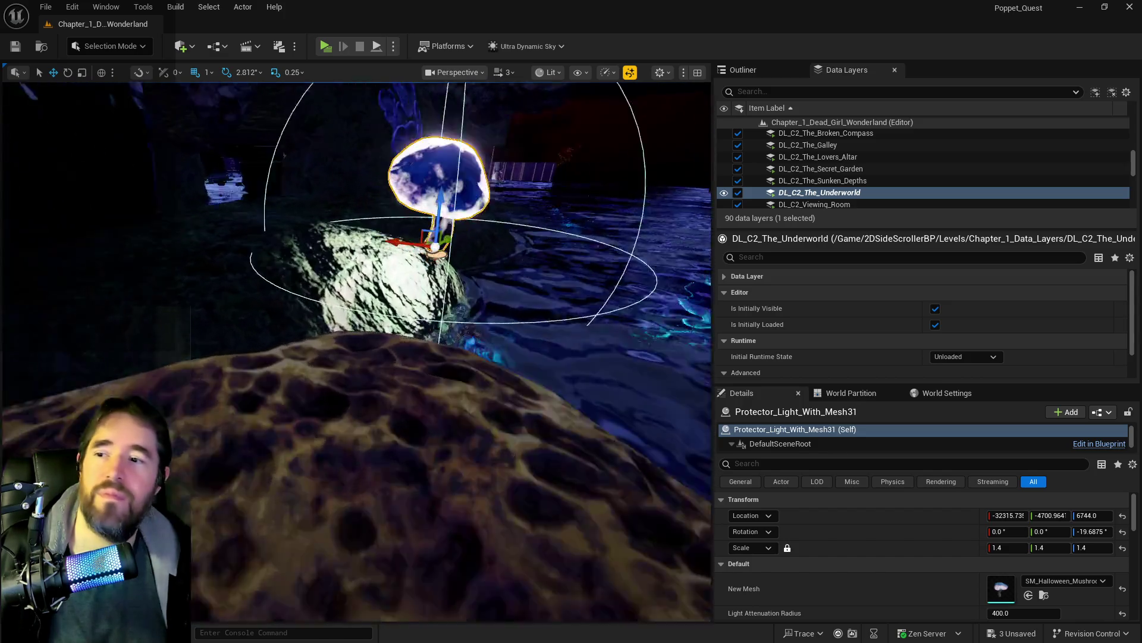
left_click_drag(466, 187, 466, 204)
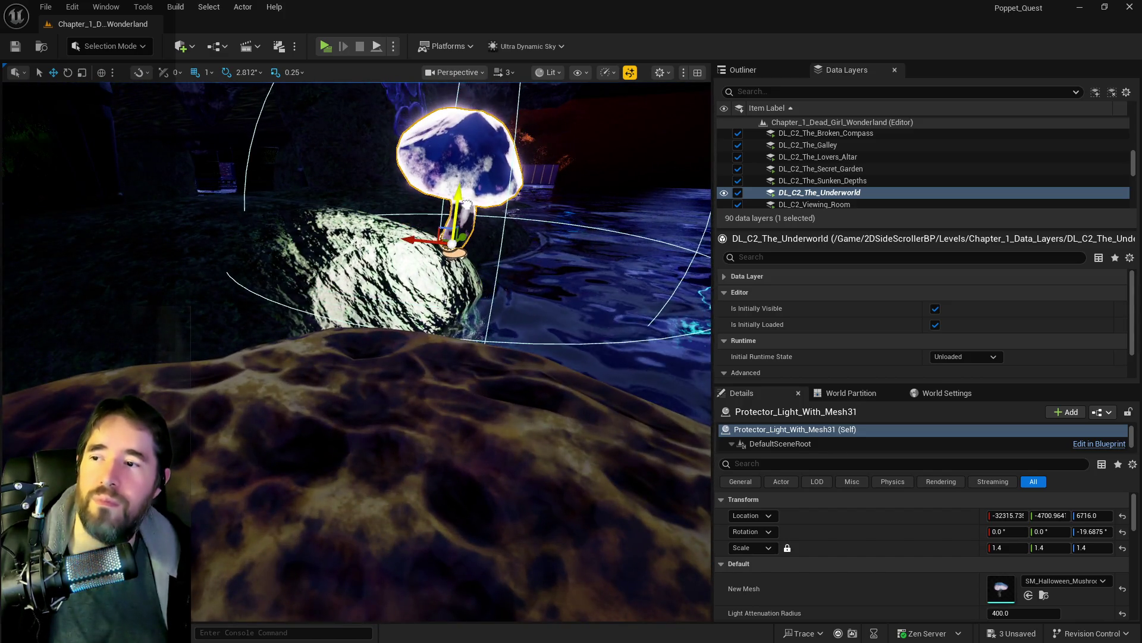
left_click_drag(421, 242, 345, 233)
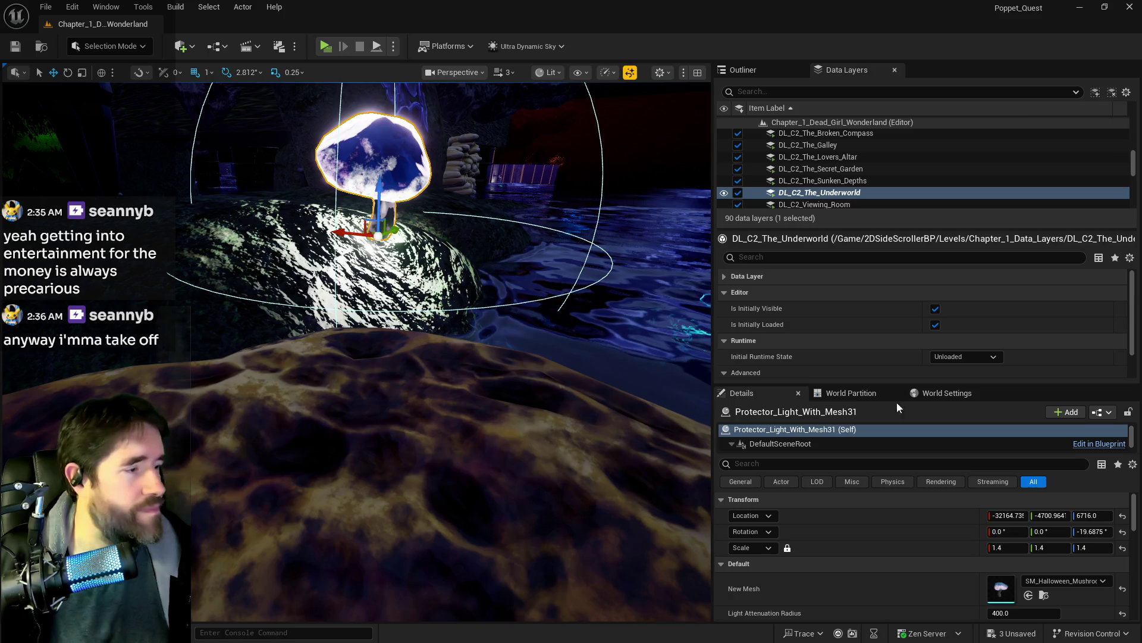
mouse_move(442, 390)
left_mouse_down()
mouse_move(442, 428)
mouse_move(454, 334)
mouse_move(429, 357)
mouse_move(411, 321)
mouse_move(391, 333)
left_mouse_up()
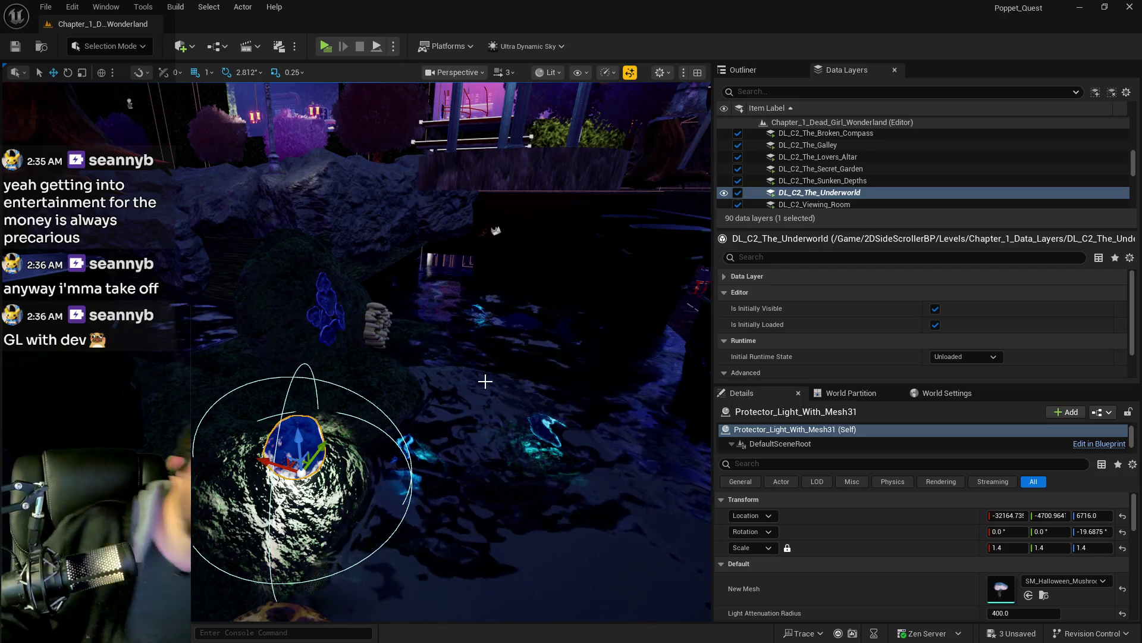
mouse_move(291, 325)
left_mouse_down()
mouse_move(280, 286)
mouse_move(268, 333)
mouse_move(267, 274)
mouse_move(255, 297)
mouse_move(249, 268)
mouse_move(281, 331)
left_mouse_up()
Step: Scale SM_Coral_Orbicella2 uniformly to 3.0 and drag it lower on Z
left_click(582, 345)
left_click_drag(548, 332, 548, 309)
key("f")
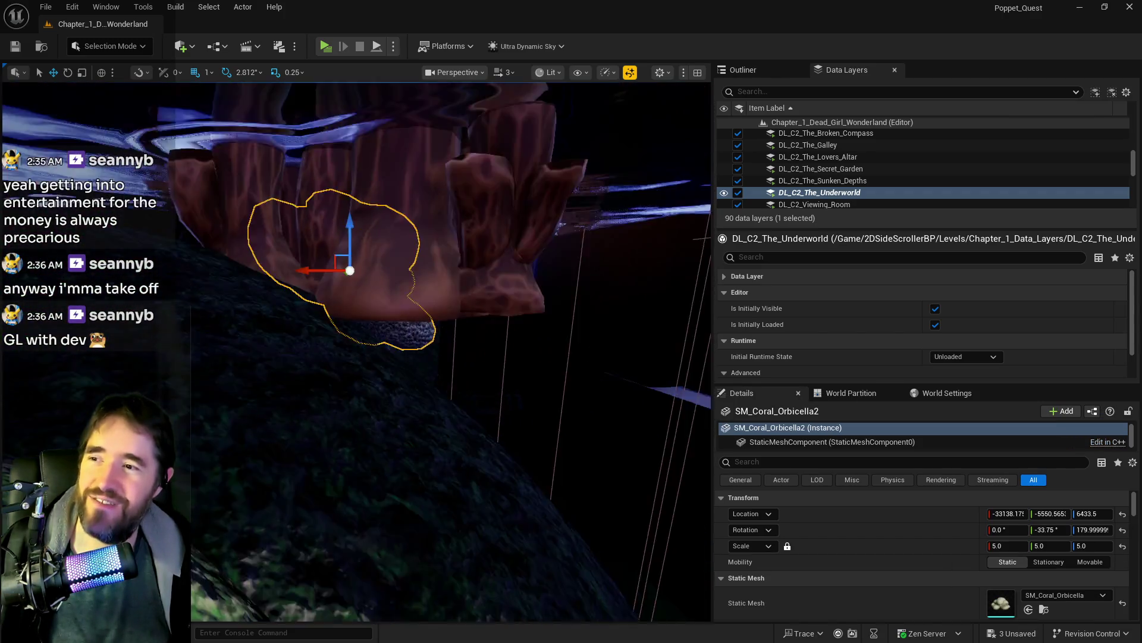
left_click(1006, 546)
type("3")
key("Return")
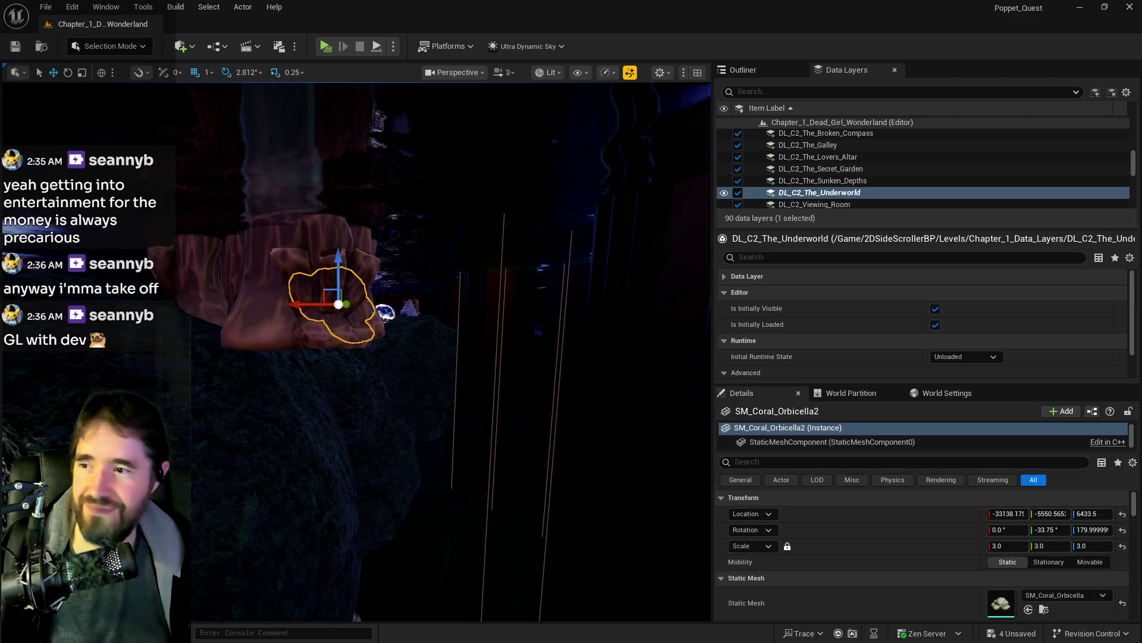
scroll(357, 351, "up", 3)
key("f")
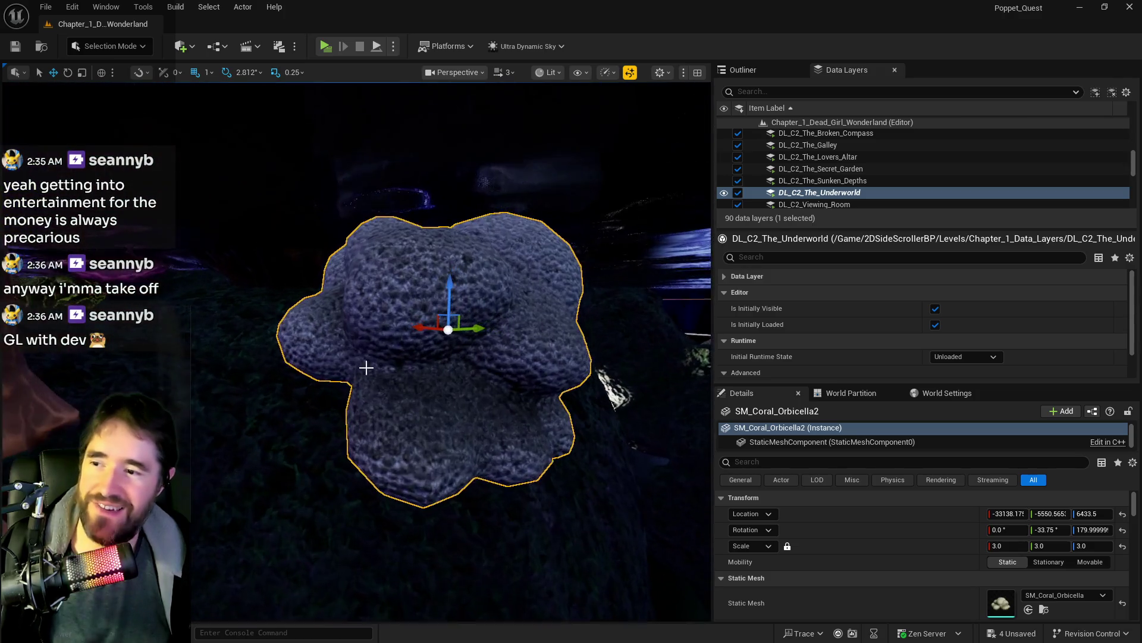
left_click_drag(454, 286, 464, 379)
Step: Set the purple rose coral SM_corall_23's uniform scale to 10
left_click(537, 292)
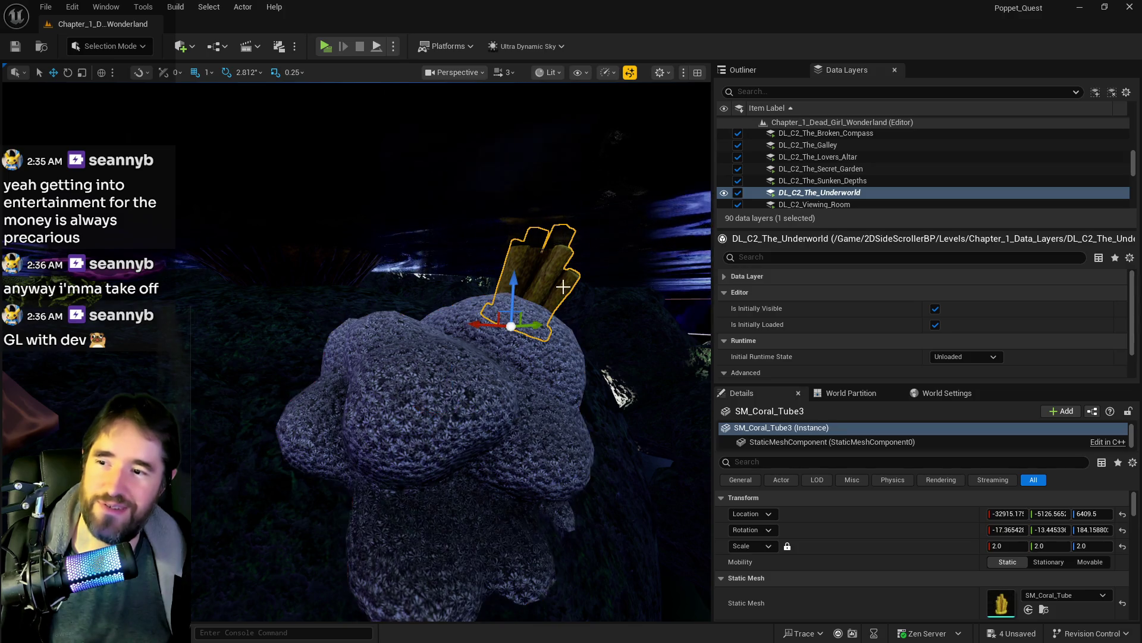
key("f")
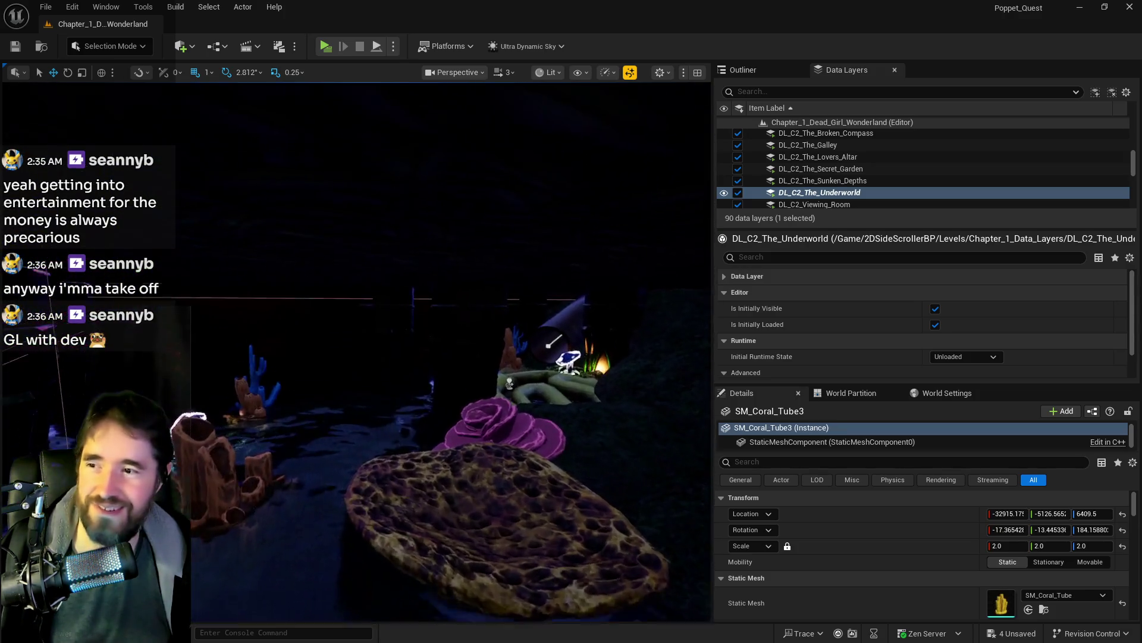
left_click(433, 309)
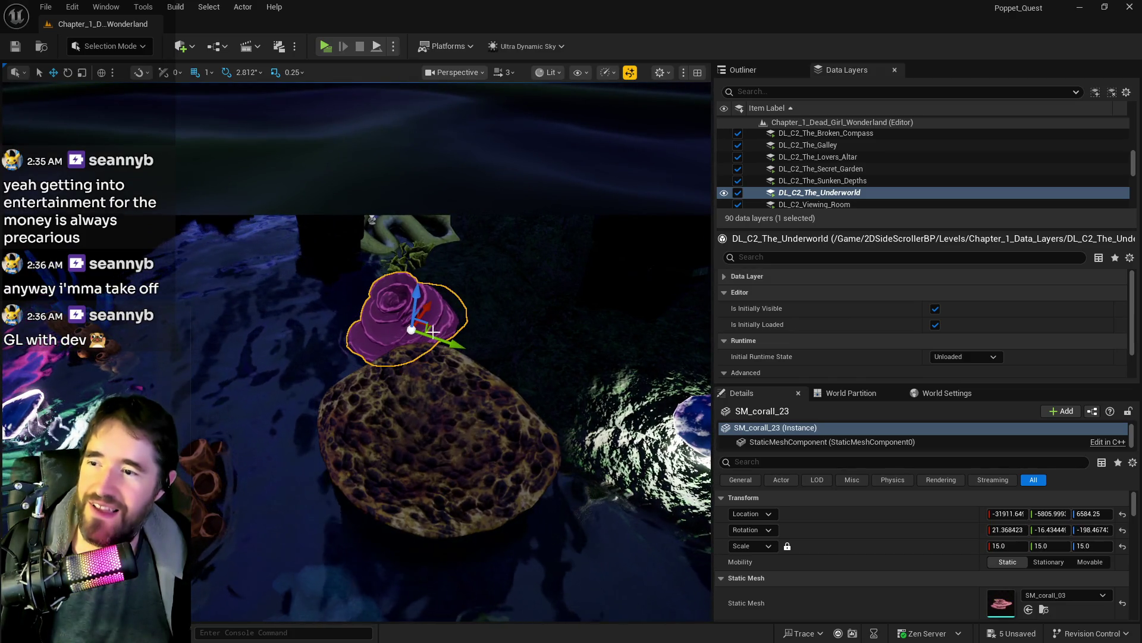
left_click_drag(433, 309, 432, 315)
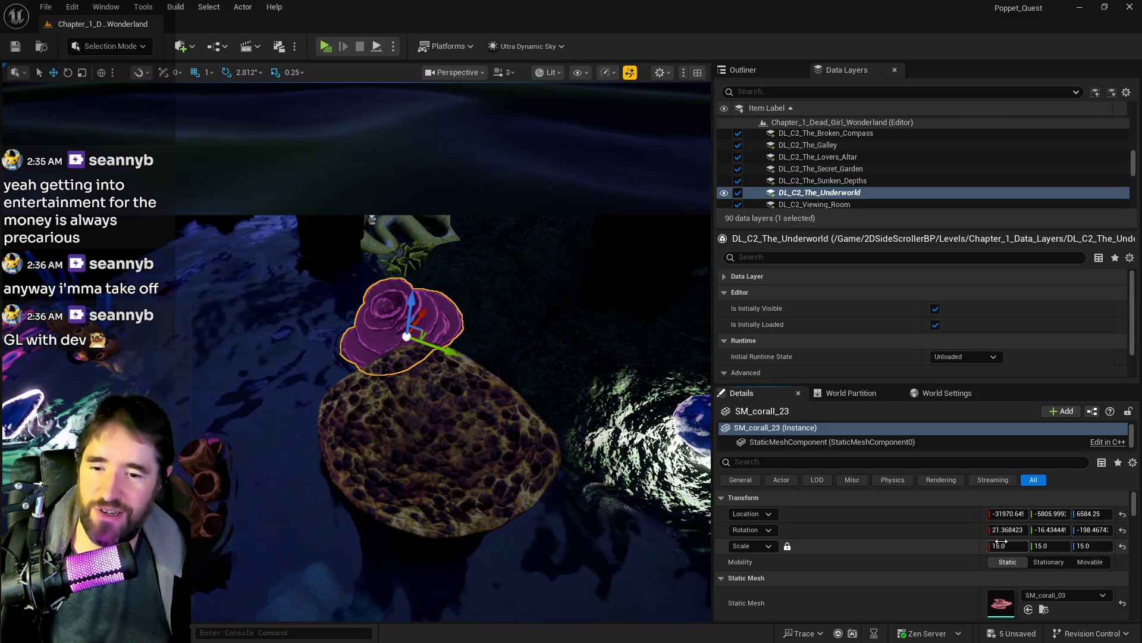
left_click(1026, 545)
type("10")
key("Return")
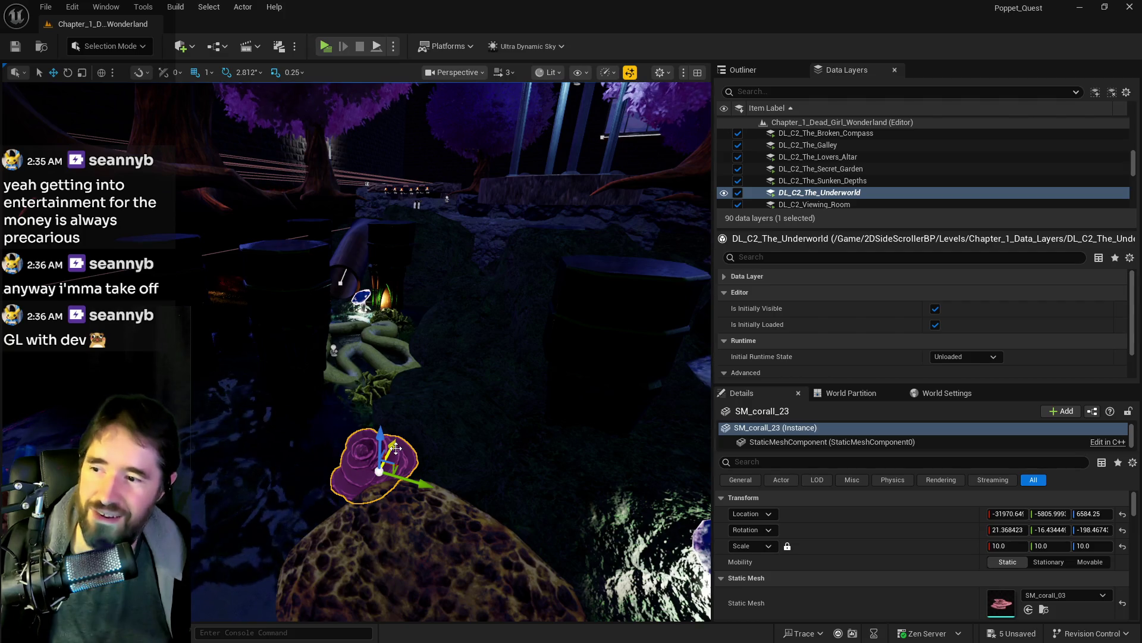
Step: Move SM_corall_23 up to Z 7045.25 and rotate it into place
mouse_move(396, 448)
left_mouse_down()
mouse_move(421, 382)
mouse_move(446, 362)
left_mouse_up()
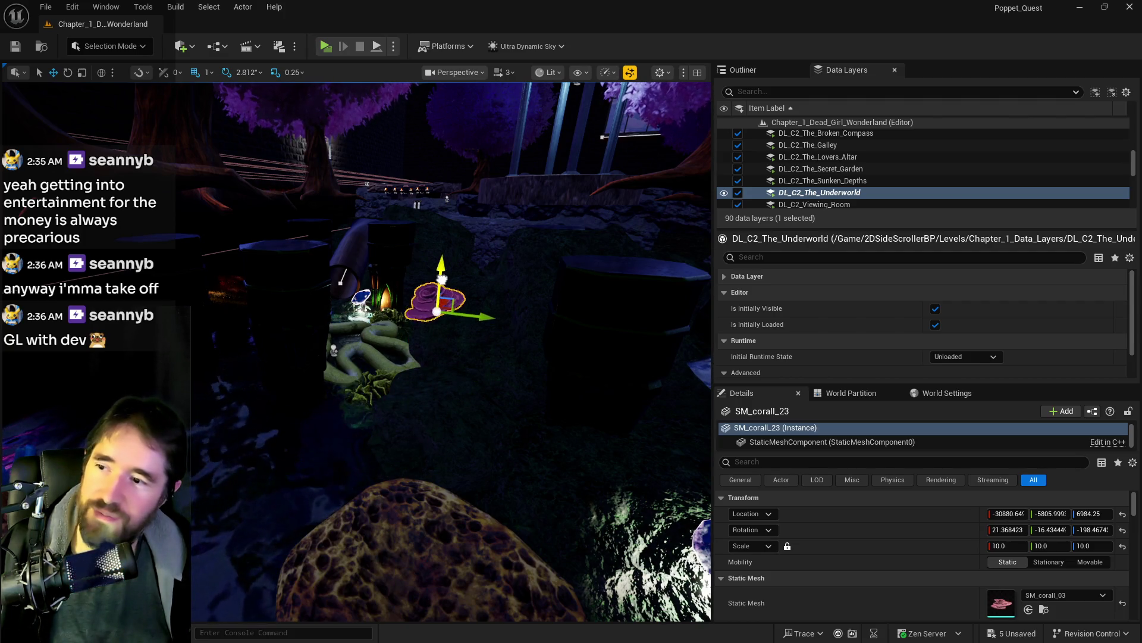
key("e")
mouse_move(443, 287)
left_mouse_down()
mouse_move(438, 297)
mouse_move(442, 277)
left_mouse_up()
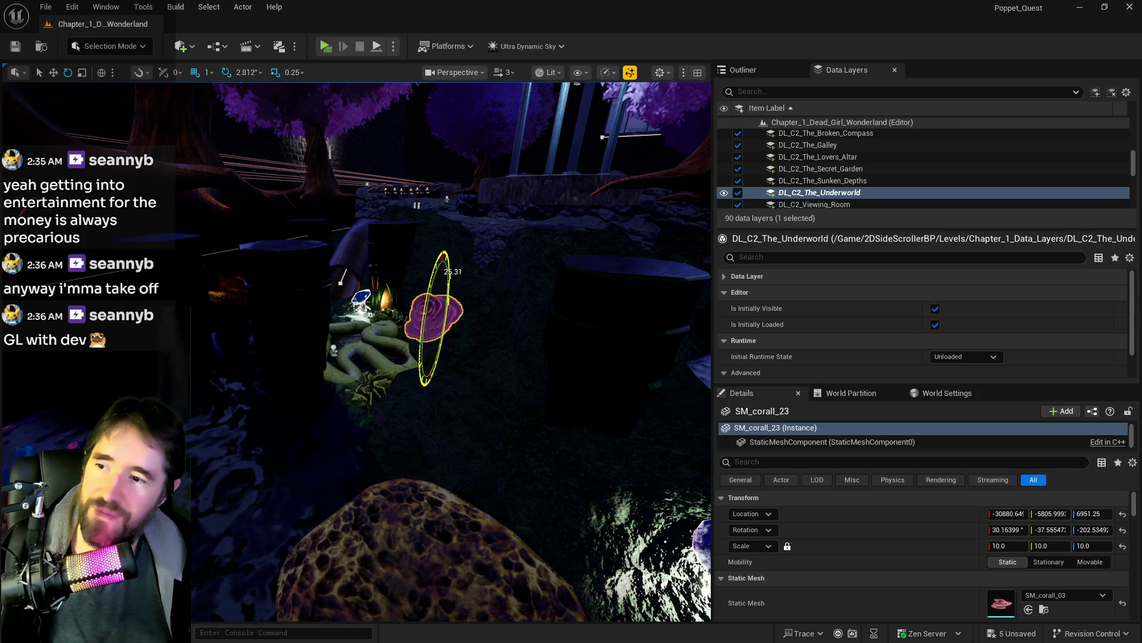
key("w")
left_click_drag(474, 328, 517, 338)
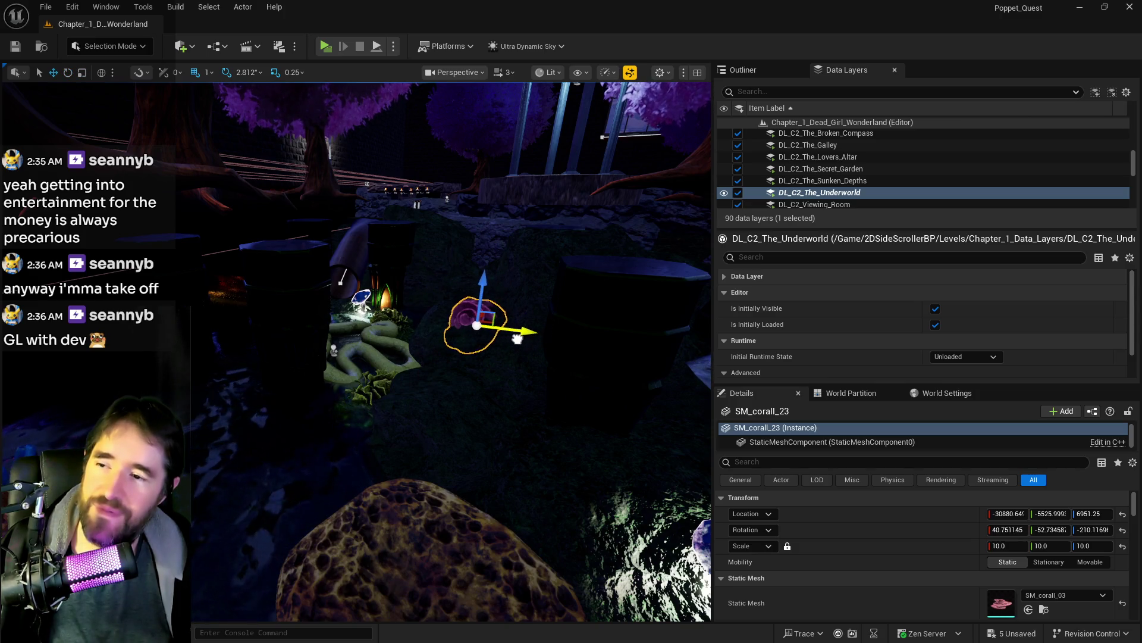
key("e")
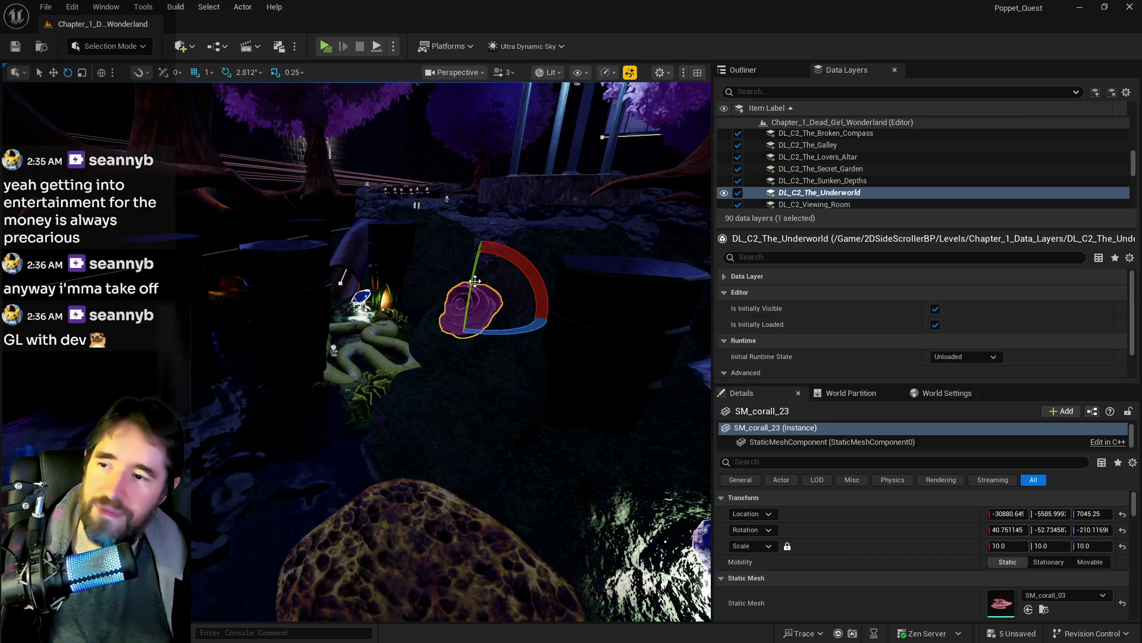
scroll(387, 311, "up", 5)
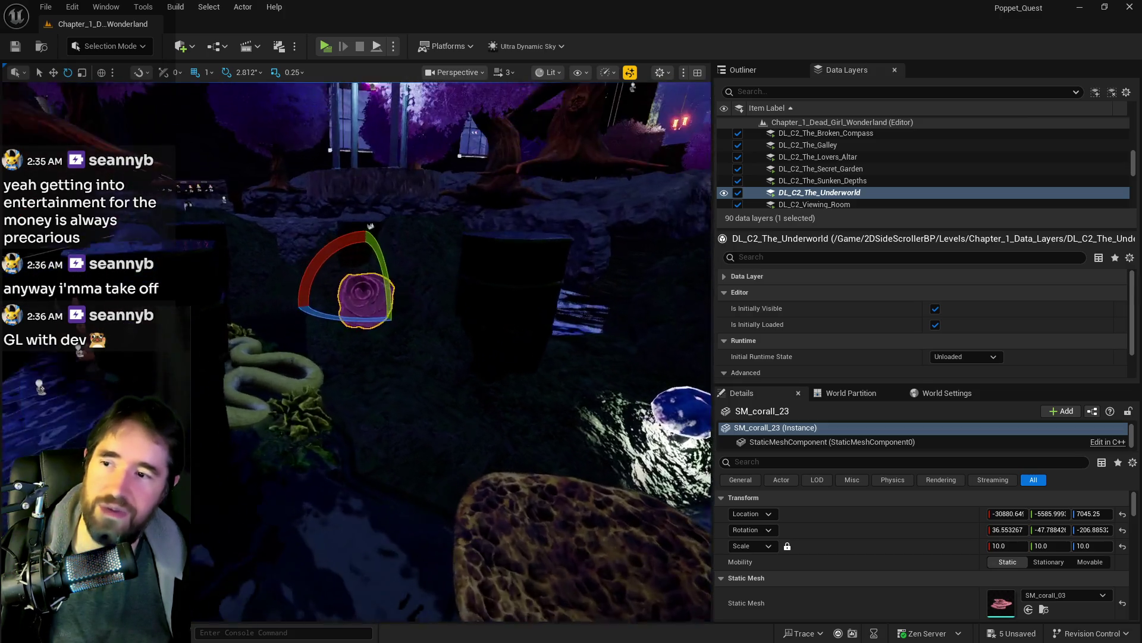
scroll(388, 311, "down", 5)
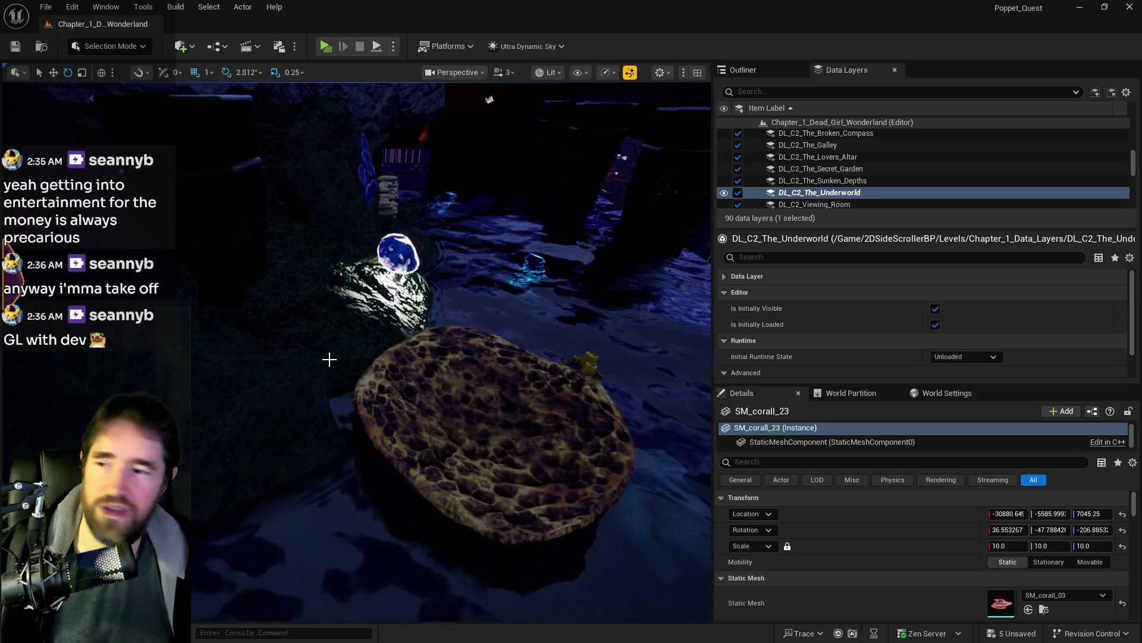
Step: Save the level with Ctrl+S
key("ctrl+s")
scroll(574, 149, "up", 5)
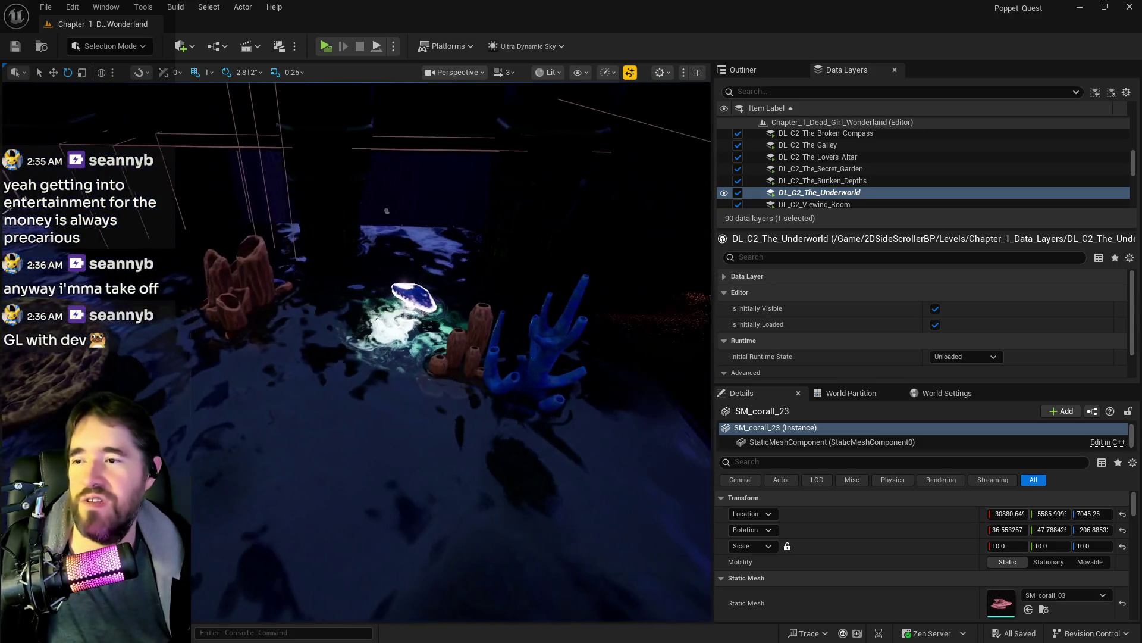
scroll(574, 149, "down", 5)
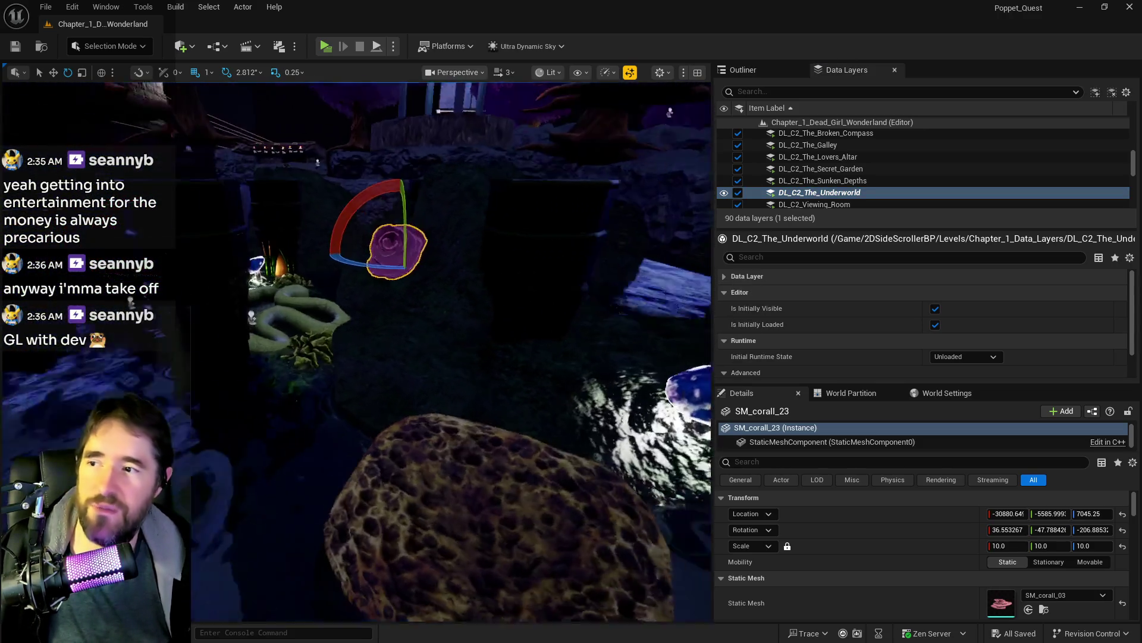
scroll(357, 351, "up", 5)
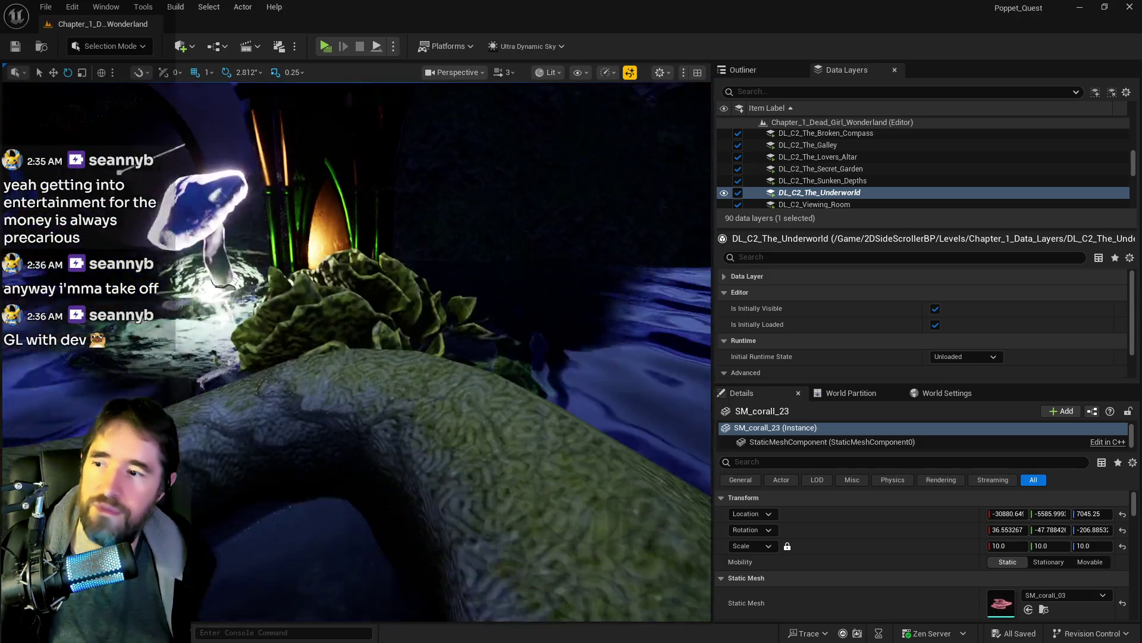
scroll(357, 351, "down", 5)
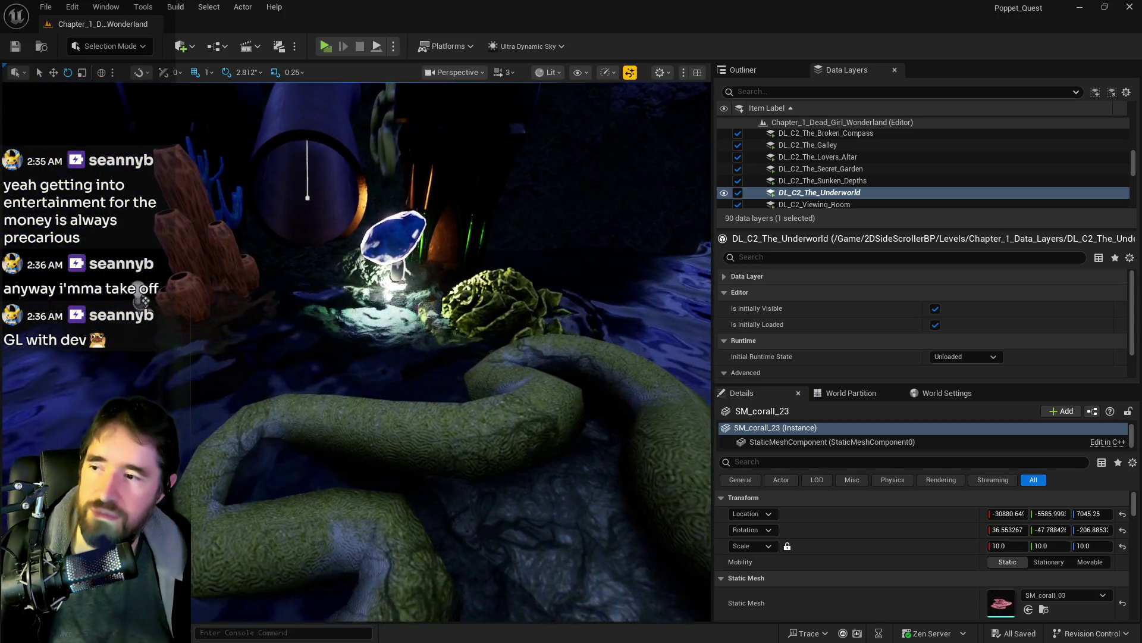
scroll(452, 351, "up", 5)
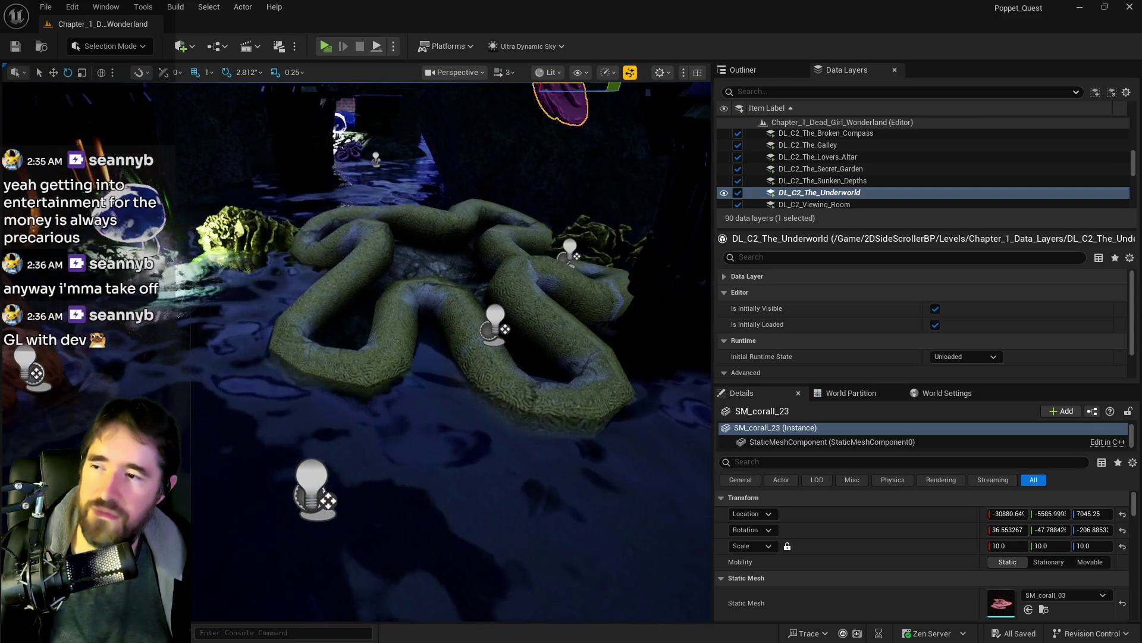
scroll(388, 360, "down", 2)
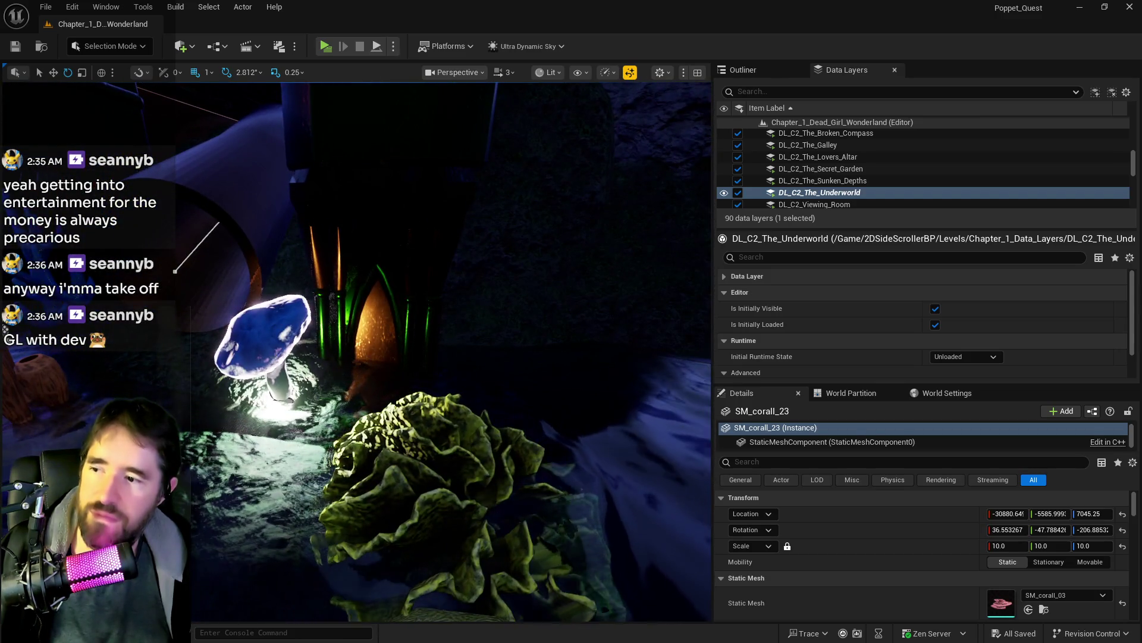
Step: Nudge Protector_Light_With_Mesh43 to X -29763, then select nearby corals and the pipe spline
left_click(279, 345)
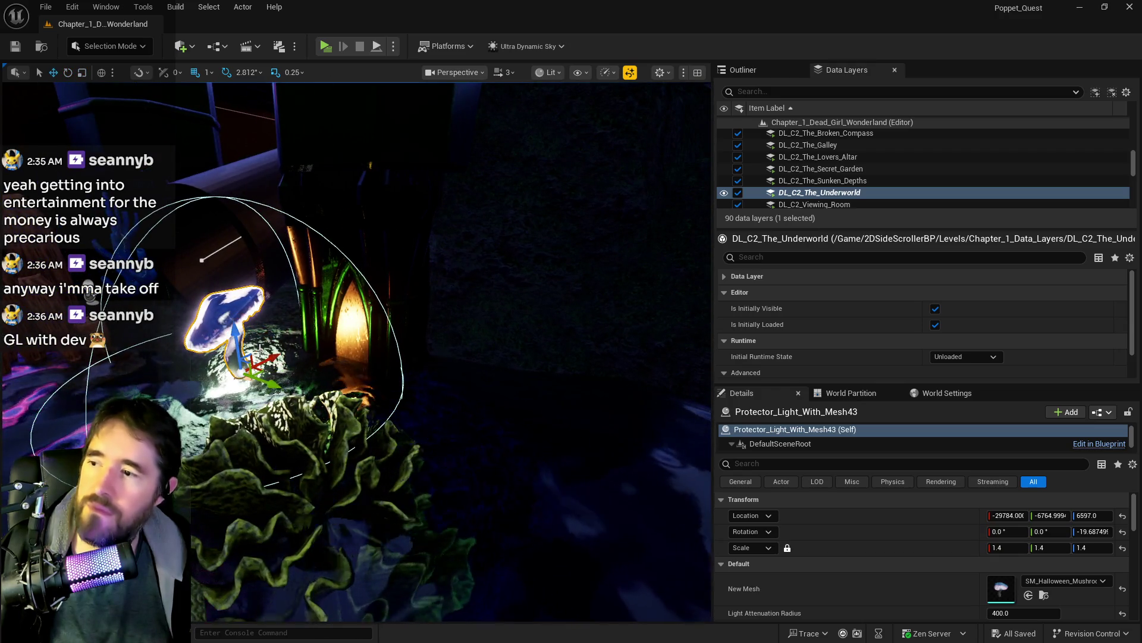
left_click_drag(269, 360, 277, 354)
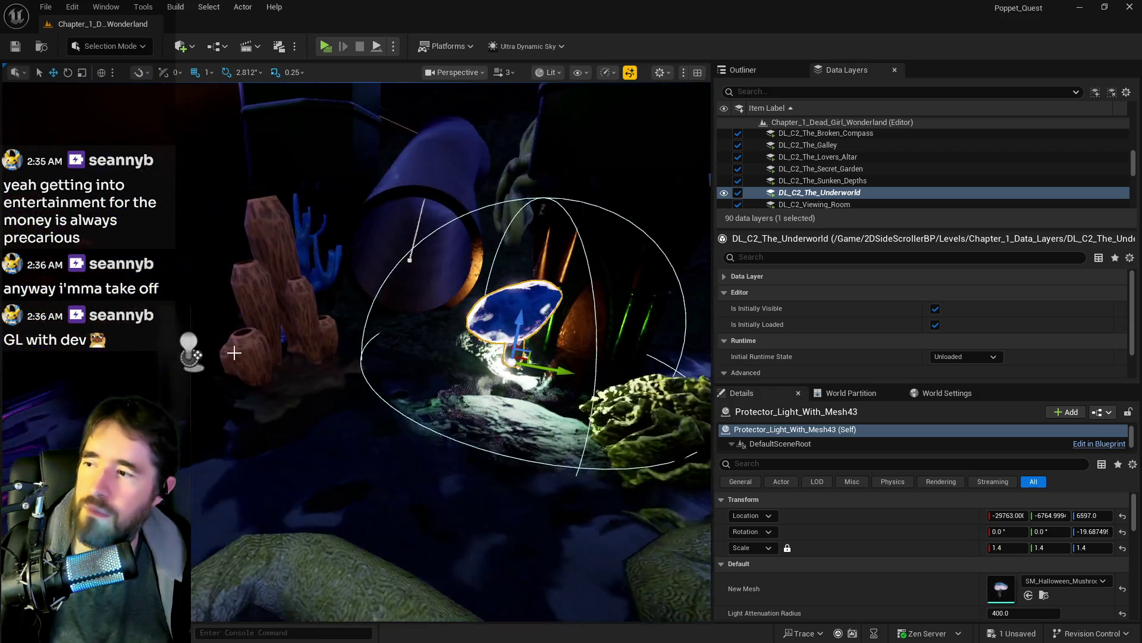
left_click(278, 348)
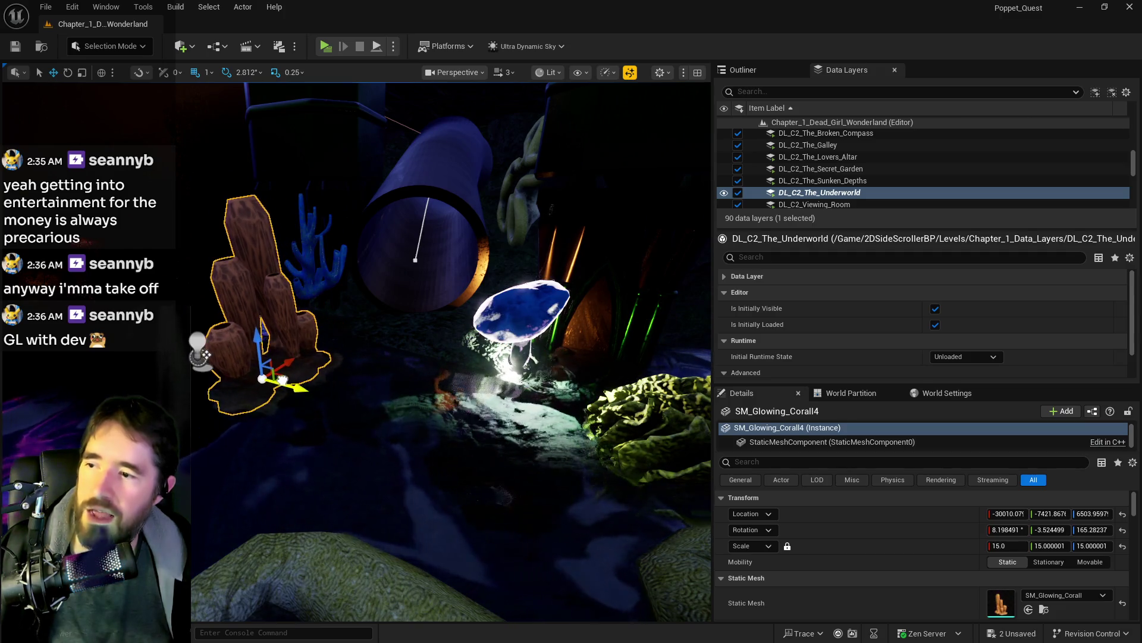
left_click(306, 256)
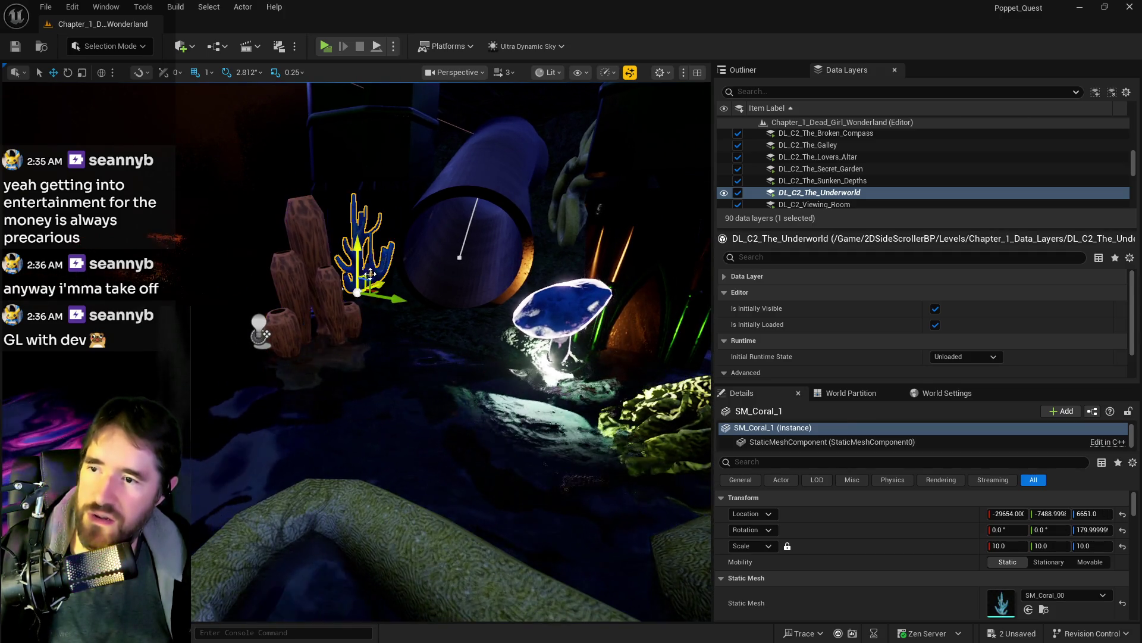
left_click_drag(550, 183, 565, 182)
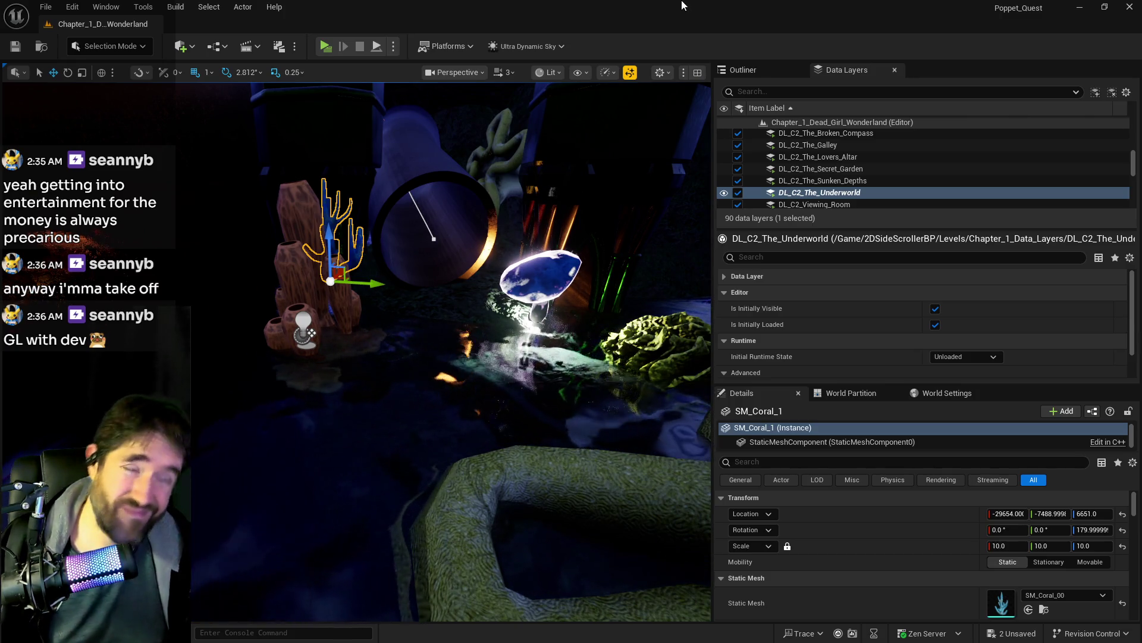
left_click(420, 127)
key("f")
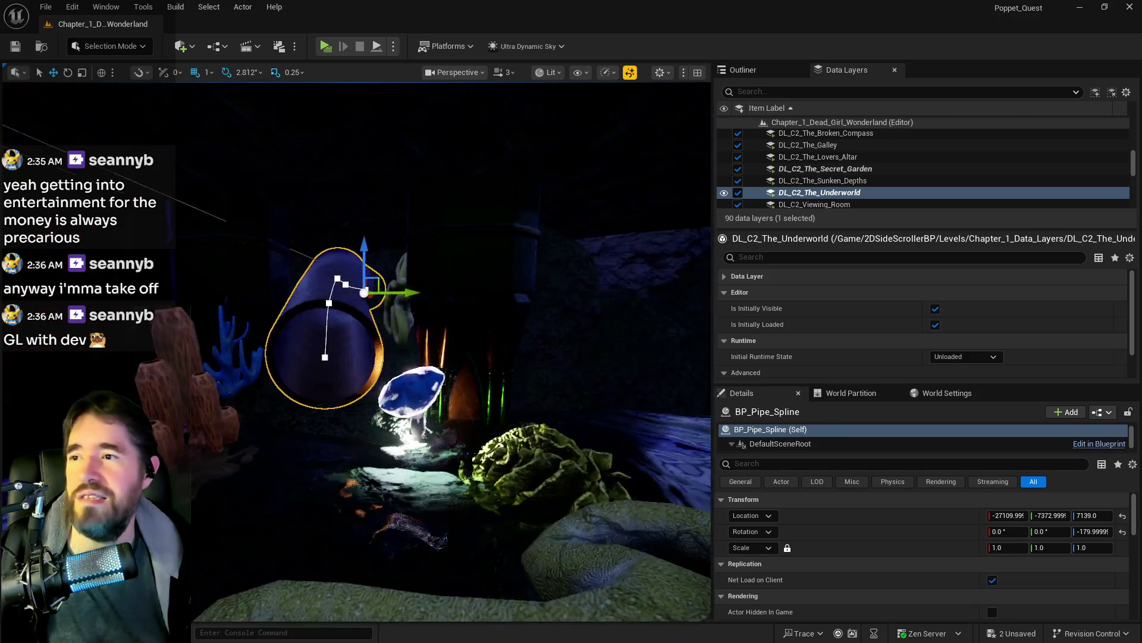
scroll(357, 351, "up", 10)
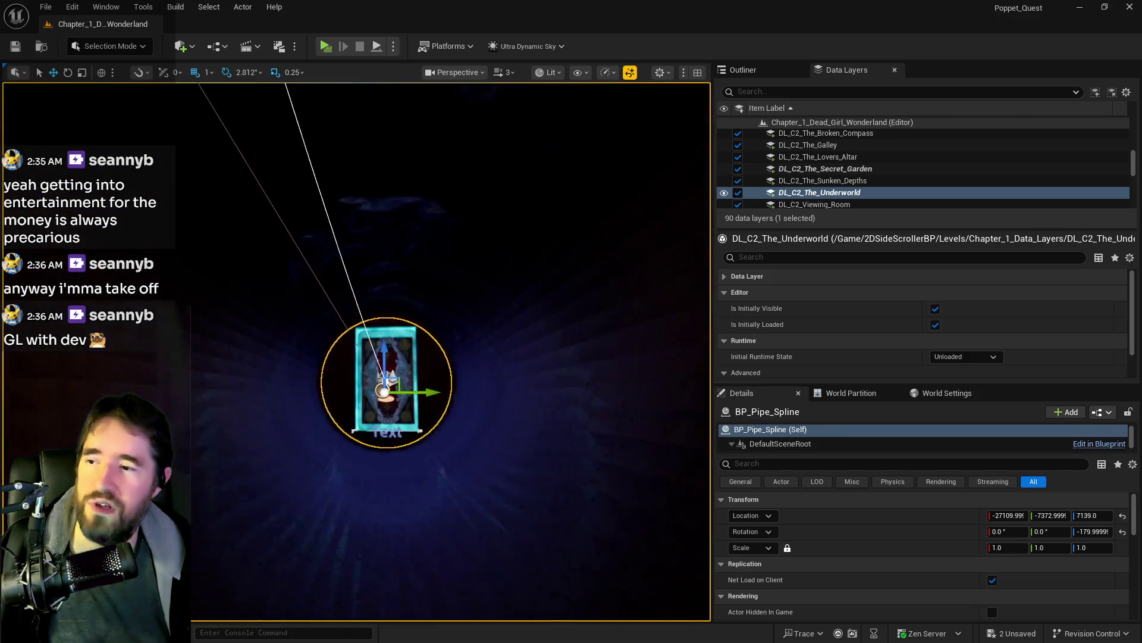
scroll(357, 351, "down", 10)
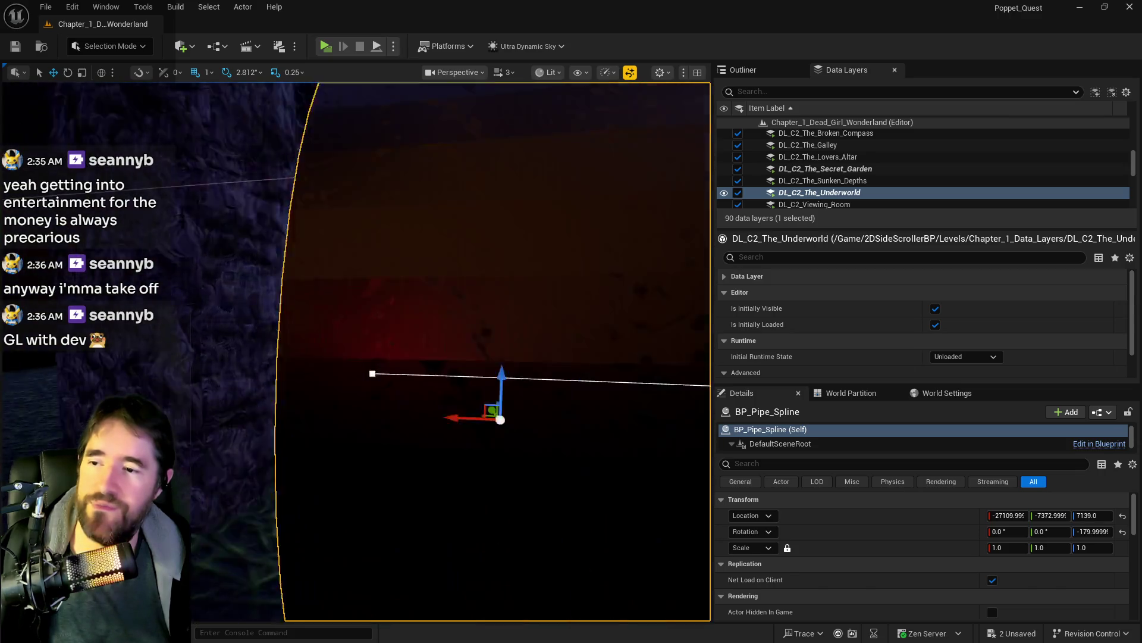
scroll(357, 351, "down", 5)
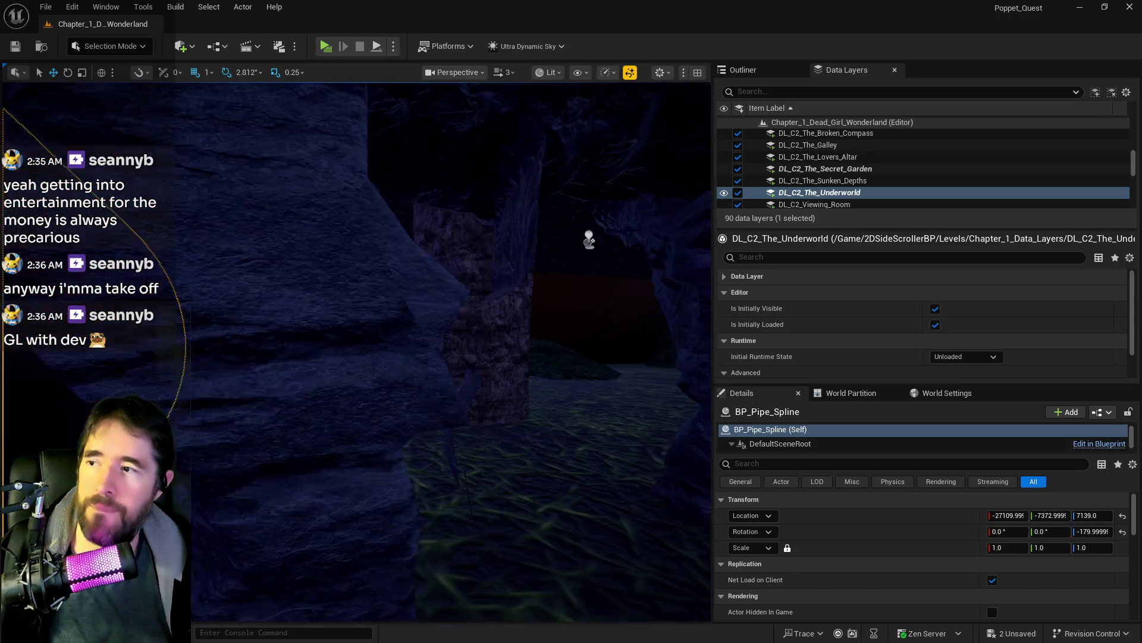
mouse_move(406, 159)
left_mouse_down()
mouse_move(357, 160)
mouse_move(405, 160)
left_mouse_up()
left_click(477, 321)
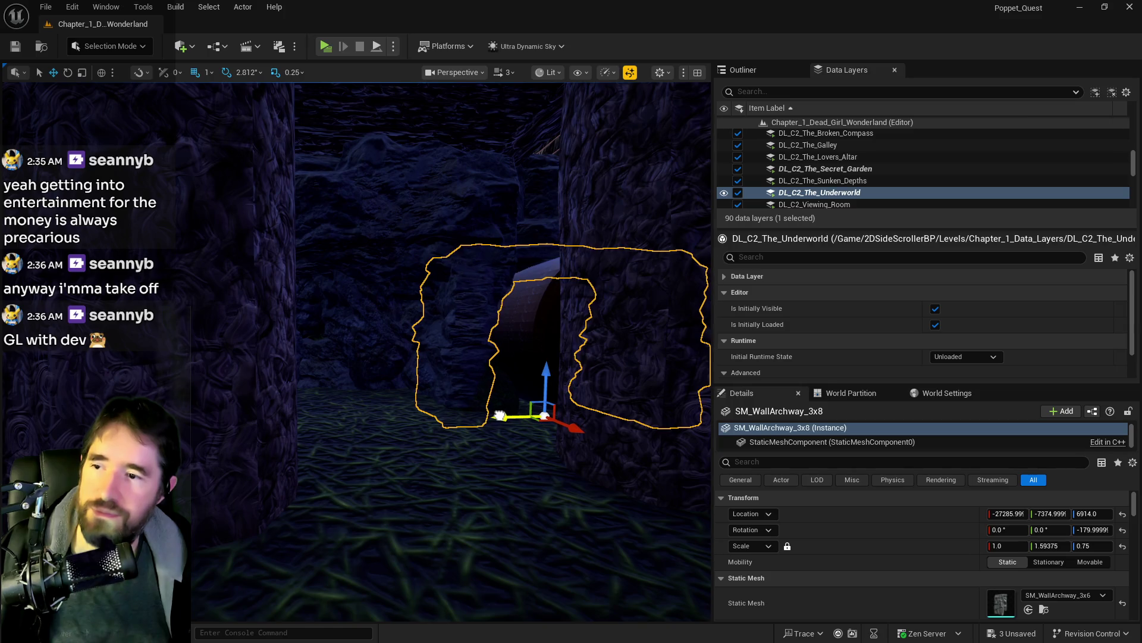
key("f")
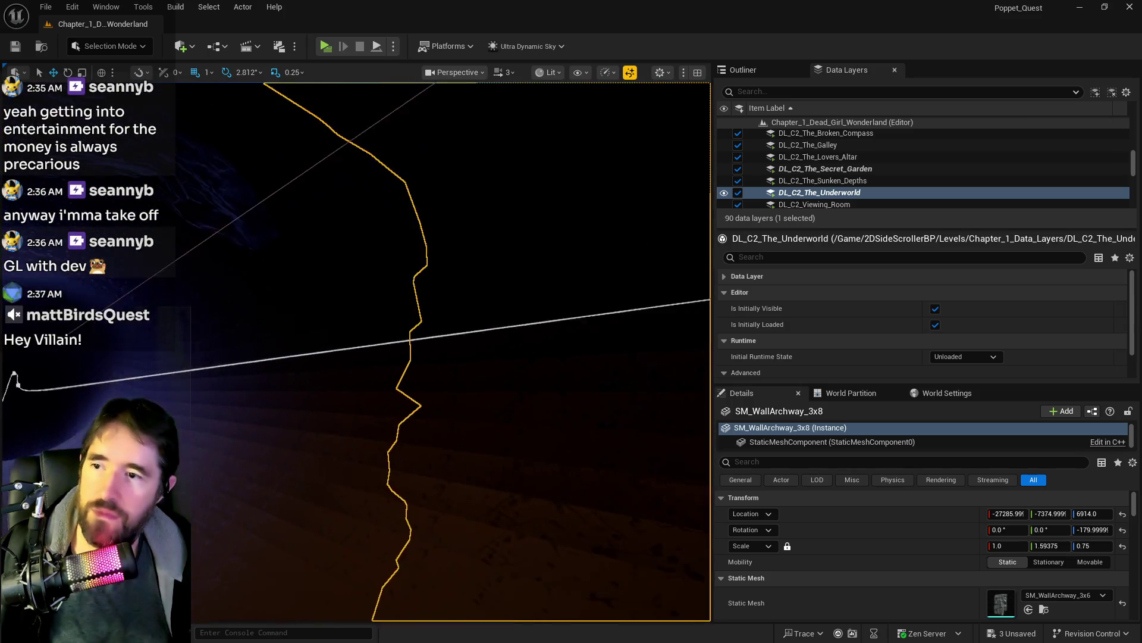
left_click_drag(238, 523, 292, 589)
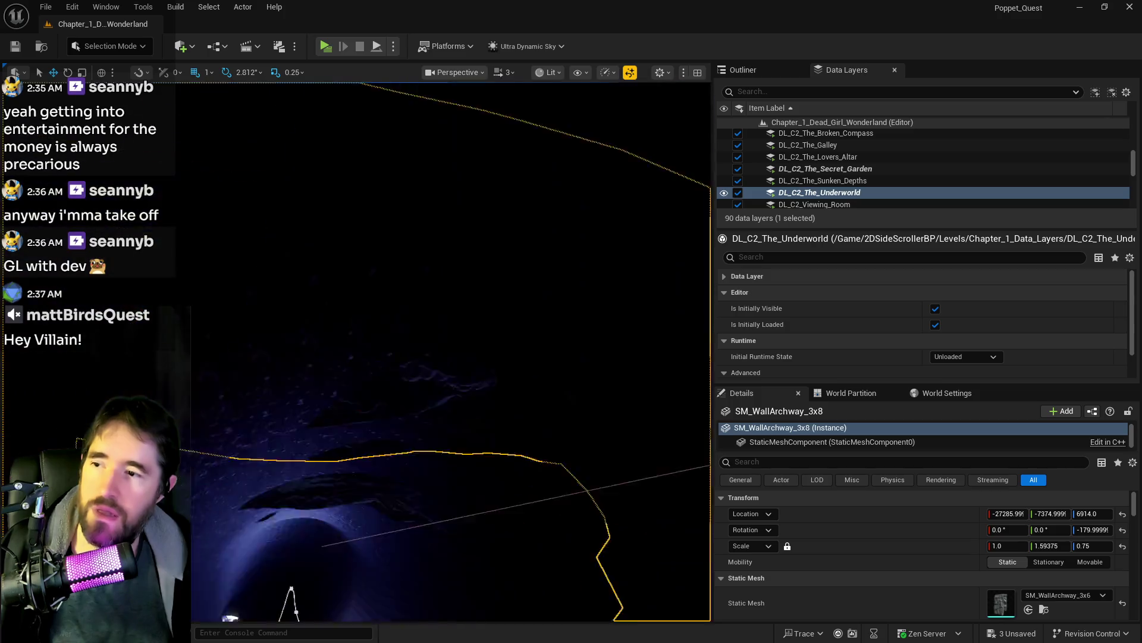
key("f")
left_click_drag(440, 457, 441, 451)
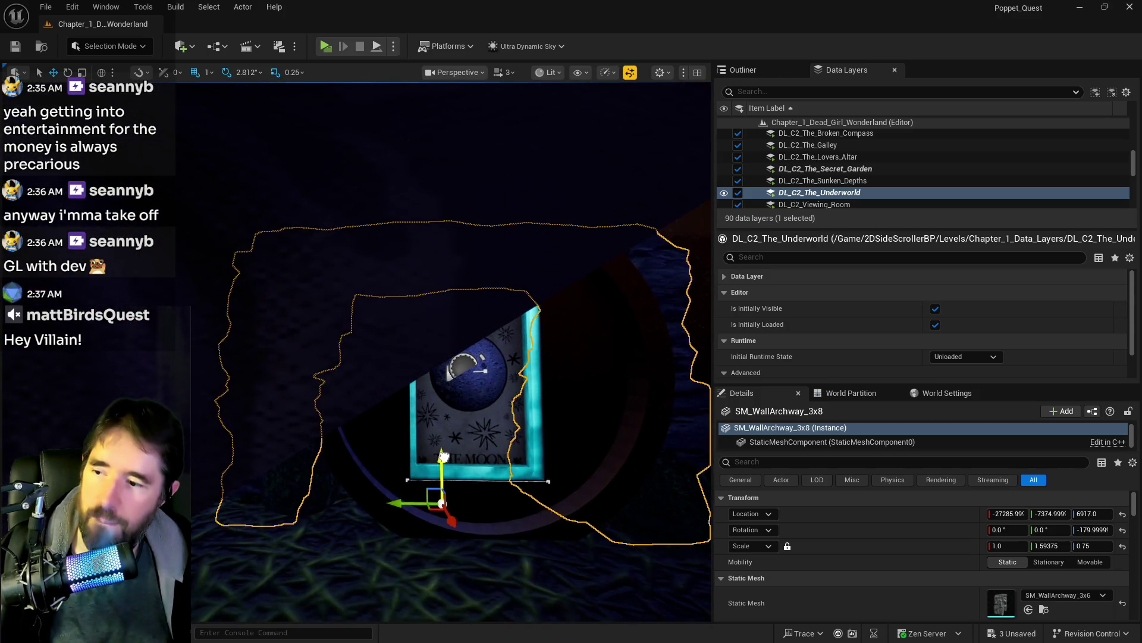
scroll(441, 451, "up", 5)
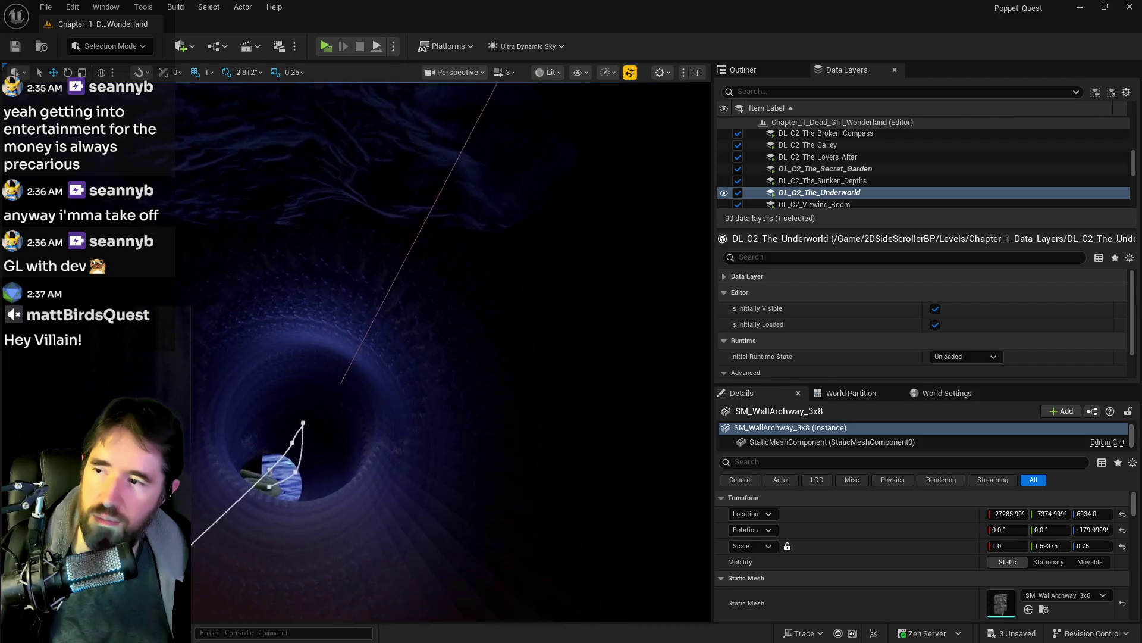
scroll(452, 351, "up", 5)
scroll(452, 351, "down", 5)
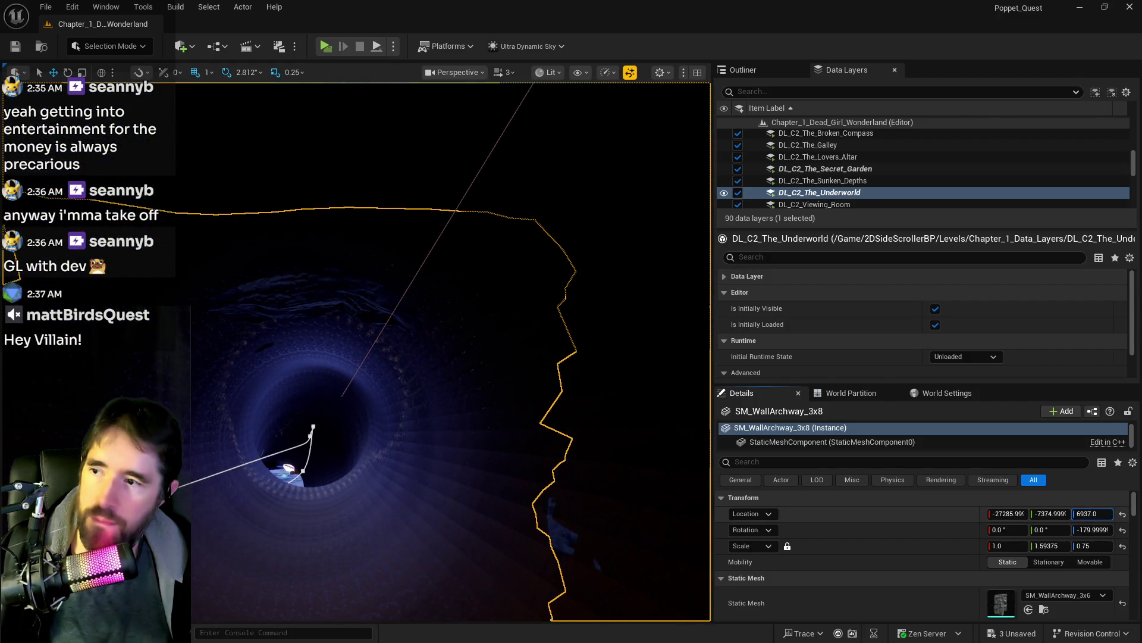
key("ctrl+z")
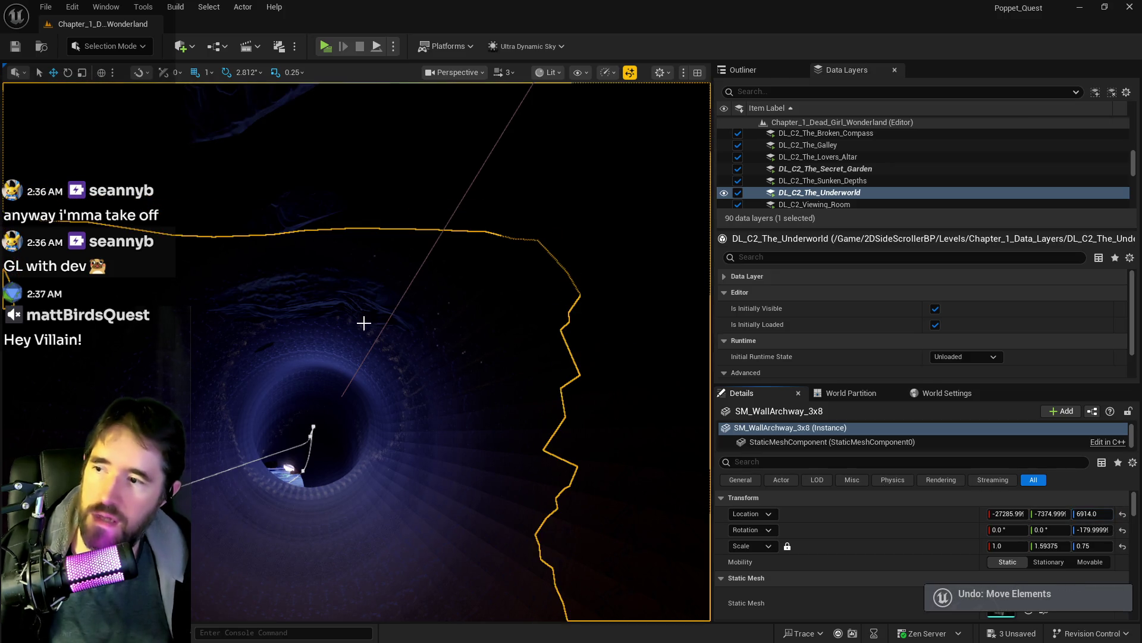
left_click(327, 303)
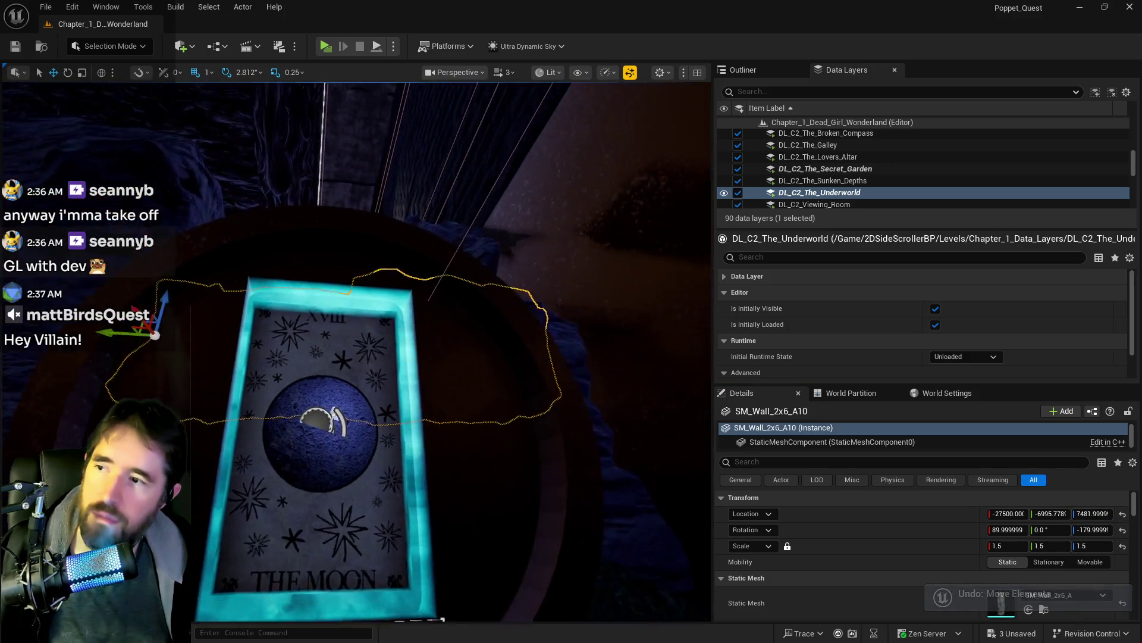
Step: Unlock the archway's scale and set SM_WallArchway_3x8 Scale Z to 0.8
scroll(333, 267, "down", 5)
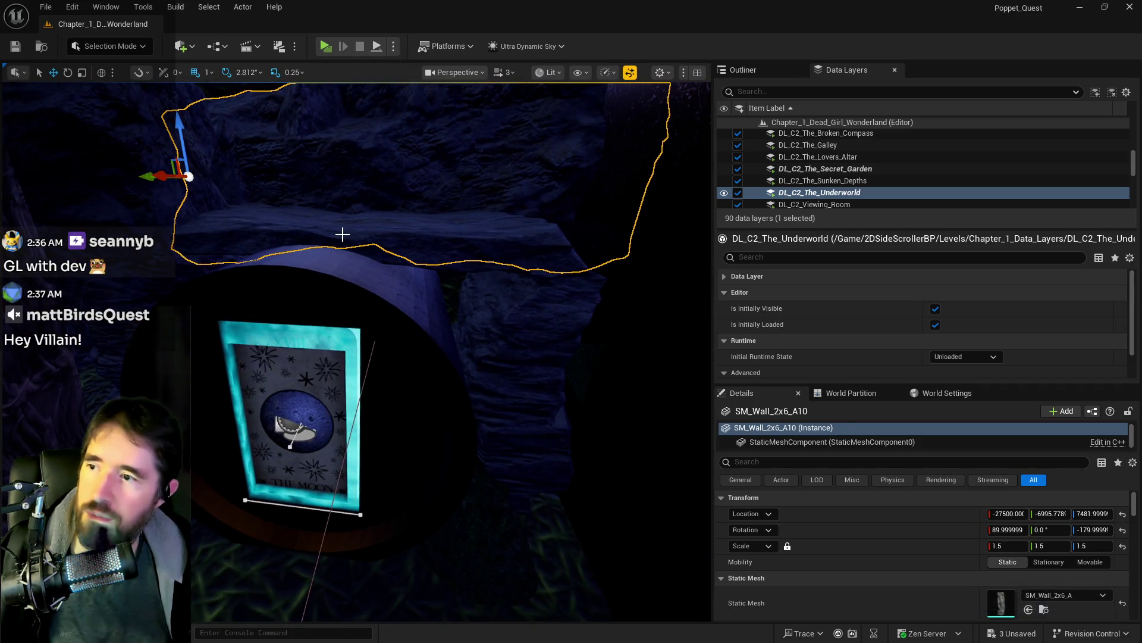
left_click(342, 233)
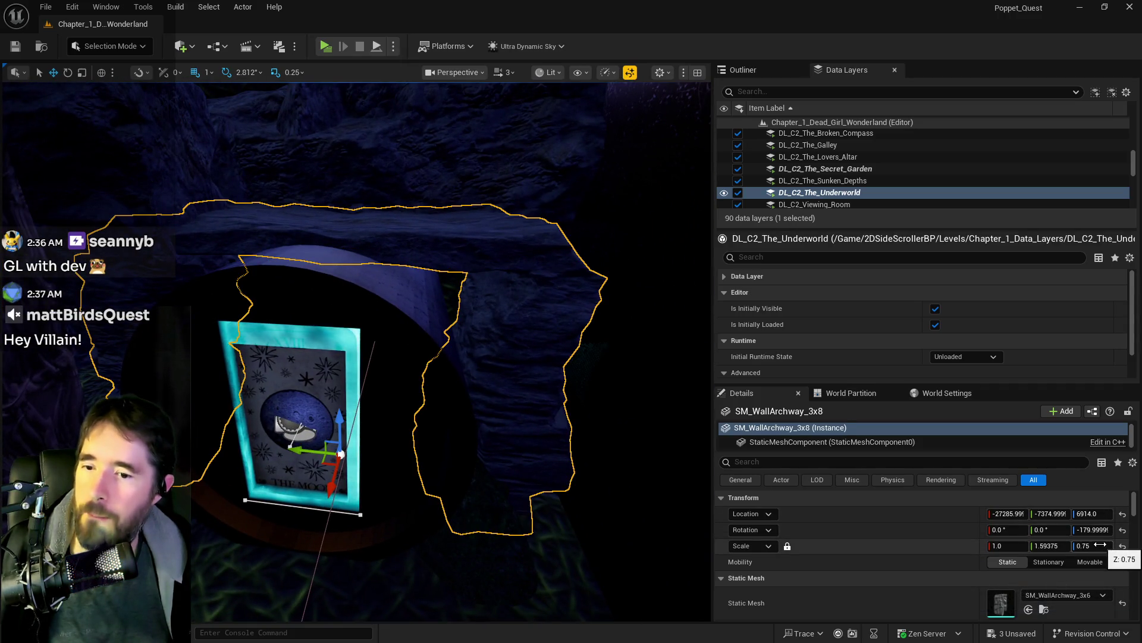
left_click(788, 546)
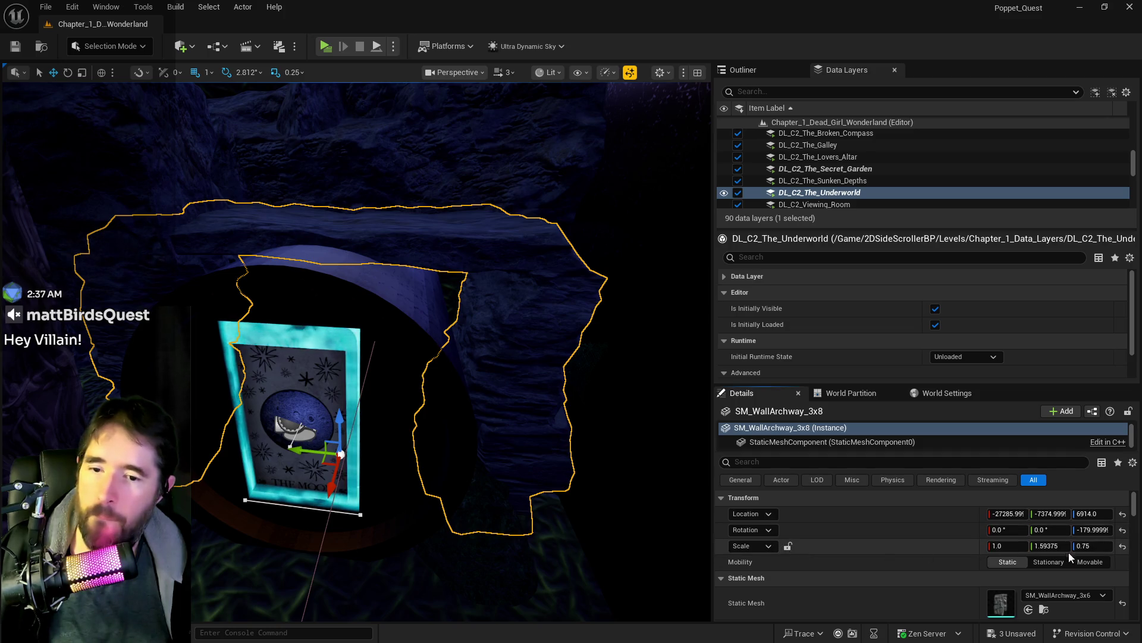
type("1")
key("Return")
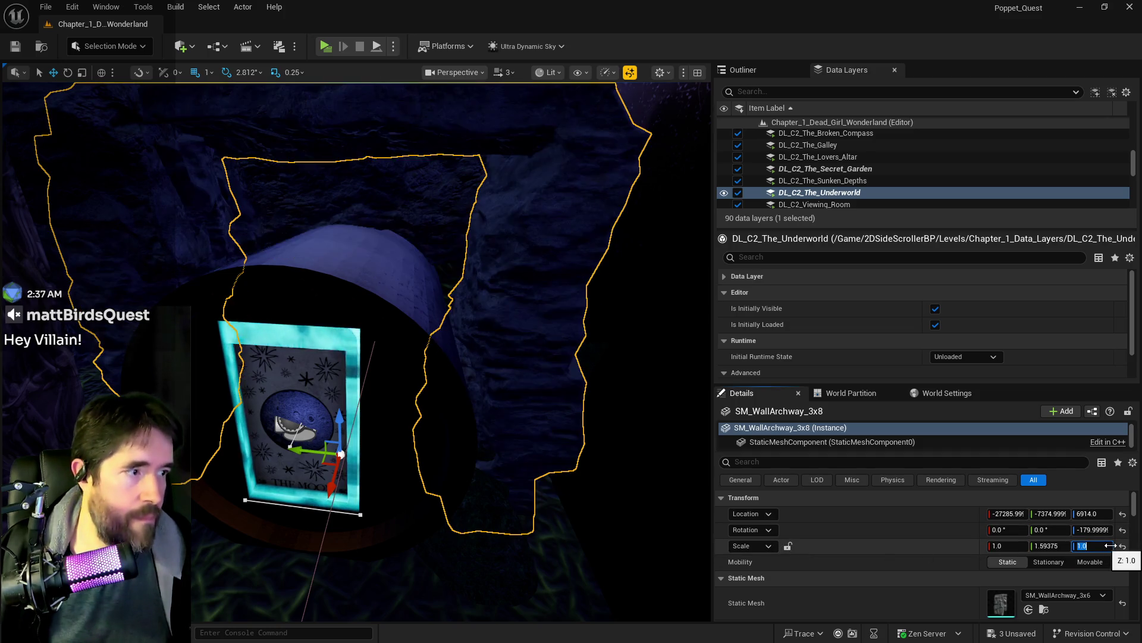
left_click_drag(668, 421, 649, 390)
left_click(1094, 546)
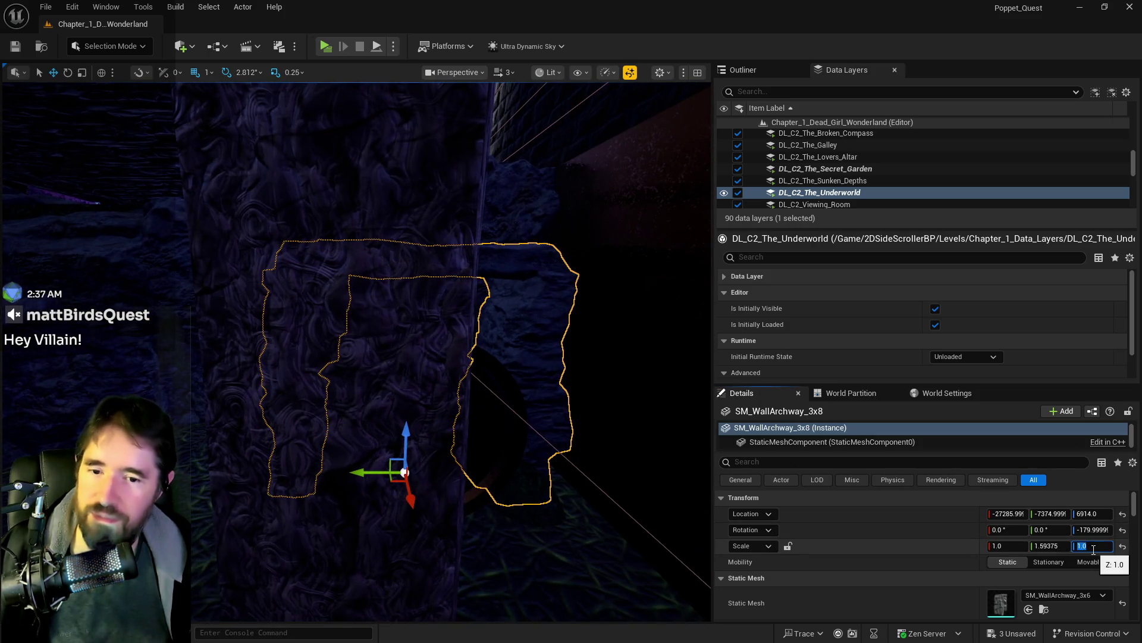
type("8")
key("Return")
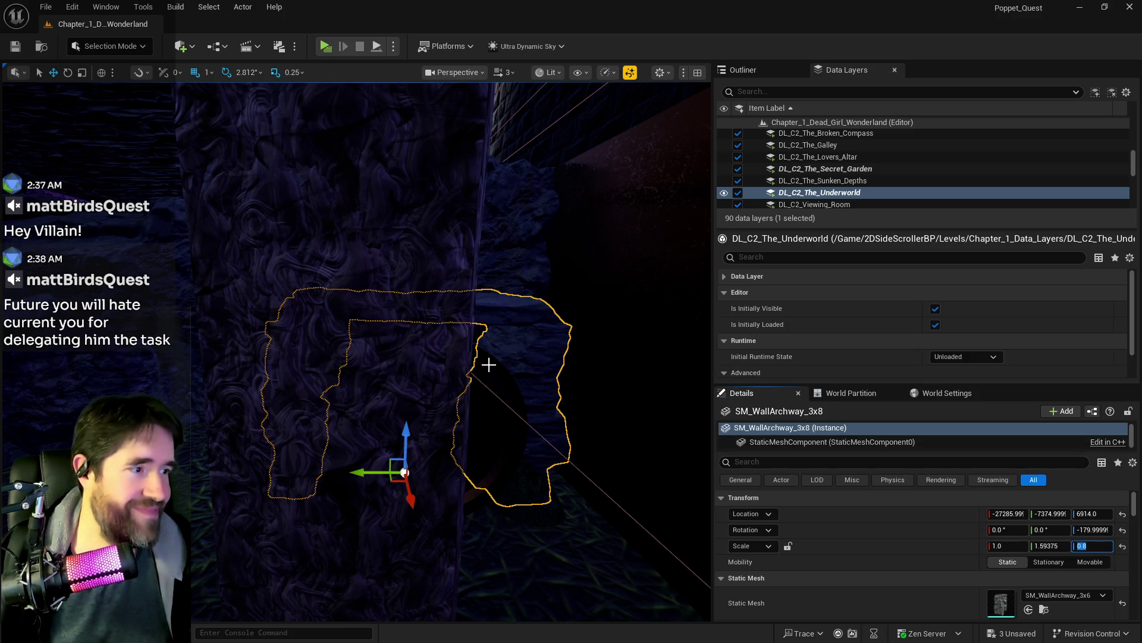
Step: Raise the moon wall card SM_Wall_2x6_A10 to about Z 7516
mouse_move(438, 411)
left_mouse_down()
mouse_move(424, 345)
mouse_move(408, 330)
left_mouse_up()
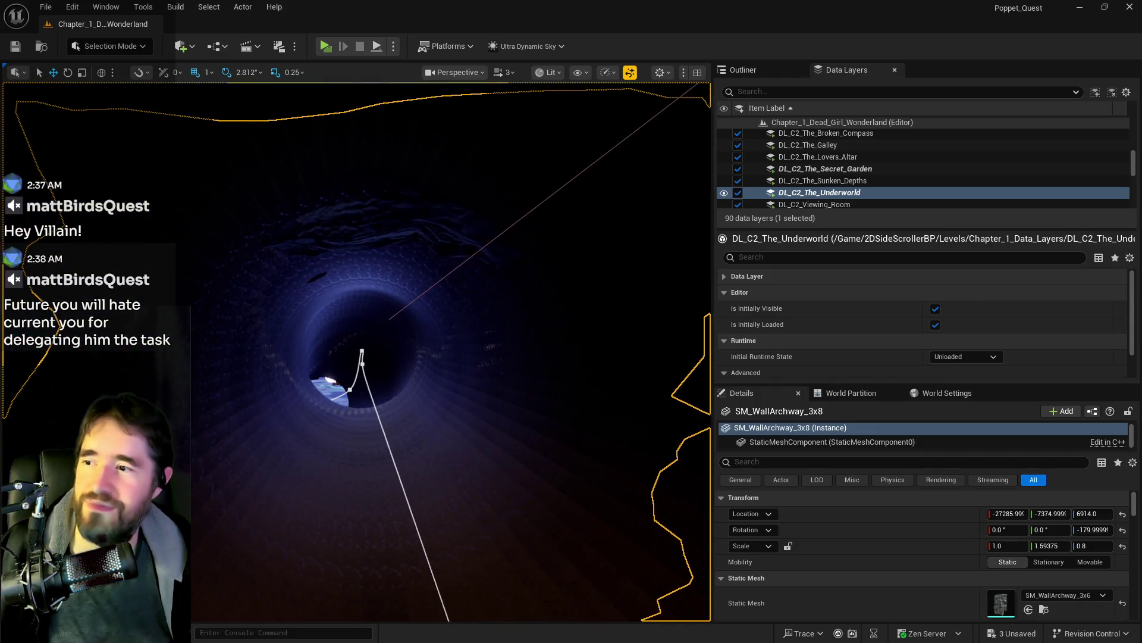
left_click(330, 235)
mouse_move(330, 235)
left_mouse_down()
mouse_move(330, 267)
mouse_move(336, 247)
left_mouse_up()
left_click_drag(200, 120, 200, 120)
left_click_drag(107, 129, 121, 94)
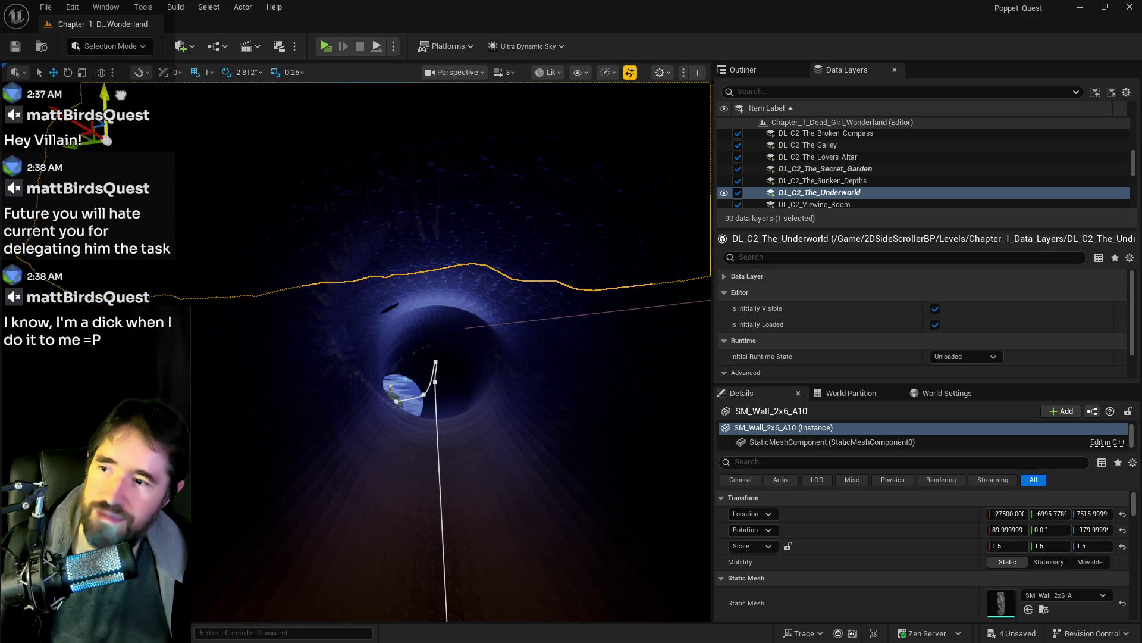
Step: Raise SM_Rock37 slightly to Z 7373 and save all level changes
left_click(389, 309)
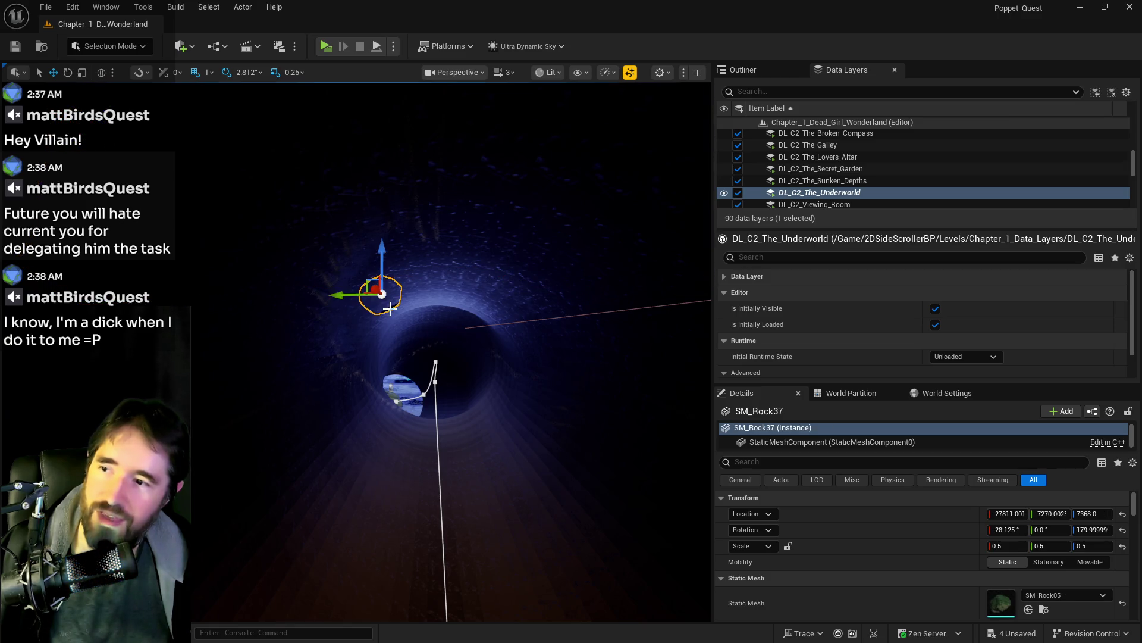
left_click_drag(381, 265, 380, 256)
key("f")
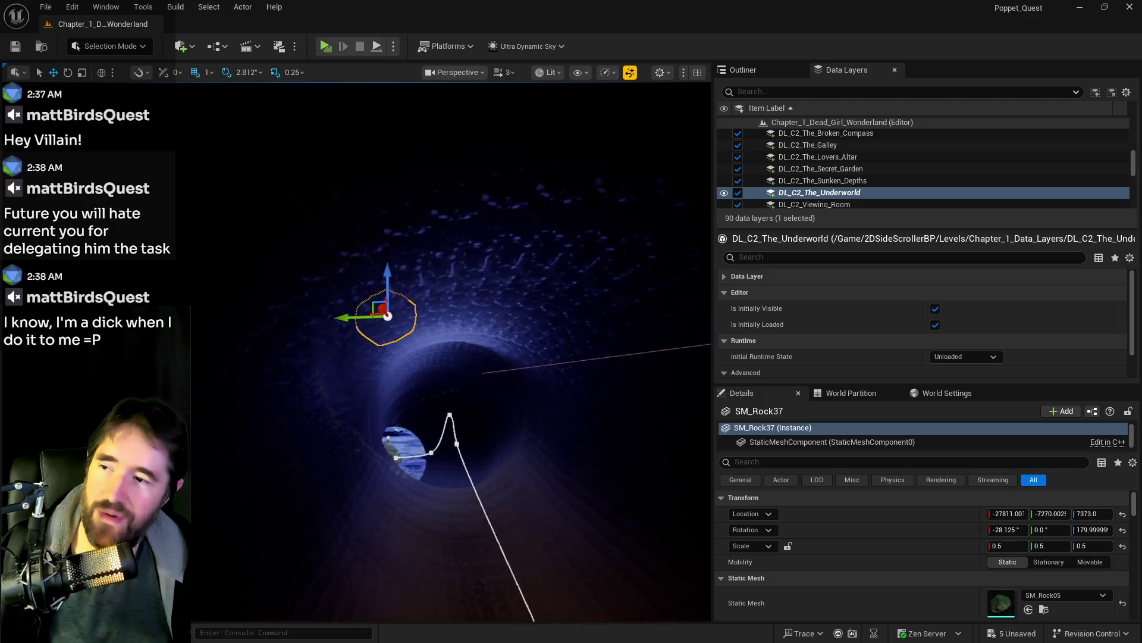
key("w")
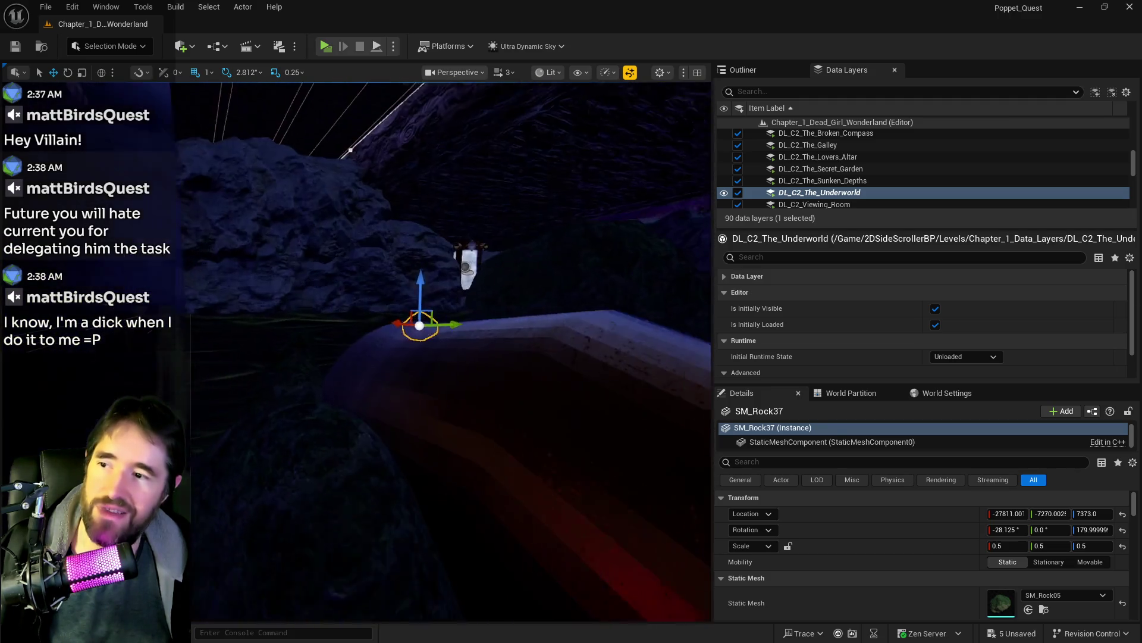
key("f")
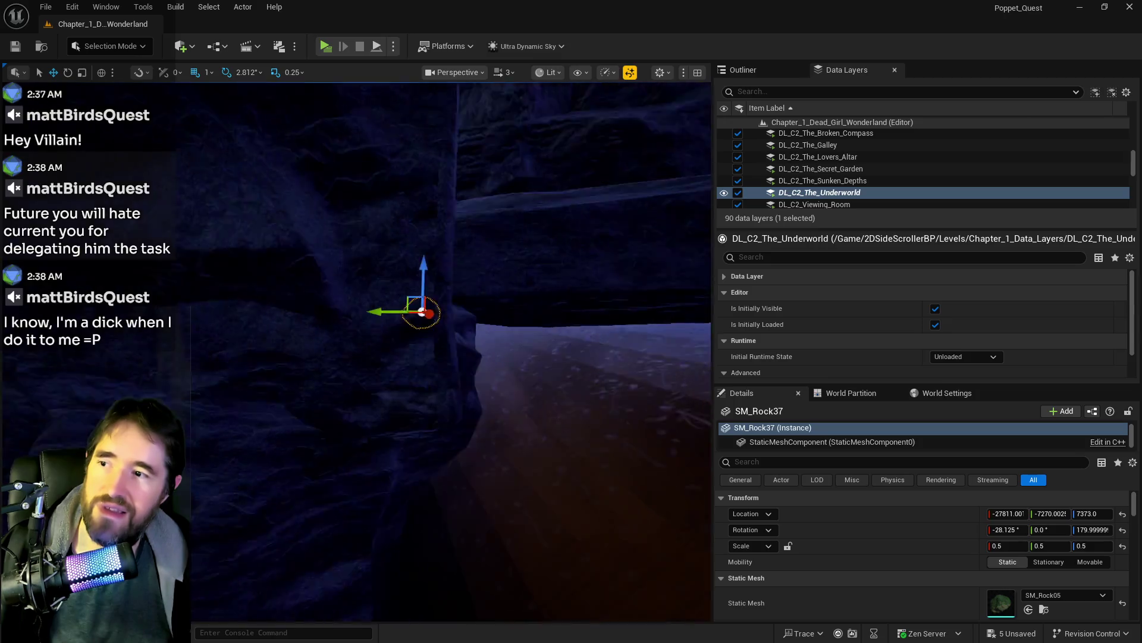
key("Escape")
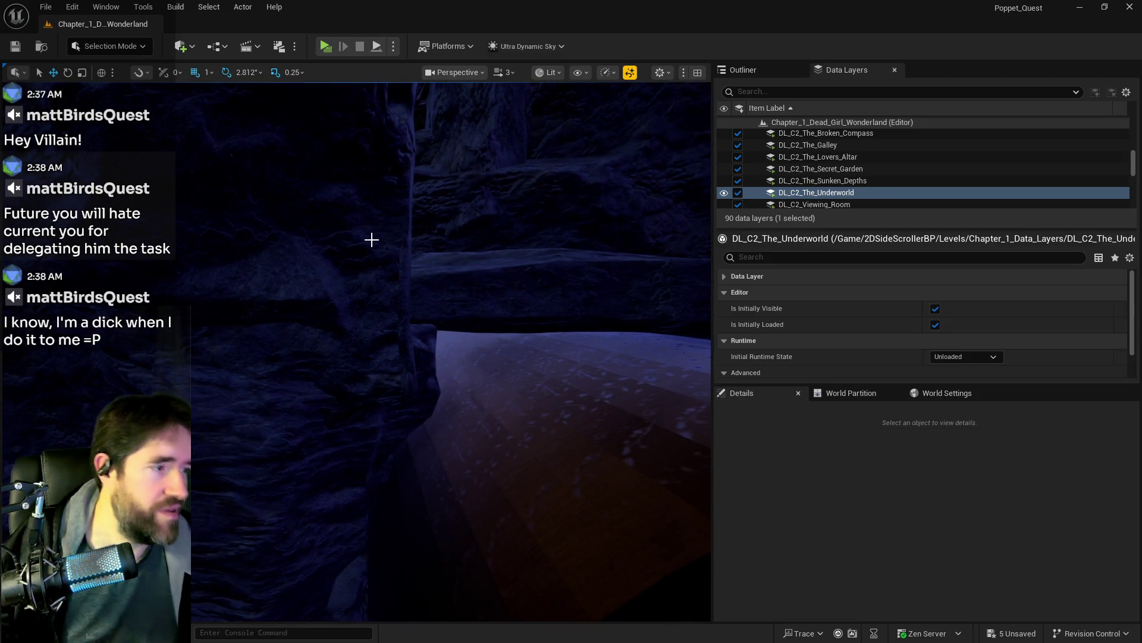
key("ctrl+s")
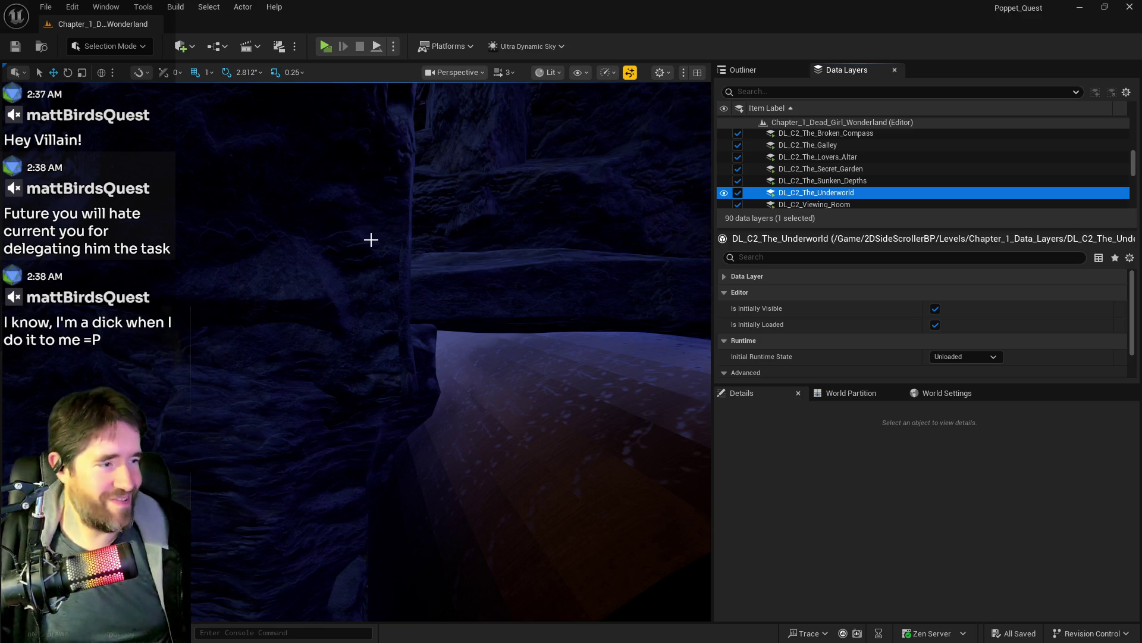
mouse_move(313, 253)
left_mouse_down()
mouse_move(526, 242)
mouse_move(387, 275)
mouse_move(412, 248)
left_mouse_up()
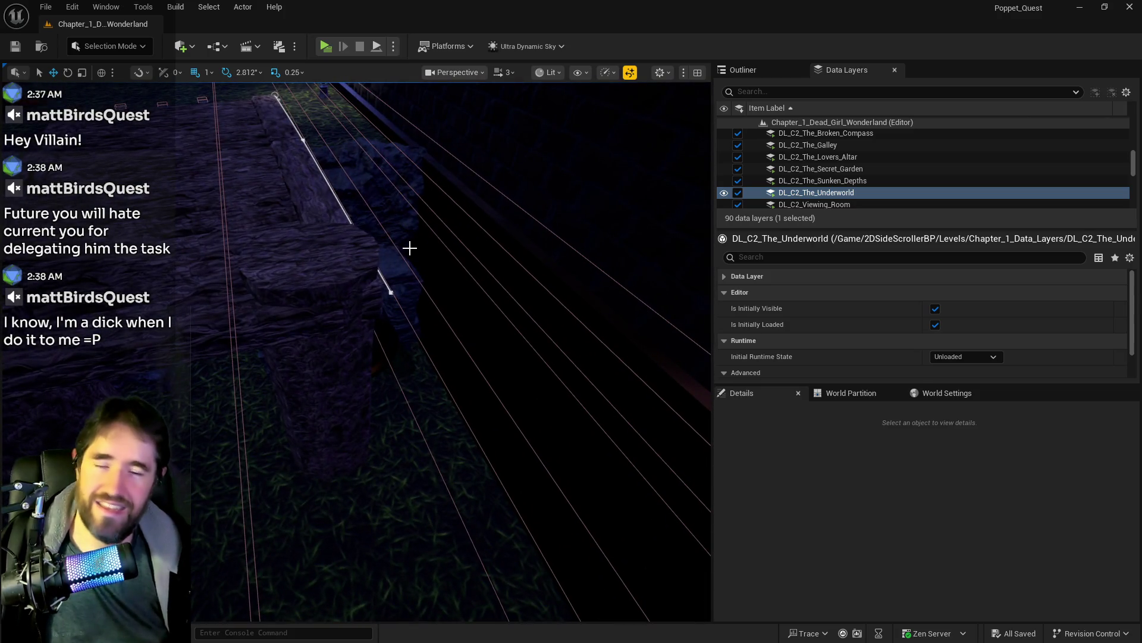
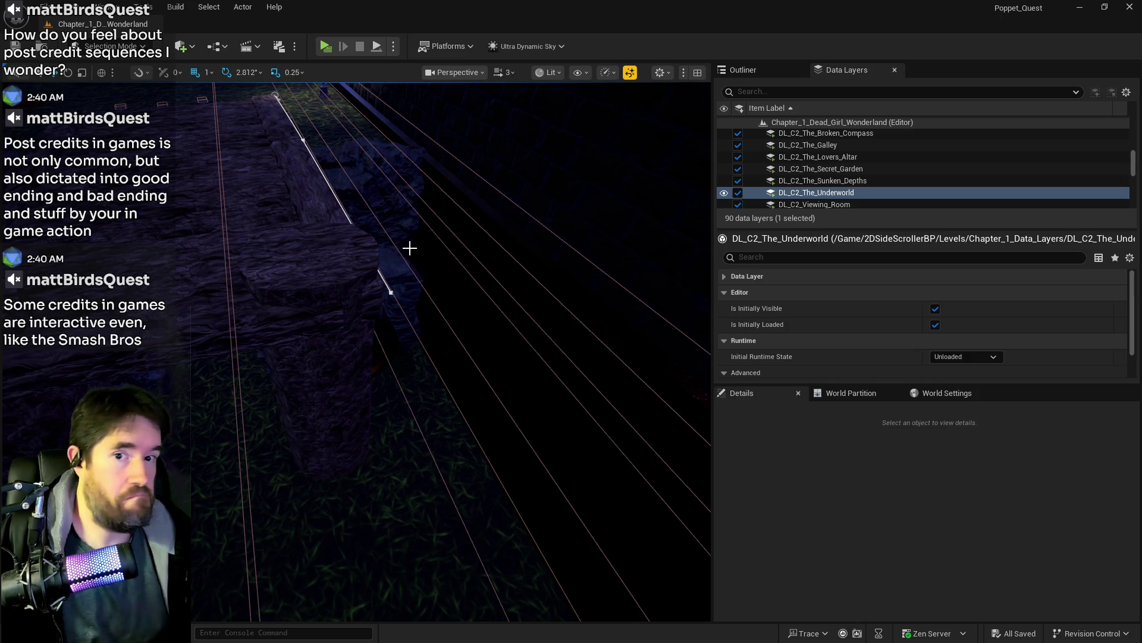
Step: Fly down the path past the glowing banner wall and gazebo to the fenced magic-circle area
left_click_drag(327, 243, 344, 273)
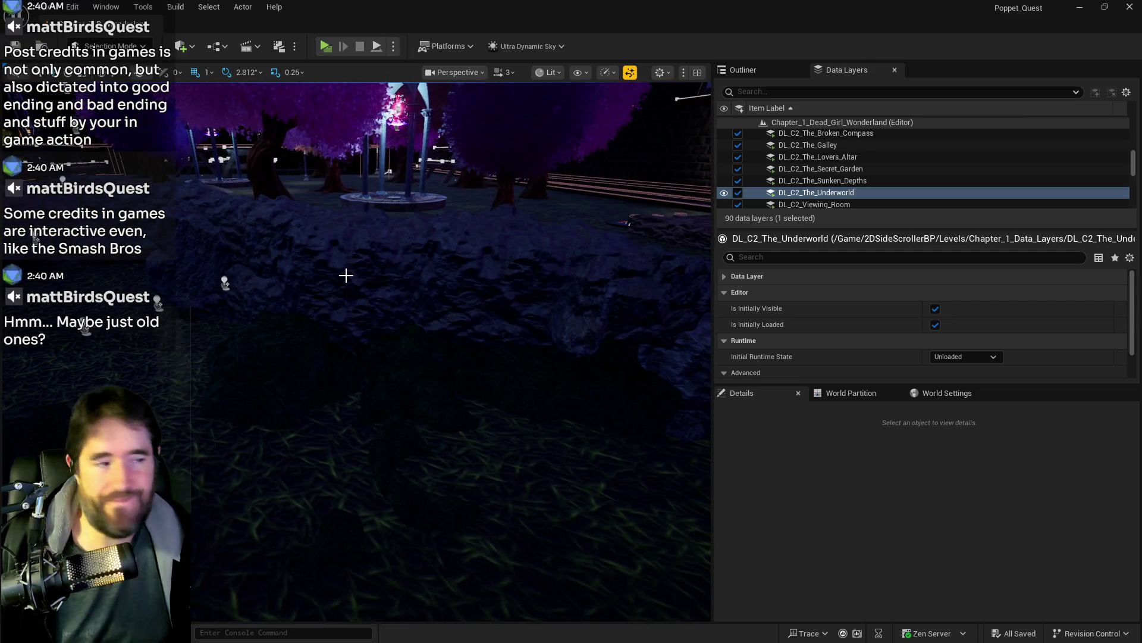
left_click_drag(462, 398, 469, 398)
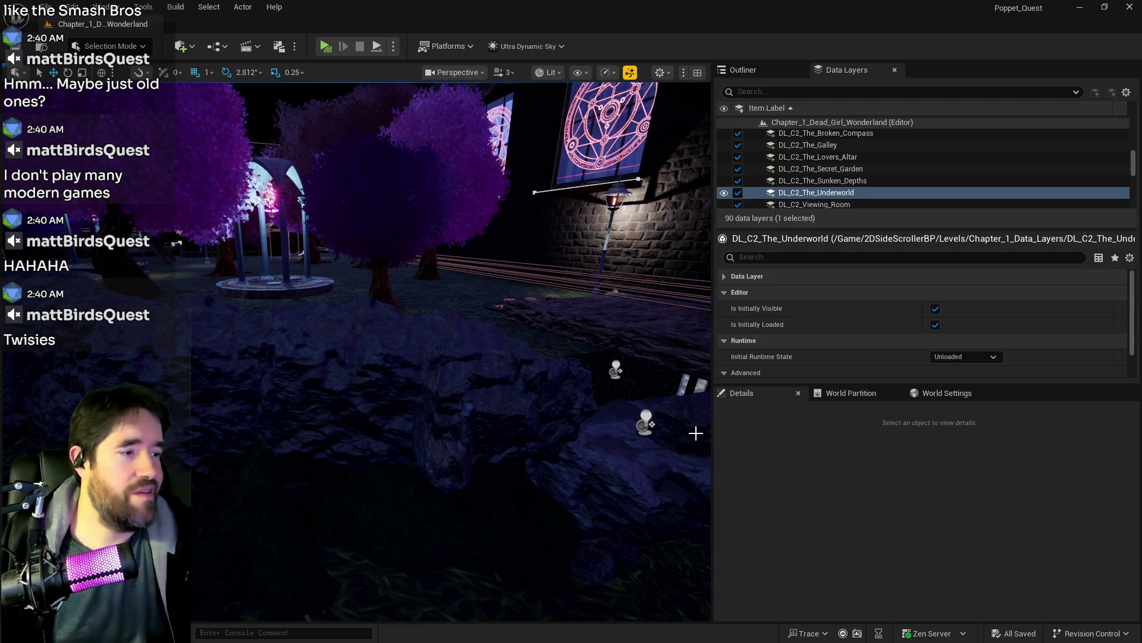
mouse_move(556, 408)
left_mouse_down()
mouse_move(512, 452)
mouse_move(535, 452)
mouse_move(512, 459)
mouse_move(494, 458)
mouse_move(530, 449)
mouse_move(547, 407)
mouse_move(512, 404)
mouse_move(497, 425)
mouse_move(455, 419)
left_mouse_up()
left_click_drag(589, 387, 589, 387)
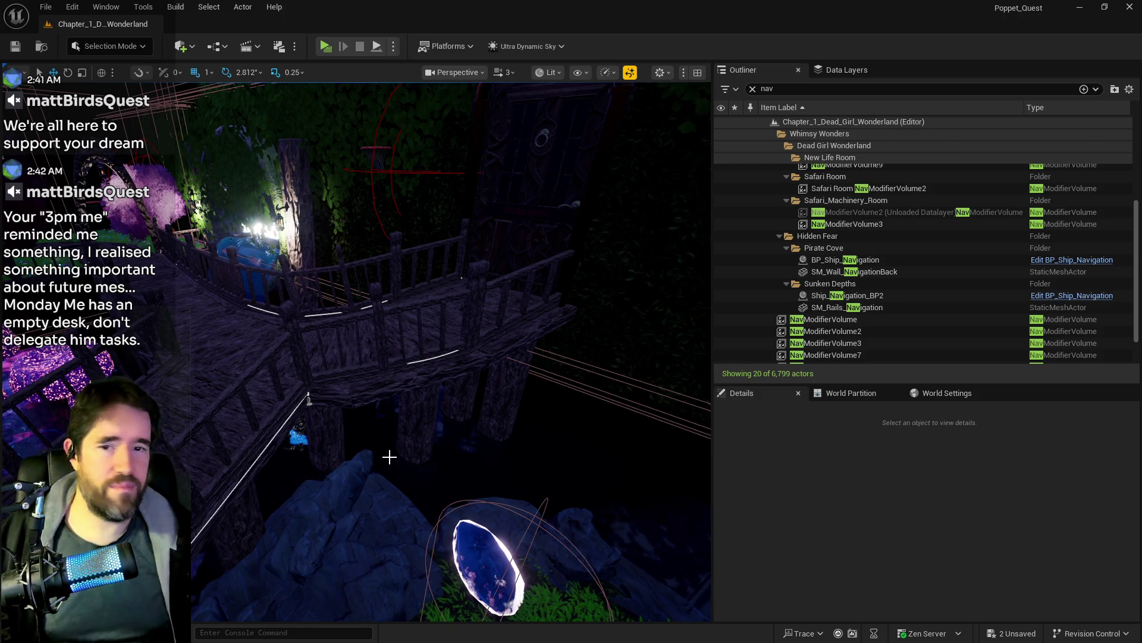
Step: Fly past the mushroom tables and over the bridge to face the curtained wall's gear console
left_click_drag(337, 448, 319, 441)
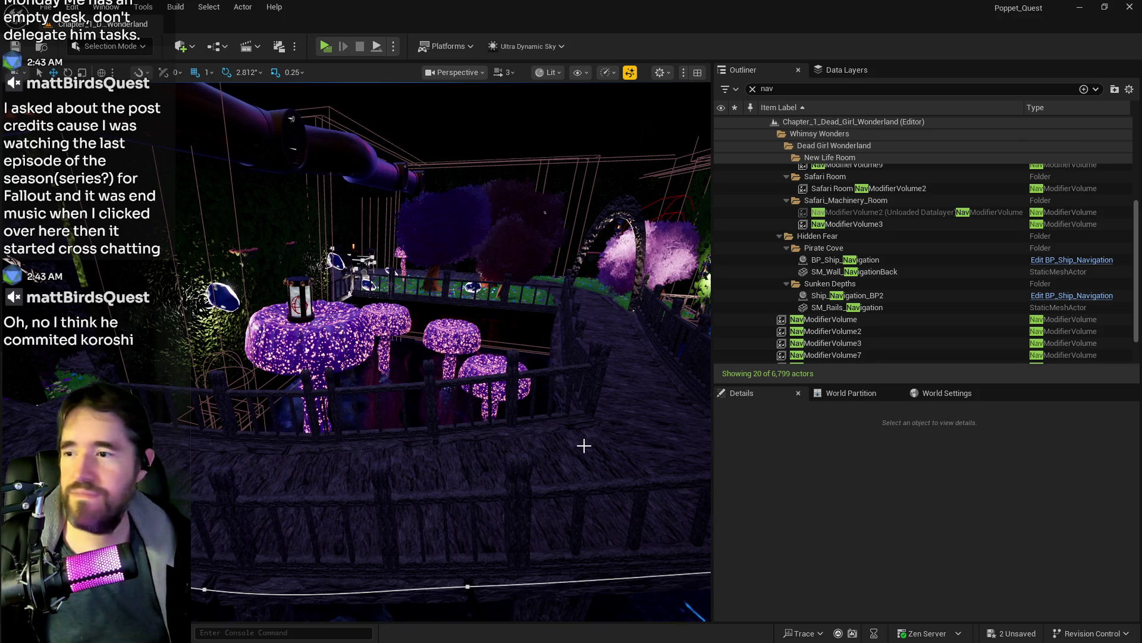
mouse_move(520, 451)
left_mouse_down()
mouse_move(519, 393)
mouse_move(470, 392)
mouse_move(435, 369)
mouse_move(410, 393)
mouse_move(387, 369)
mouse_move(315, 381)
mouse_move(457, 402)
left_mouse_up()
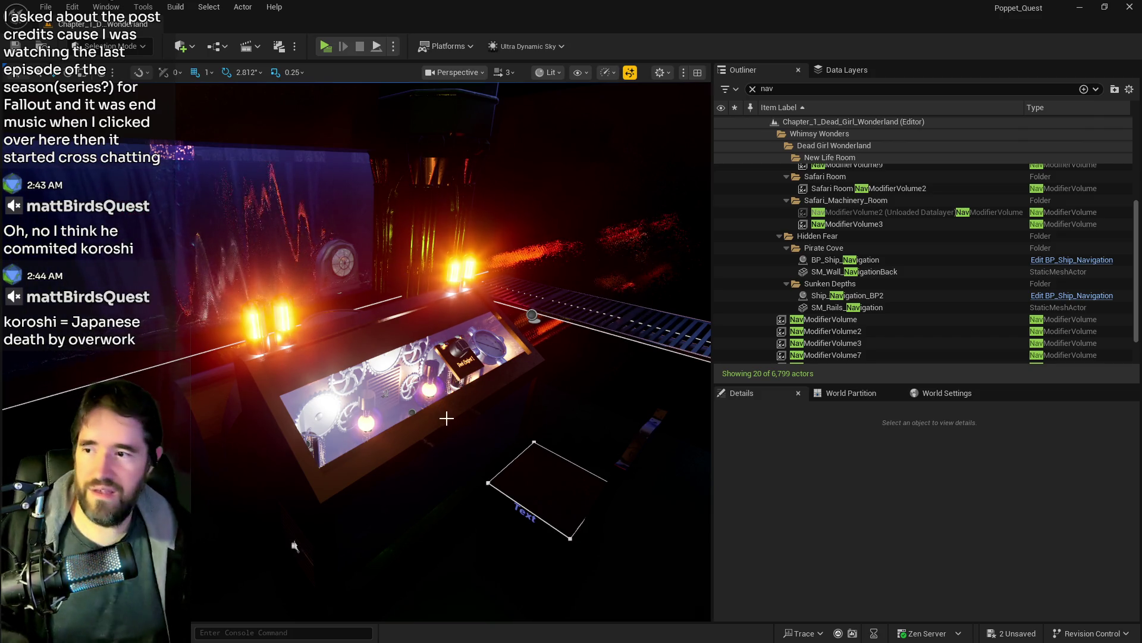
left_click_drag(447, 416, 380, 410)
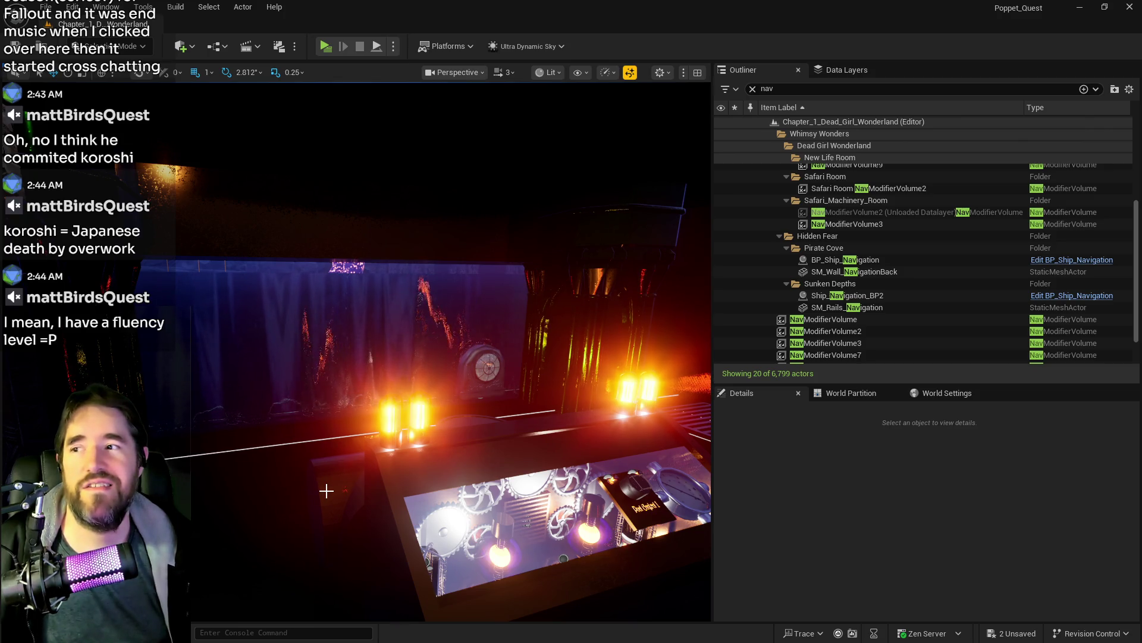
Step: Fly past the curtains toward the window and flower bed, then back to the bridge
mouse_move(349, 489)
left_mouse_down()
mouse_move(353, 452)
mouse_move(369, 440)
left_mouse_up()
mouse_move(136, 384)
left_mouse_down()
mouse_move(119, 334)
mouse_move(137, 385)
left_mouse_up()
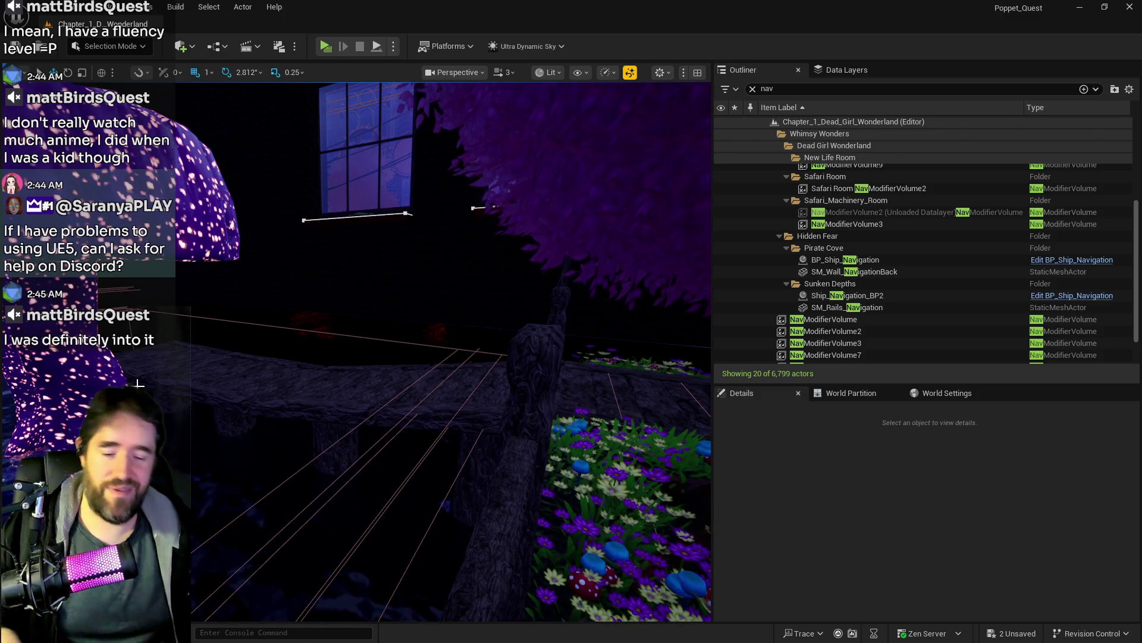
left_click_drag(561, 421, 561, 420)
Step: Raise PlayerStart2's Location Z from 8013.0 to about 8545.0
left_click_drag(276, 306, 275, 306)
left_click(376, 285)
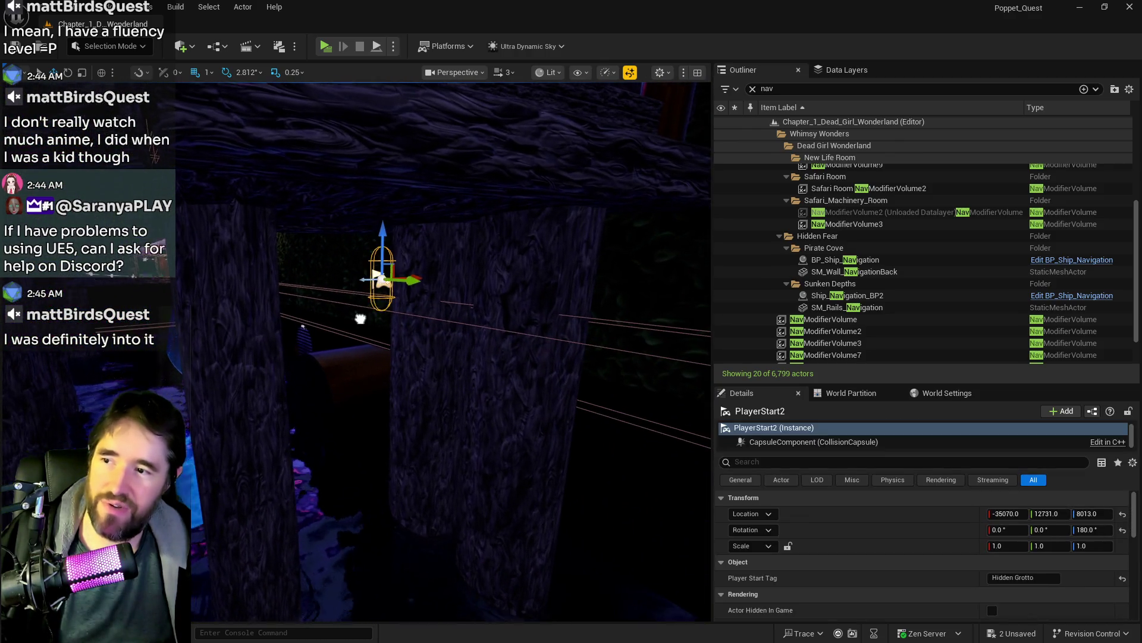
scroll(376, 282, "down", 6)
left_click_drag(391, 238, 391, 163)
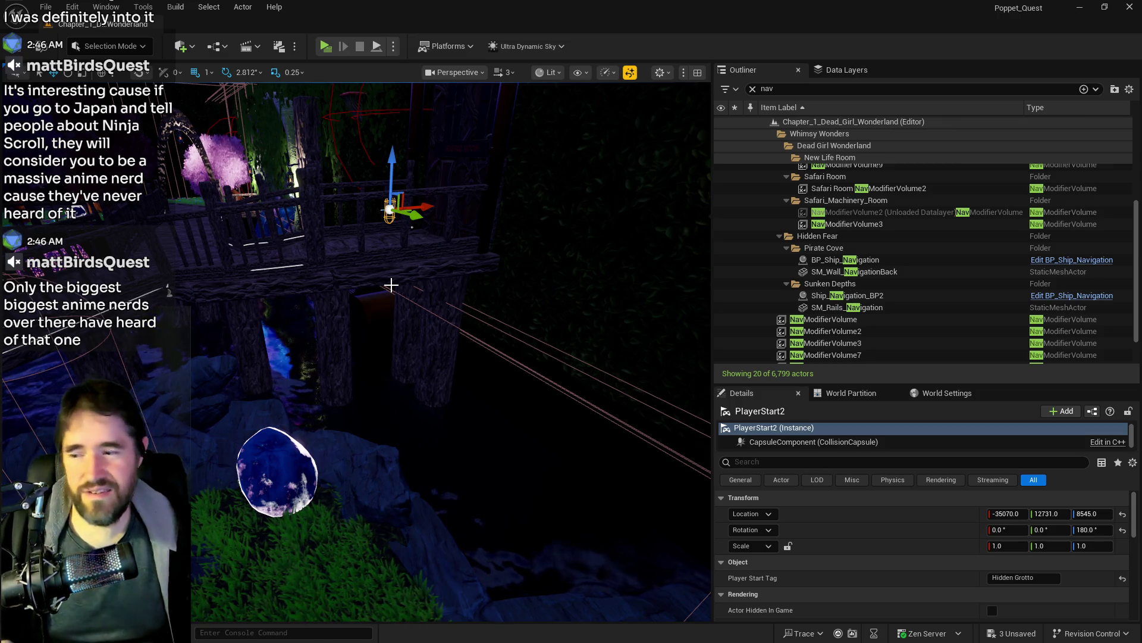
Step: Pull back over the bridge and select the BP_Deck_Spline3 deck
left_click_drag(391, 285, 391, 333)
mouse_move(358, 422)
left_mouse_down()
mouse_move(357, 375)
mouse_move(358, 421)
mouse_move(472, 309)
mouse_move(344, 284)
left_mouse_up()
left_click(358, 422)
Step: Select and frame BP_Deck_Railing_Spline, then duplicate one of its spline points
left_click_drag(408, 407, 408, 407)
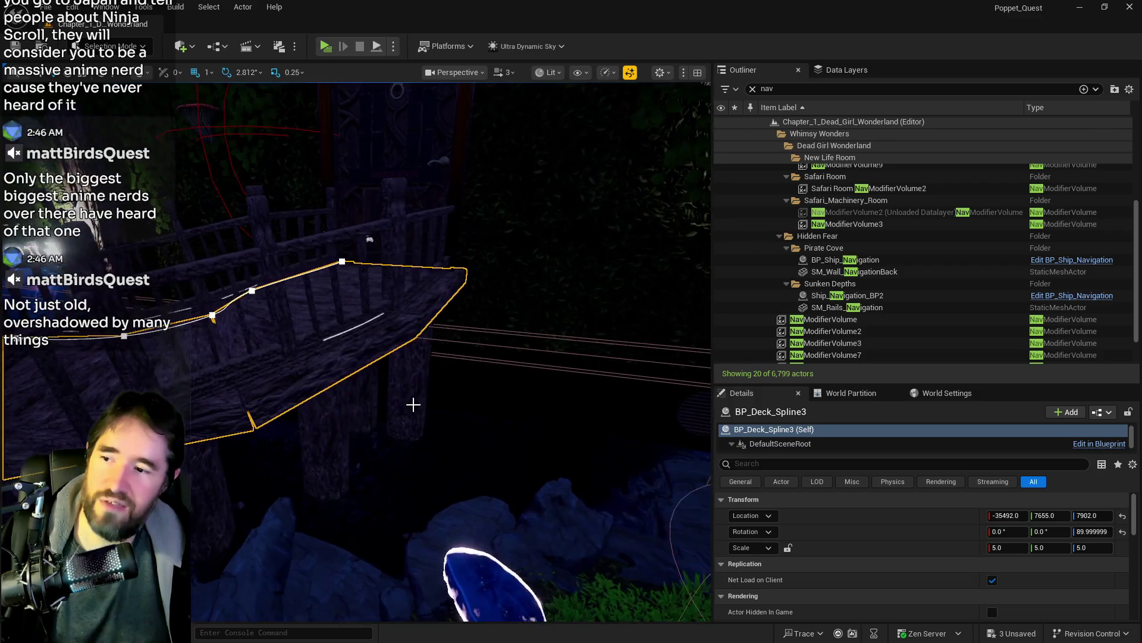
left_click(216, 375)
key("f")
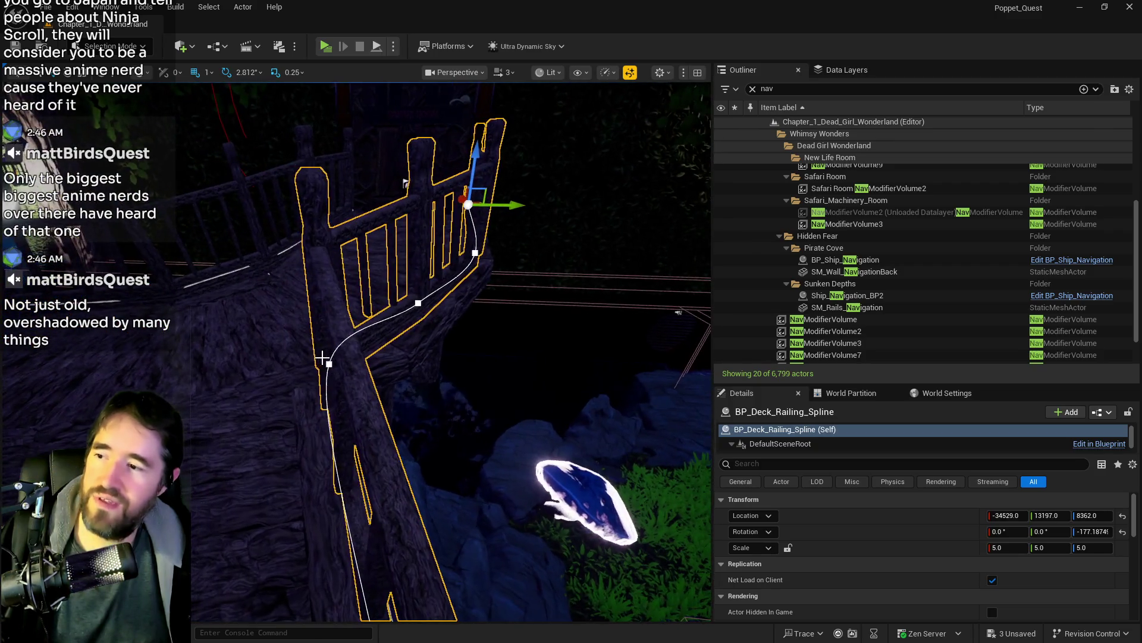
left_click(418, 303)
right_click(374, 343)
key("Escape")
mouse_move(446, 316)
left_mouse_down()
mouse_move(417, 337)
mouse_move(459, 315)
left_mouse_up()
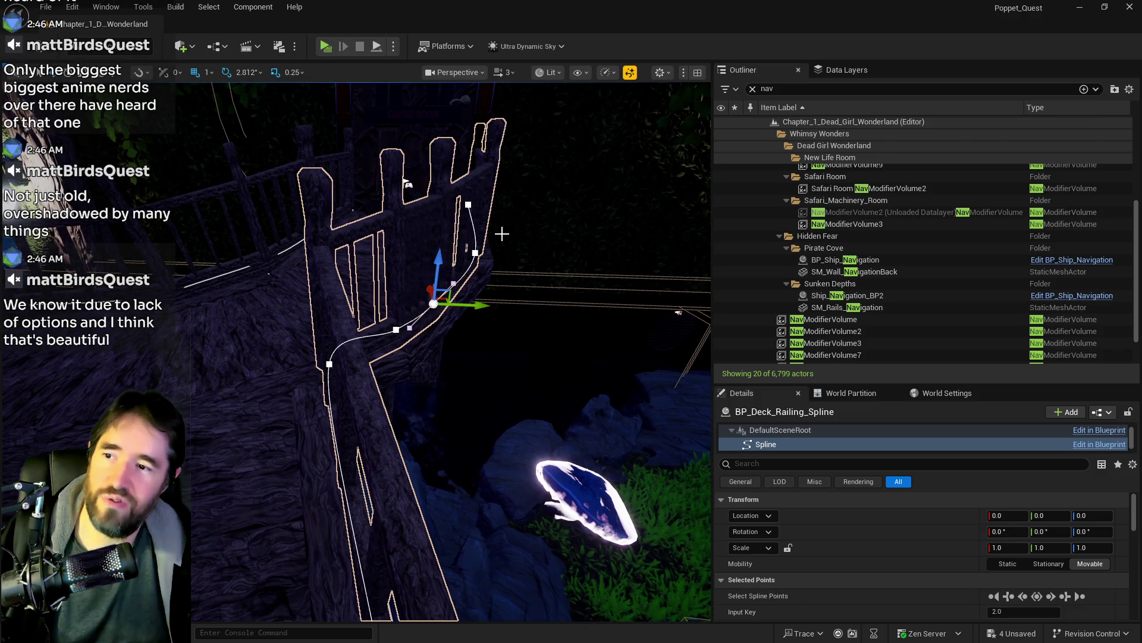
Step: Move railing points 1.0 and 4.0 so the railing follows the deck edge
left_click(468, 204)
left_click(473, 253)
left_click_drag(470, 253, 487, 254)
left_click_drag(626, 341, 625, 341)
left_click_drag(438, 357, 439, 357)
left_click(415, 340)
mouse_move(381, 329)
left_mouse_down()
mouse_move(288, 319)
mouse_move(329, 310)
left_mouse_up()
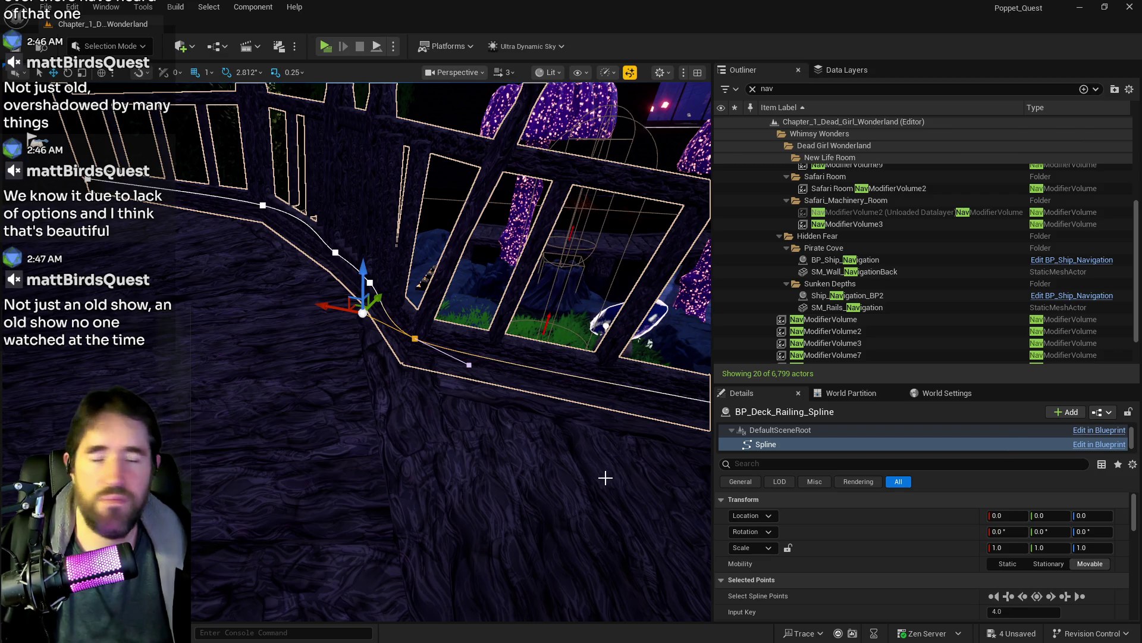
mouse_move(403, 452)
left_mouse_down()
mouse_move(369, 506)
mouse_move(300, 528)
mouse_move(406, 438)
mouse_move(437, 446)
mouse_move(420, 450)
left_mouse_up()
Step: Select BP_Deck_Railing_Spline4 and shift its end spline point to reshape the curve
left_click(429, 389)
mouse_move(428, 389)
left_mouse_down()
mouse_move(404, 394)
mouse_move(479, 394)
mouse_move(308, 278)
mouse_move(364, 405)
left_mouse_up()
left_click(479, 395)
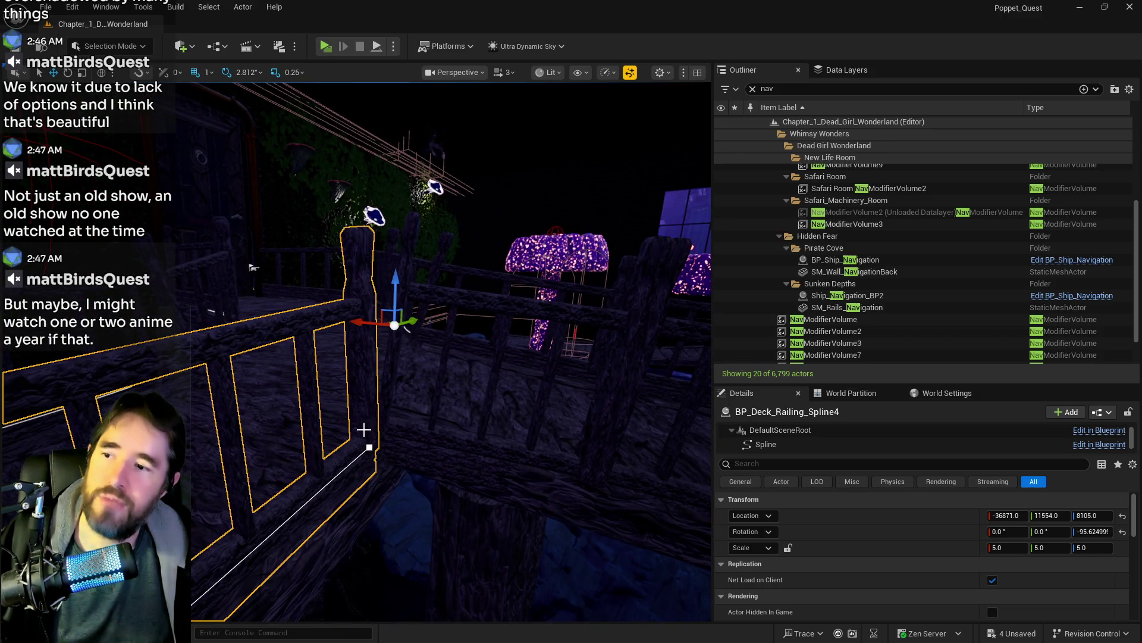
left_click(369, 446)
left_click_drag(434, 403, 405, 383)
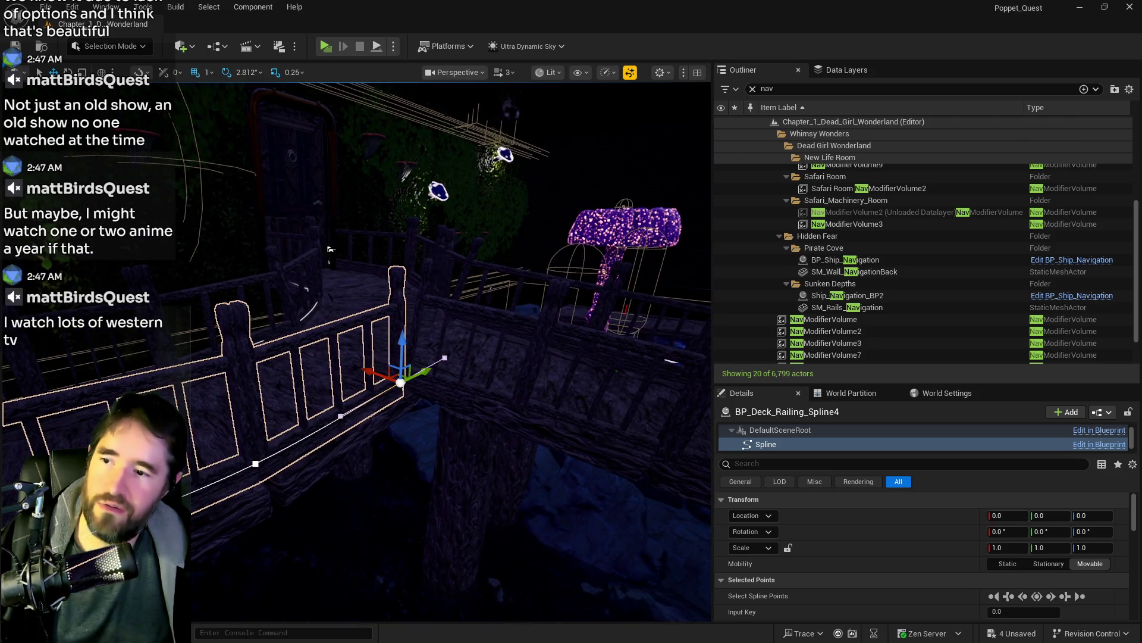
left_click_drag(467, 349, 403, 347)
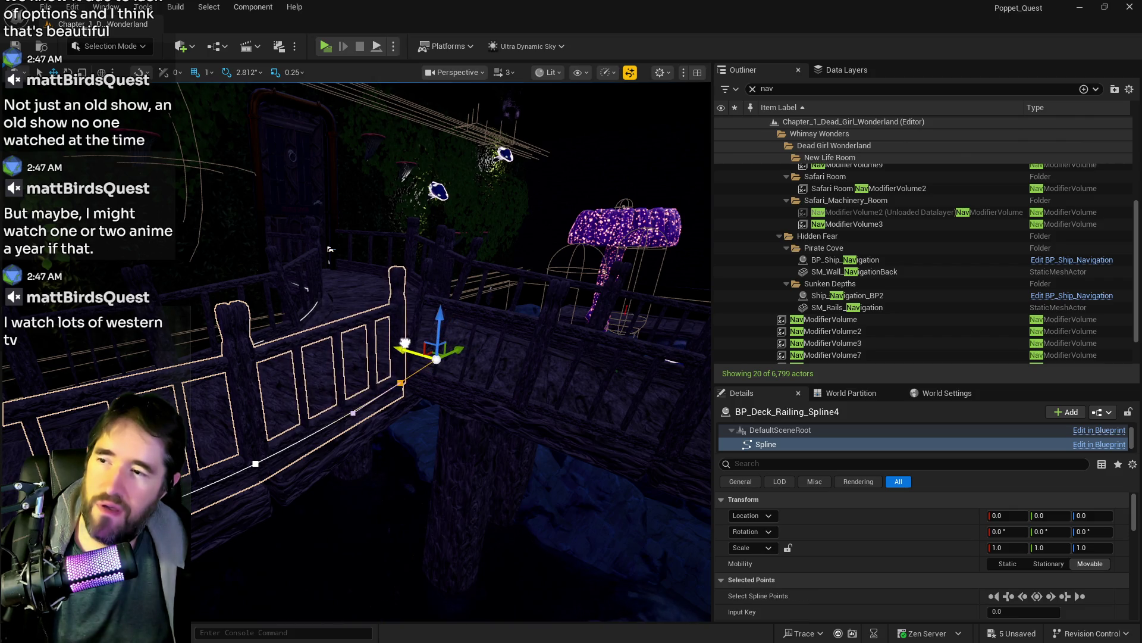
Step: Reposition the remaining end points, pulling the last post down toward the deck corner
left_click(401, 382)
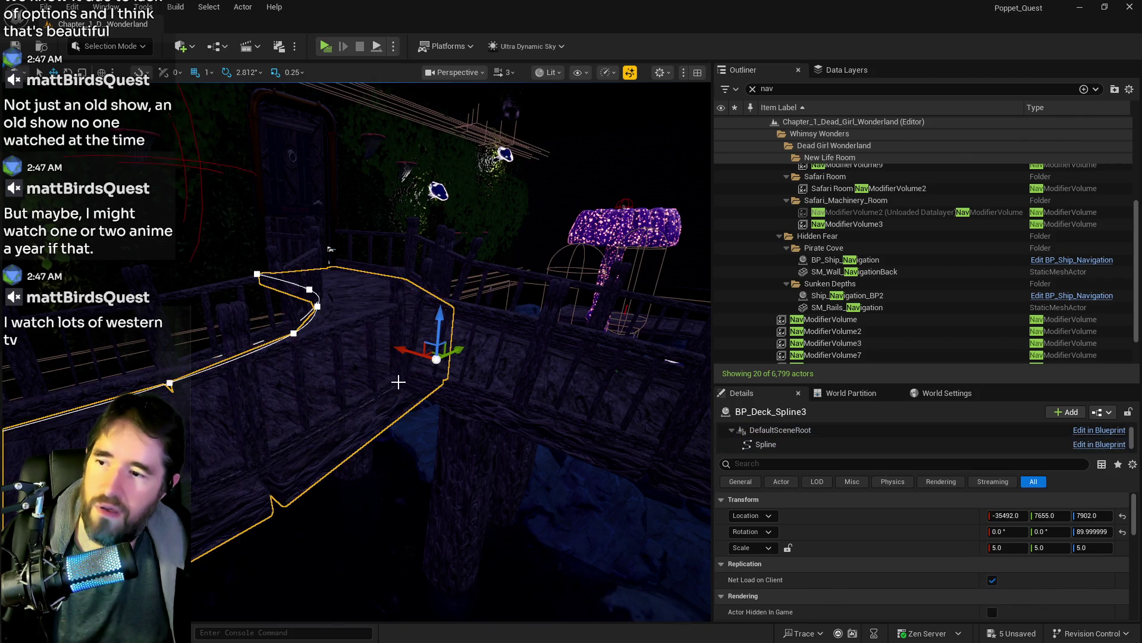
left_click_drag(380, 373, 385, 369)
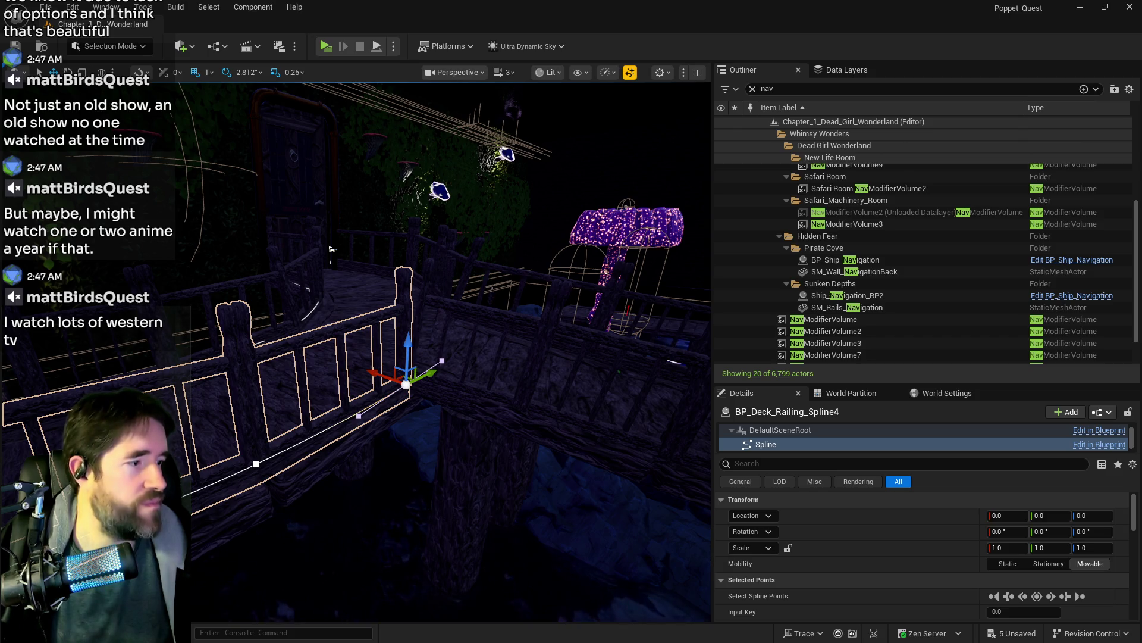
scroll(263, 253, "up", 5)
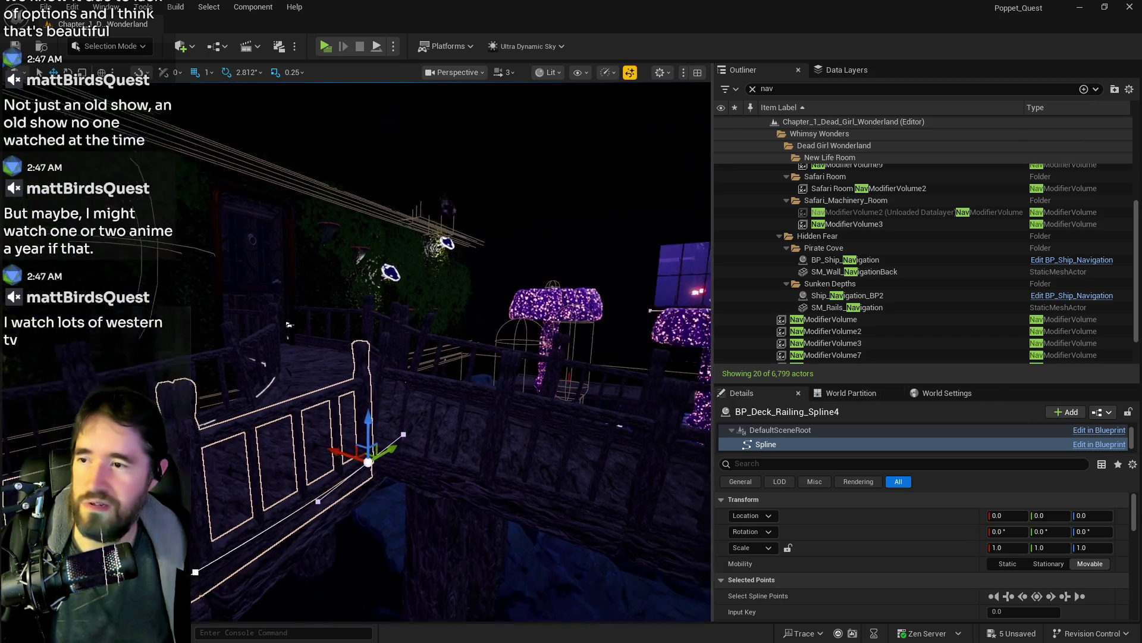
left_click_drag(263, 252, 319, 164)
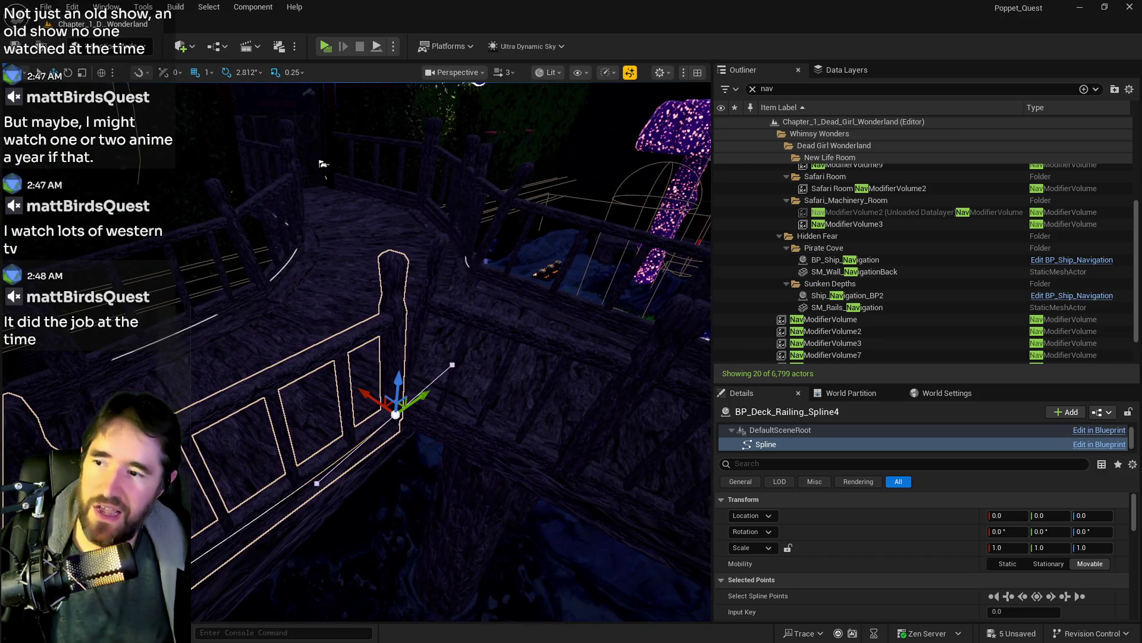
mouse_move(448, 361)
left_mouse_down()
mouse_move(416, 348)
mouse_move(447, 356)
mouse_move(435, 349)
left_mouse_up()
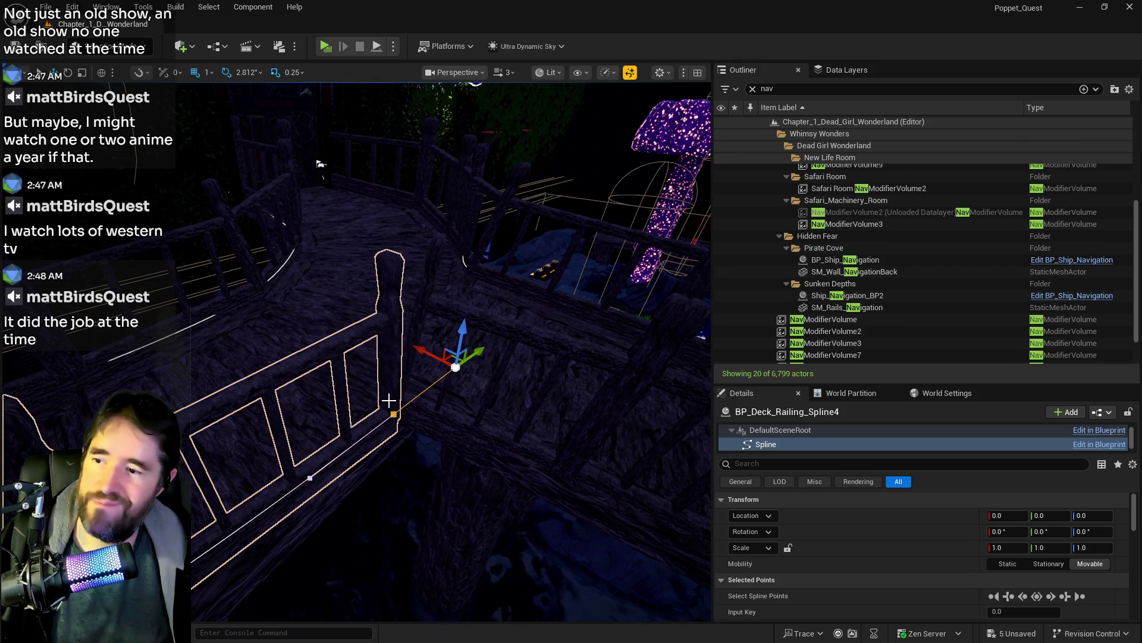
left_click(393, 413)
mouse_move(397, 383)
left_mouse_down()
mouse_move(464, 347)
mouse_move(464, 413)
mouse_move(470, 385)
mouse_move(554, 360)
left_mouse_up()
left_click(555, 361)
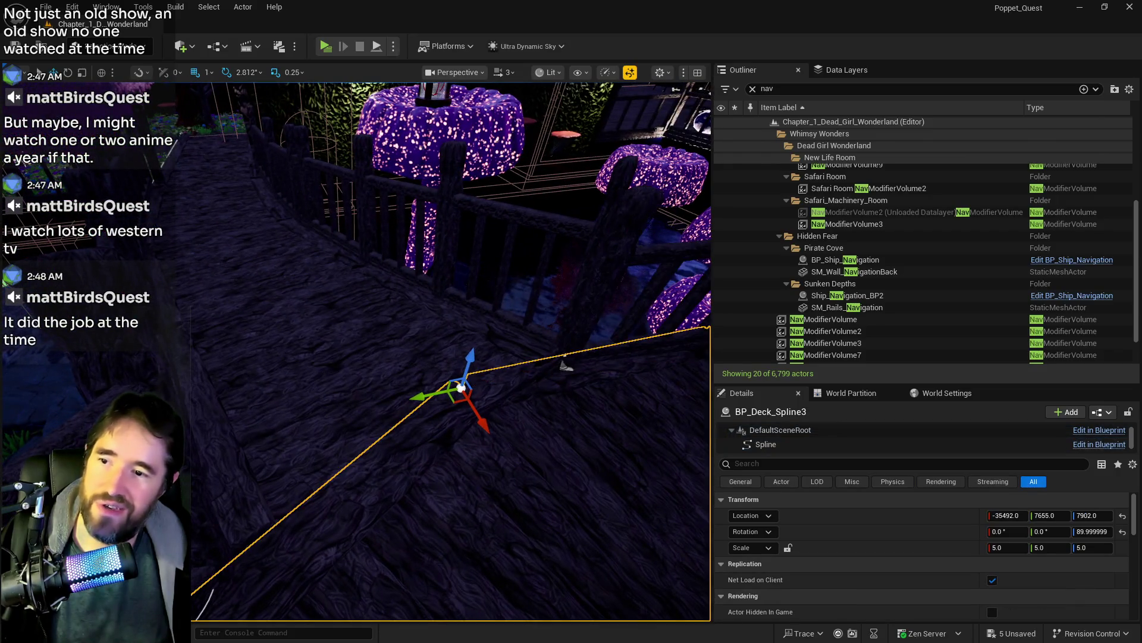
Step: Return to the move tool and select the curved railing BP_Deck_Railing_Spline3
key("e")
key("r")
left_click(557, 361)
key("w")
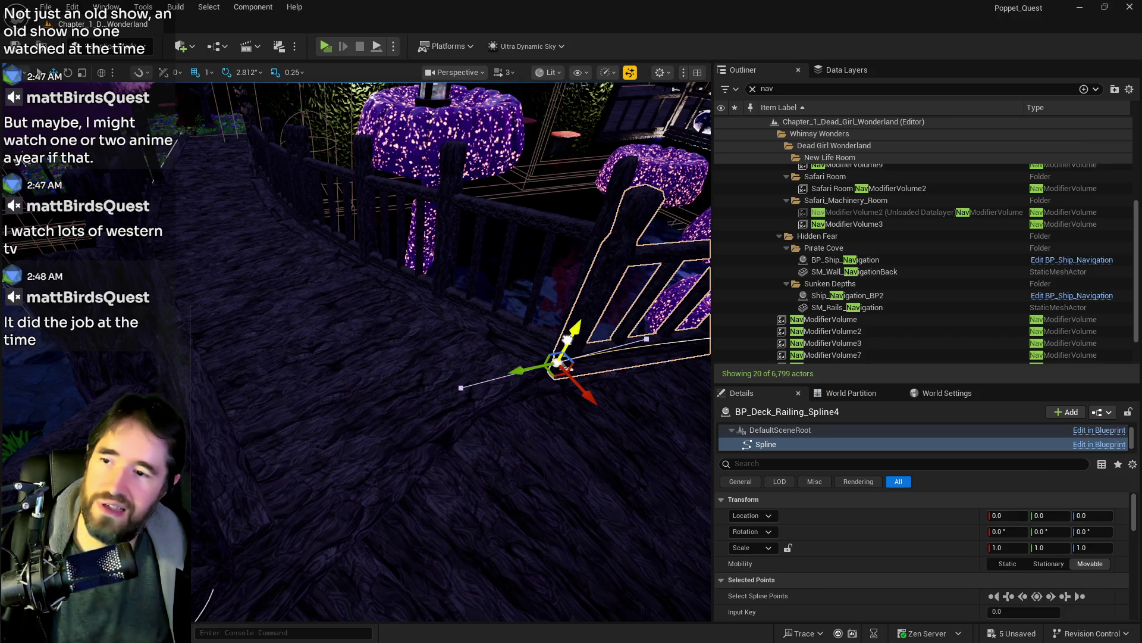
mouse_move(567, 339)
left_mouse_down()
mouse_move(506, 333)
mouse_move(573, 275)
left_mouse_up()
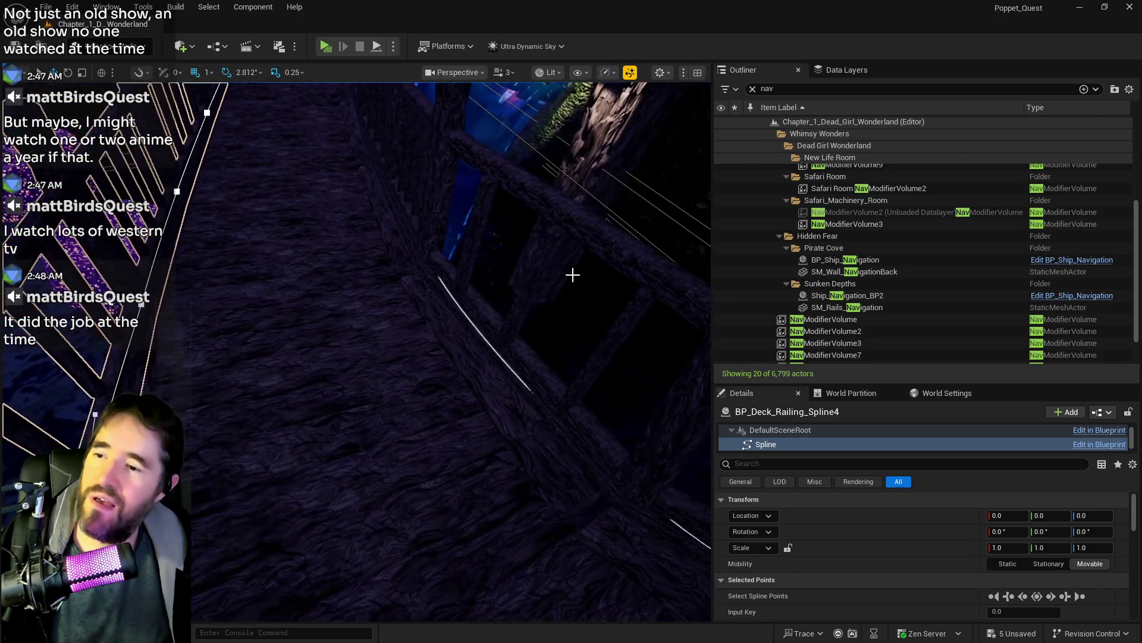
left_click(415, 242)
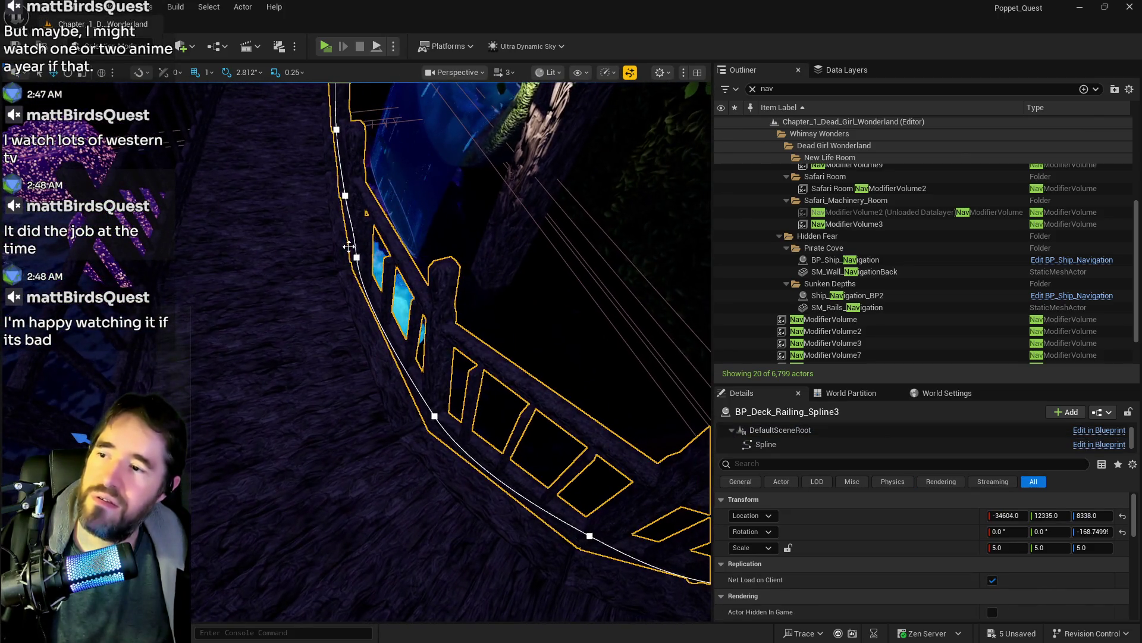
left_click_drag(348, 245, 260, 356)
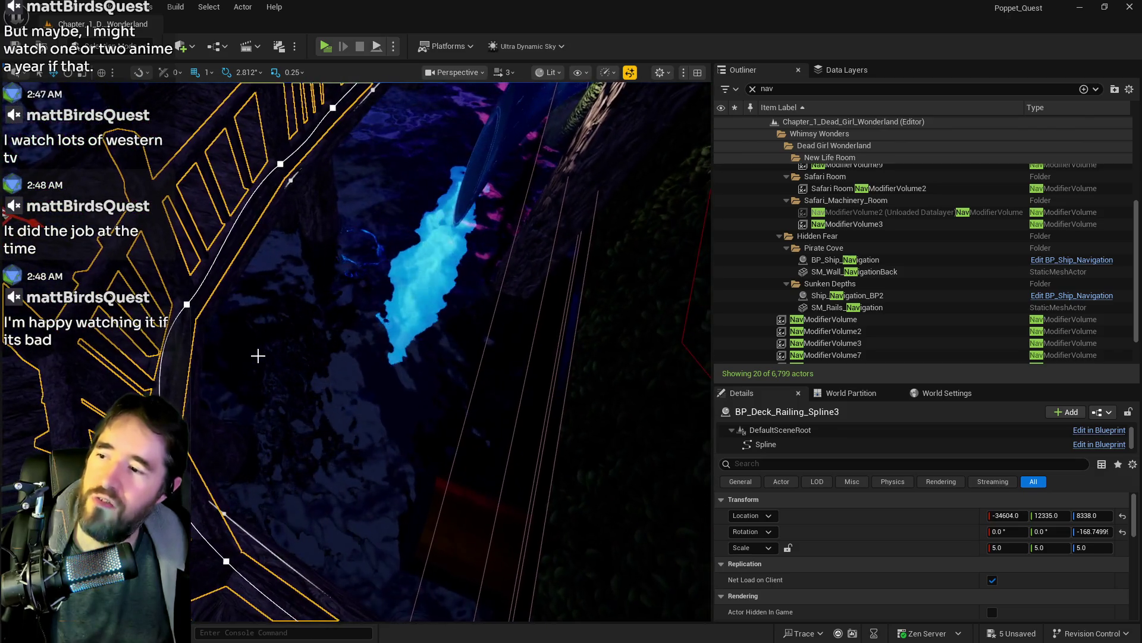
Step: Push BP_Deck_Railing_Spline3's lower curve point out along the walkway, then save the level
left_click(186, 304)
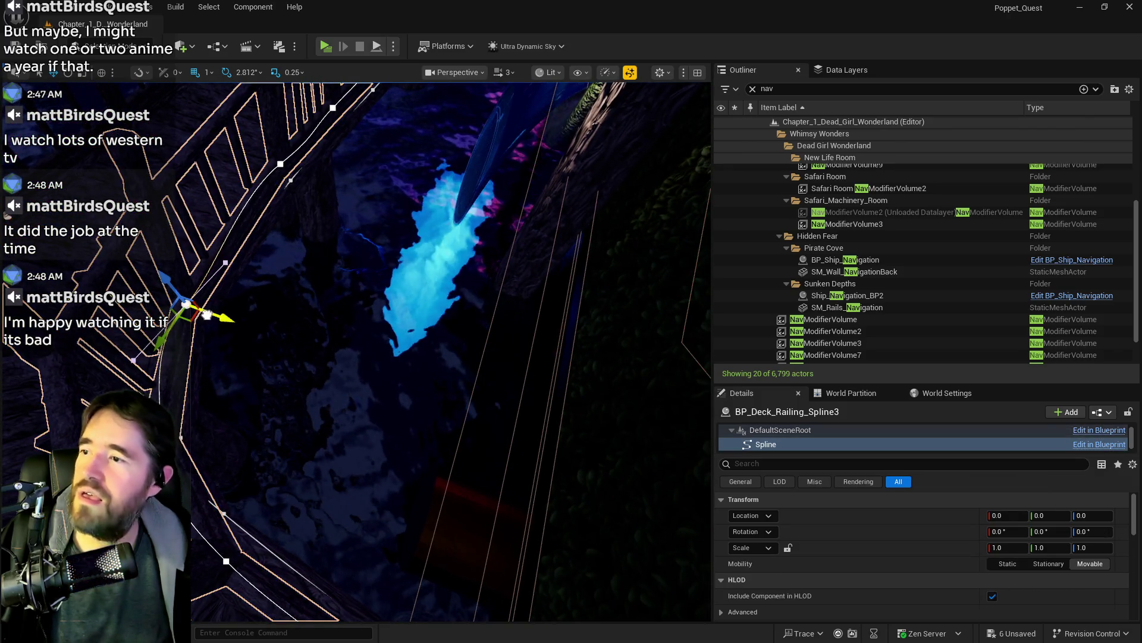
left_click(225, 262)
left_click_drag(298, 369, 304, 357)
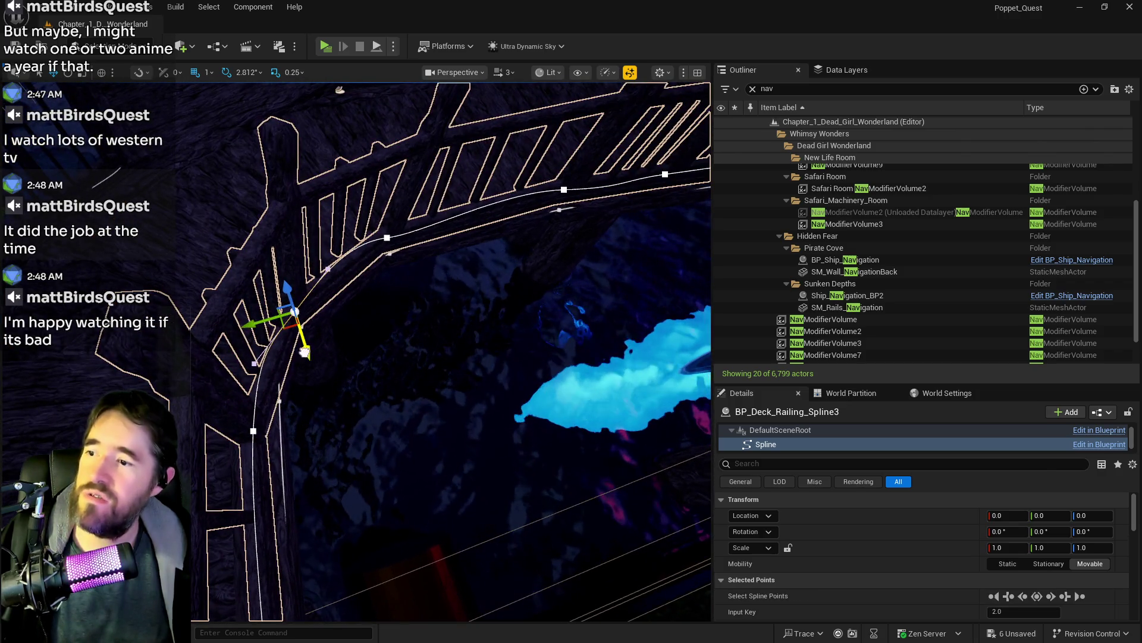
left_click(304, 352)
left_click(301, 322)
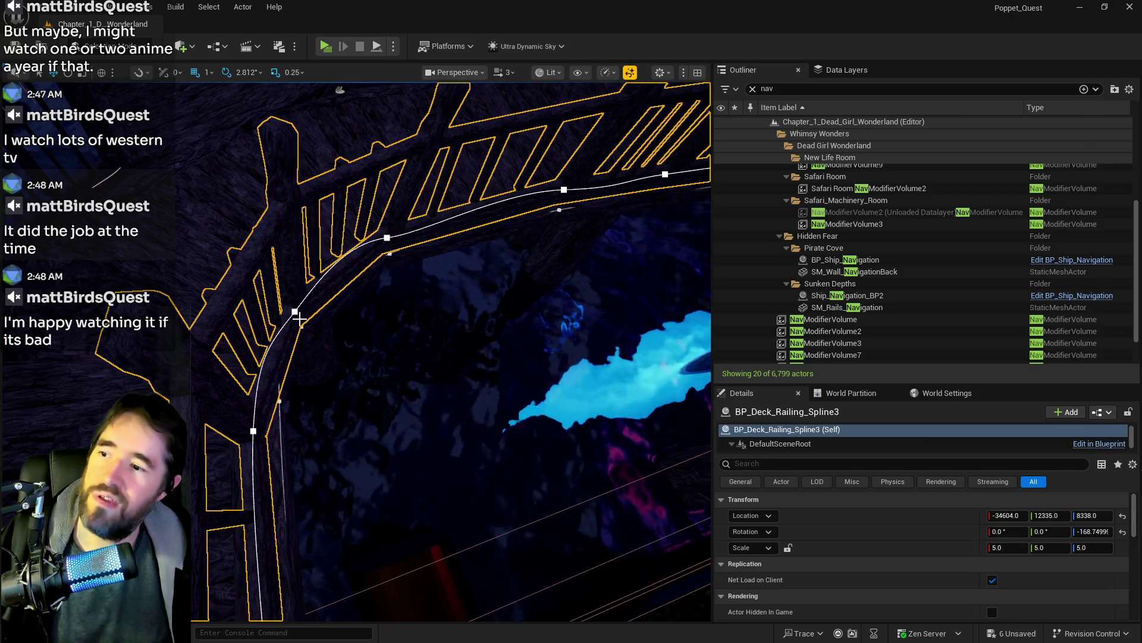
left_click(295, 310)
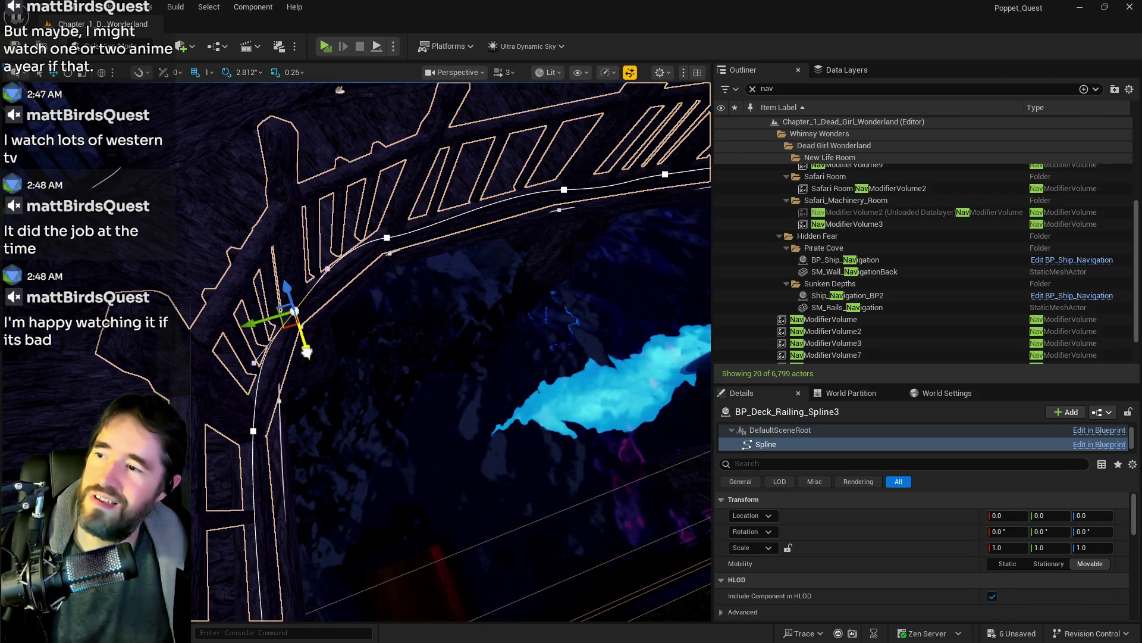
left_click(253, 431)
left_click_drag(226, 441, 80, 423)
key("ctrl+s")
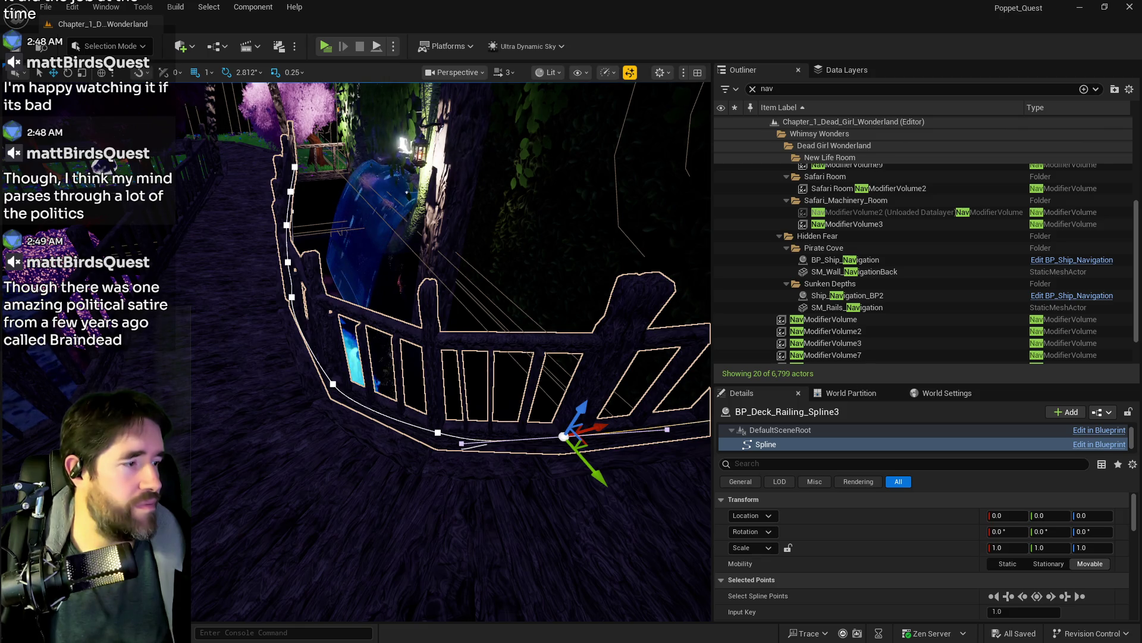
Step: Select BP_Deck_Railing_Spline3's last point (Input Key 8.0) by the fence, then fence post SM_fence_42
mouse_move(645, 483)
left_mouse_down()
mouse_move(331, 482)
mouse_move(381, 482)
mouse_move(476, 411)
mouse_move(405, 372)
left_mouse_up()
left_click(332, 482)
left_click(331, 482)
left_click(407, 341)
left_click(400, 331)
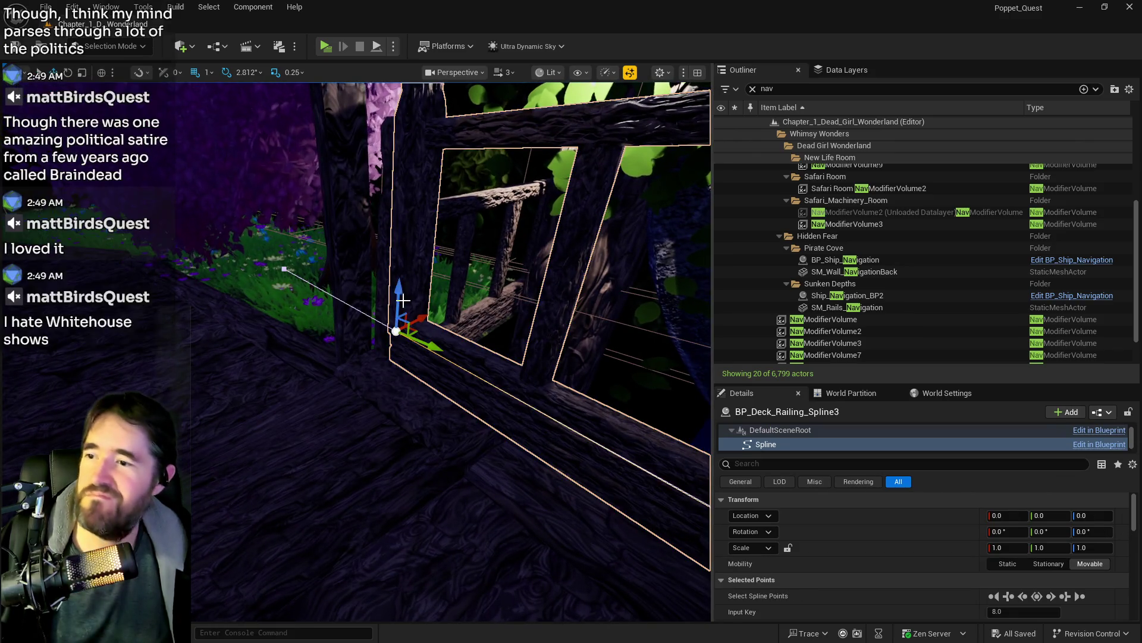
left_click(401, 306)
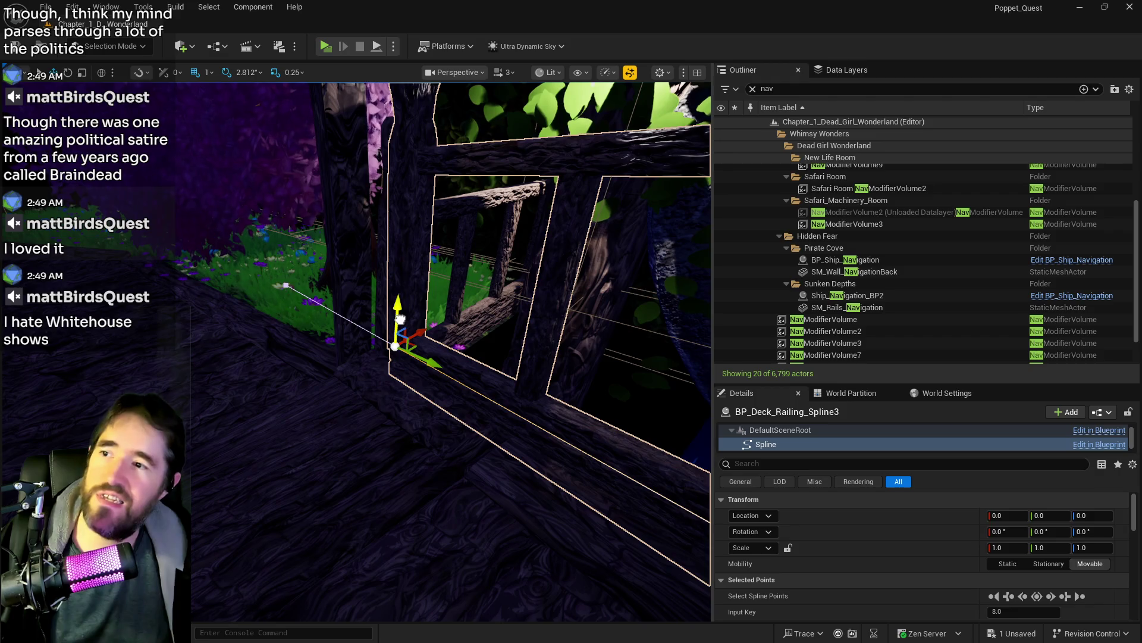
left_click_drag(414, 324, 419, 317)
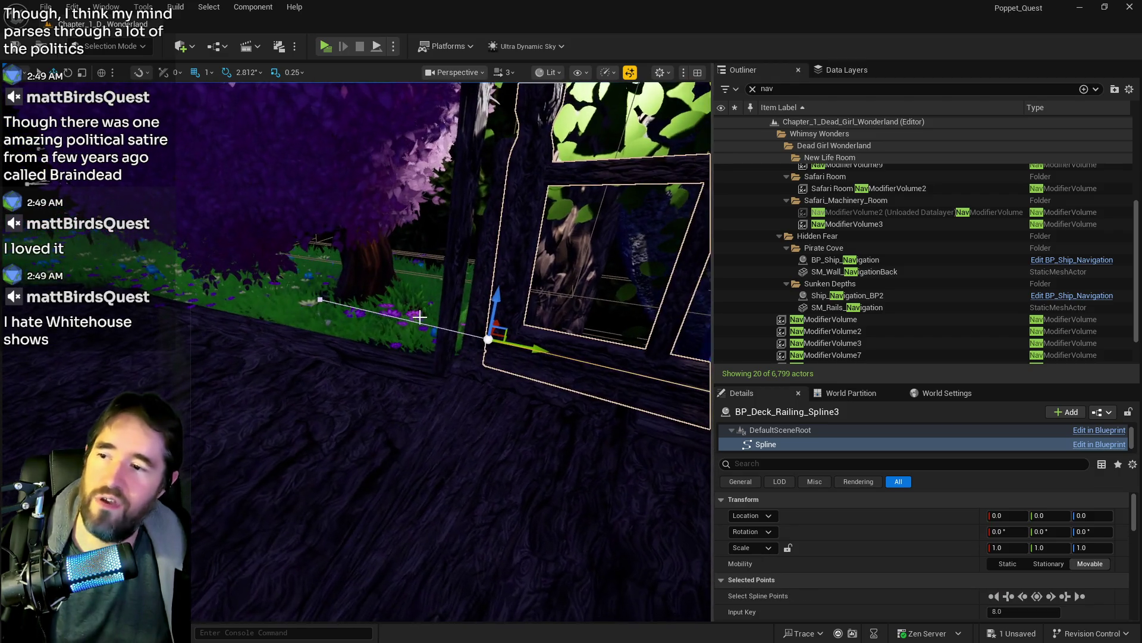
left_click(474, 322)
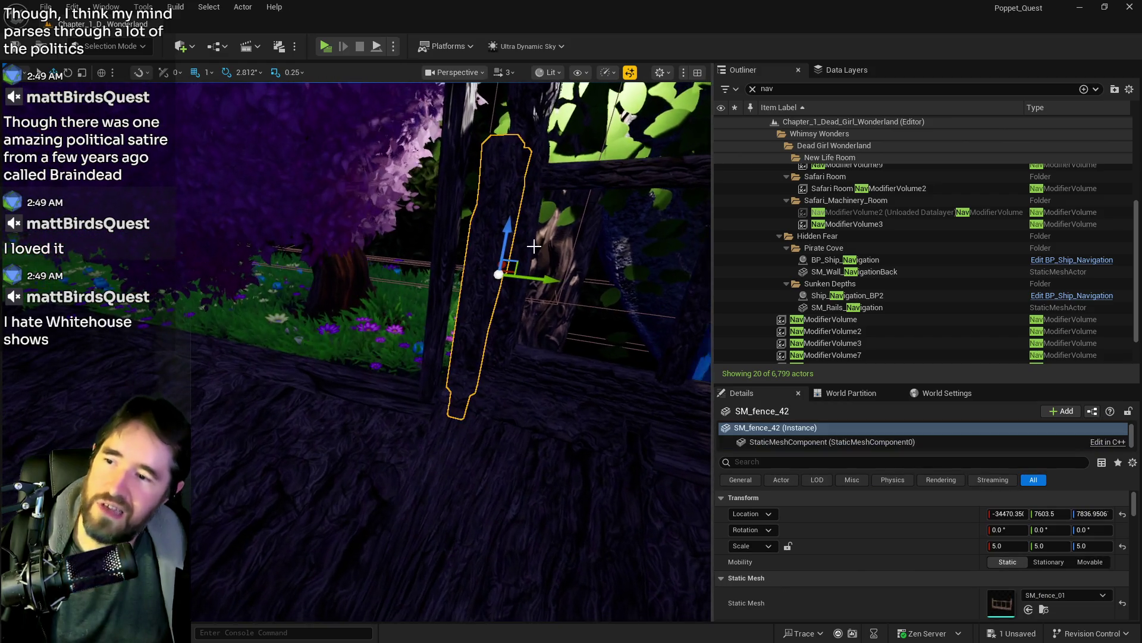
Step: Raise SM_Hidden_Grotto_Rail_4 by 50 units, then undo the raise
mouse_move(512, 235)
left_mouse_down()
mouse_move(521, 181)
mouse_move(524, 239)
left_mouse_up()
key("f")
key("w")
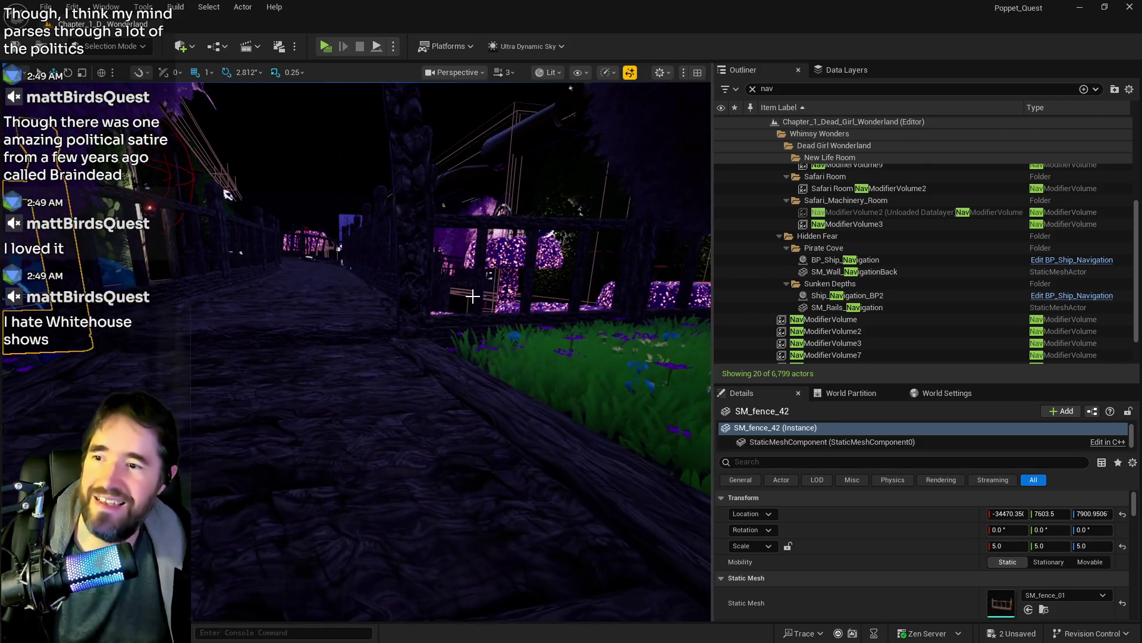
left_click(458, 319)
key("f")
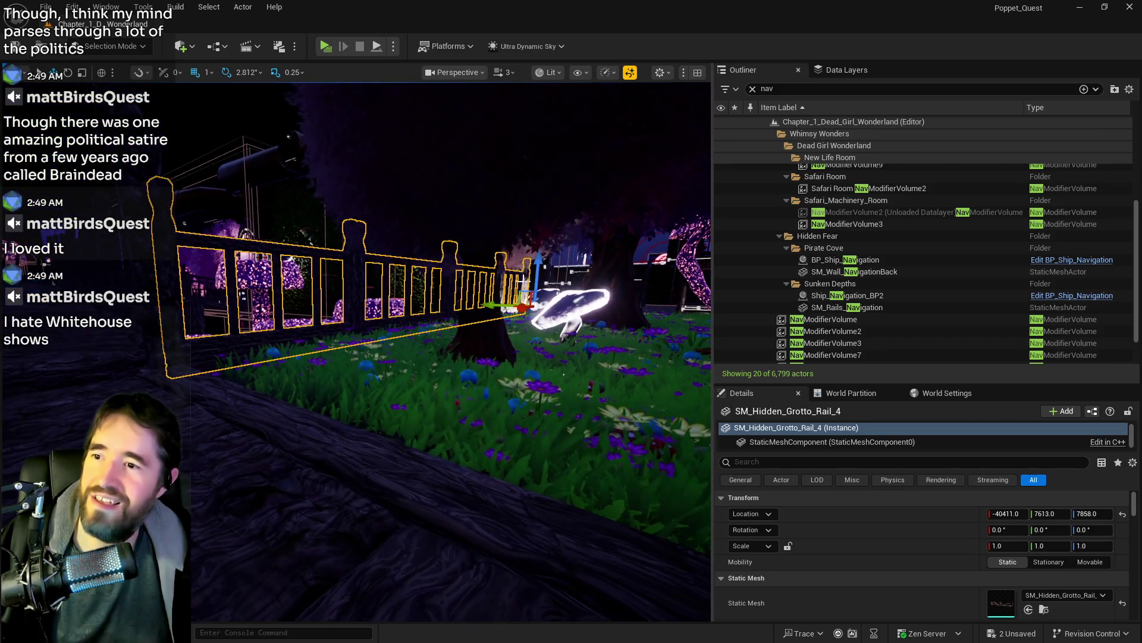
left_click_drag(537, 262, 537, 244)
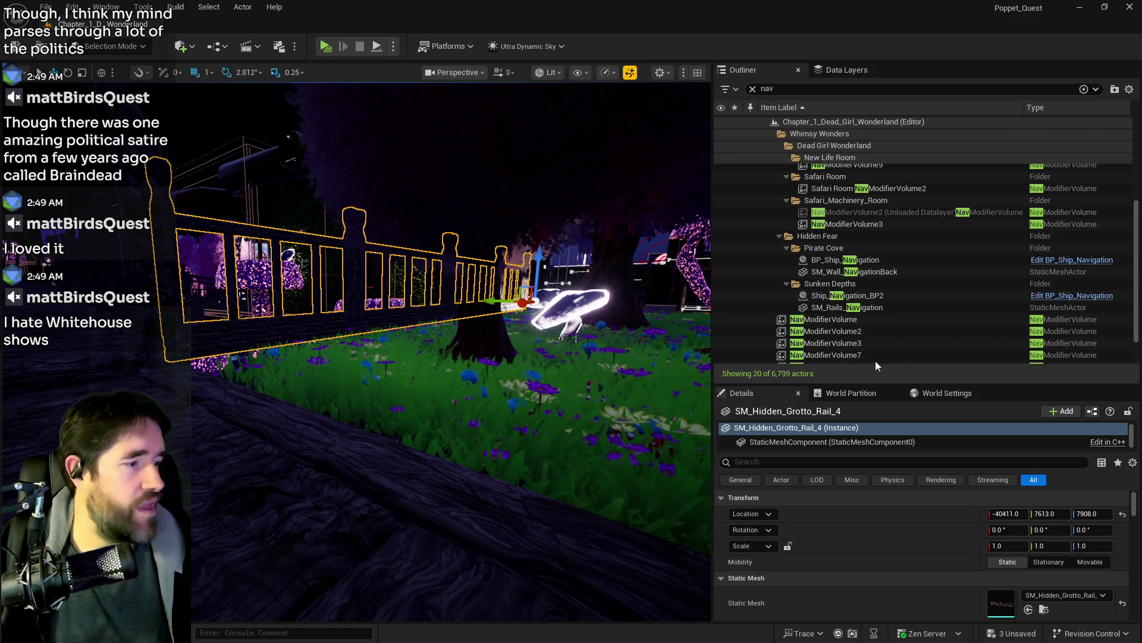
scroll(524, 327, "up", 5)
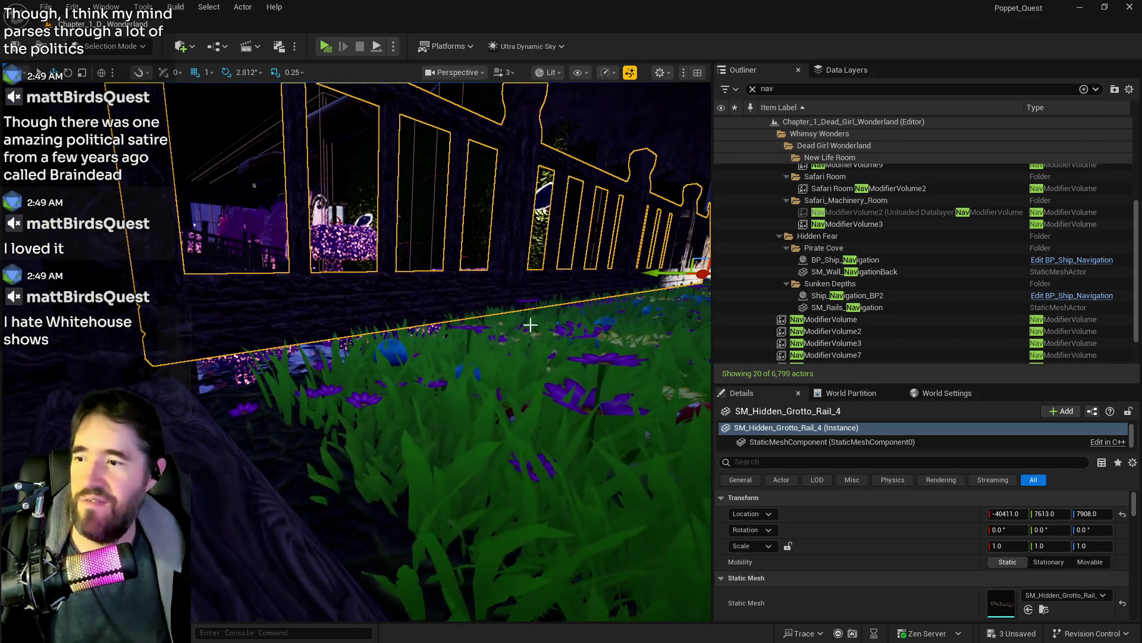
key("ctrl+z")
Step: Undo SM_fence_42's move, returning it to height 7836.95, and save the level
scroll(530, 323, "up", 3)
scroll(529, 184, "up", 5)
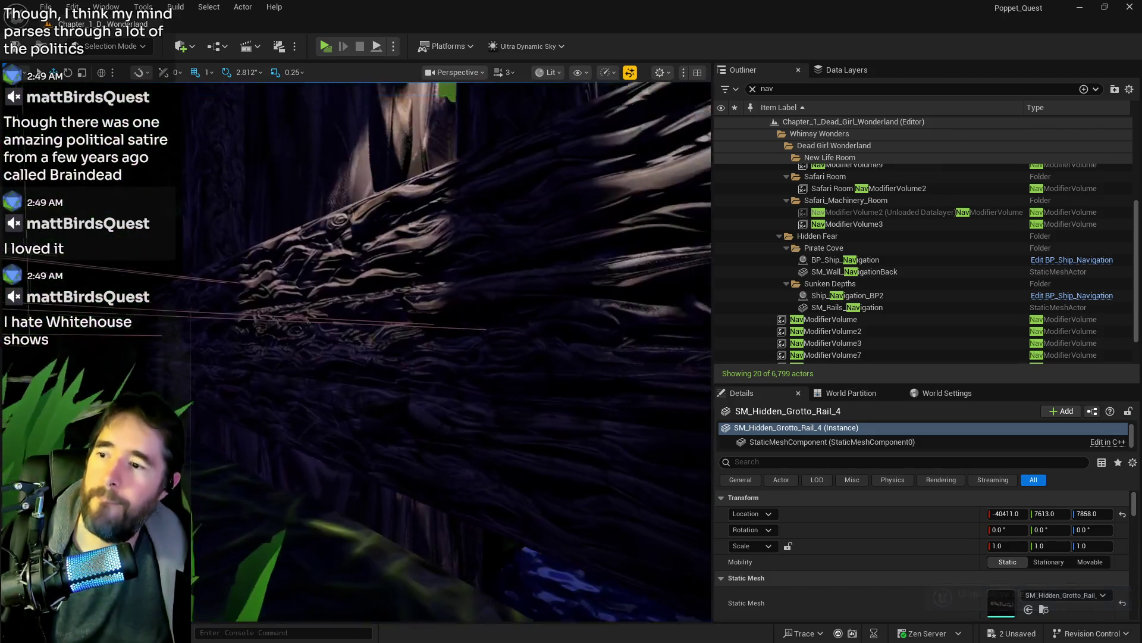
left_click(405, 376)
scroll(415, 377, "down", 3)
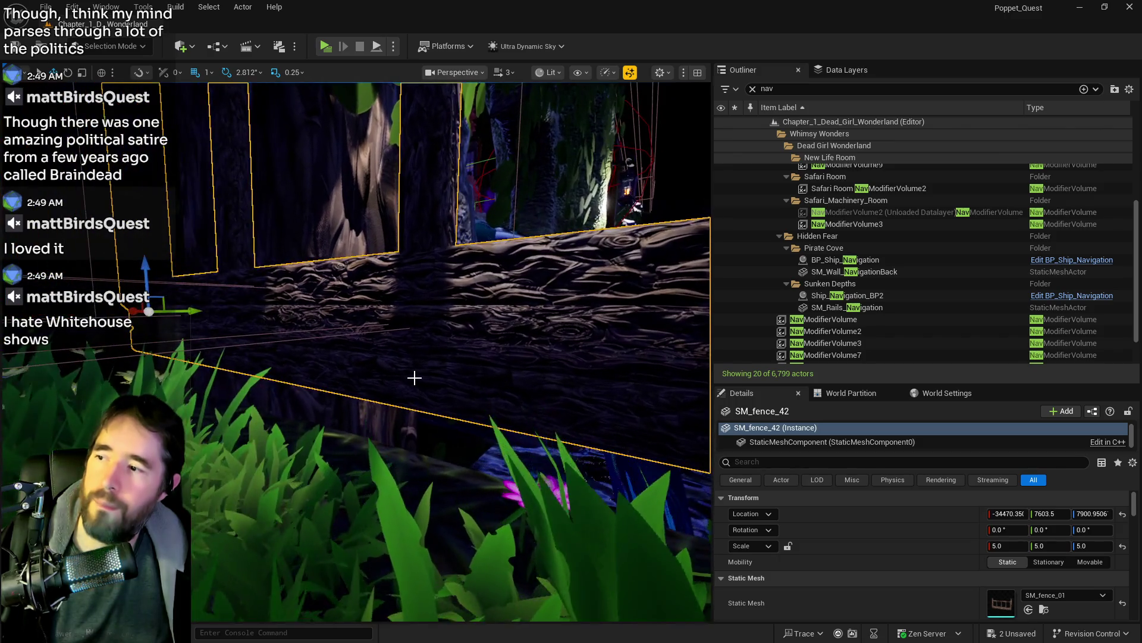
key("ctrl+z")
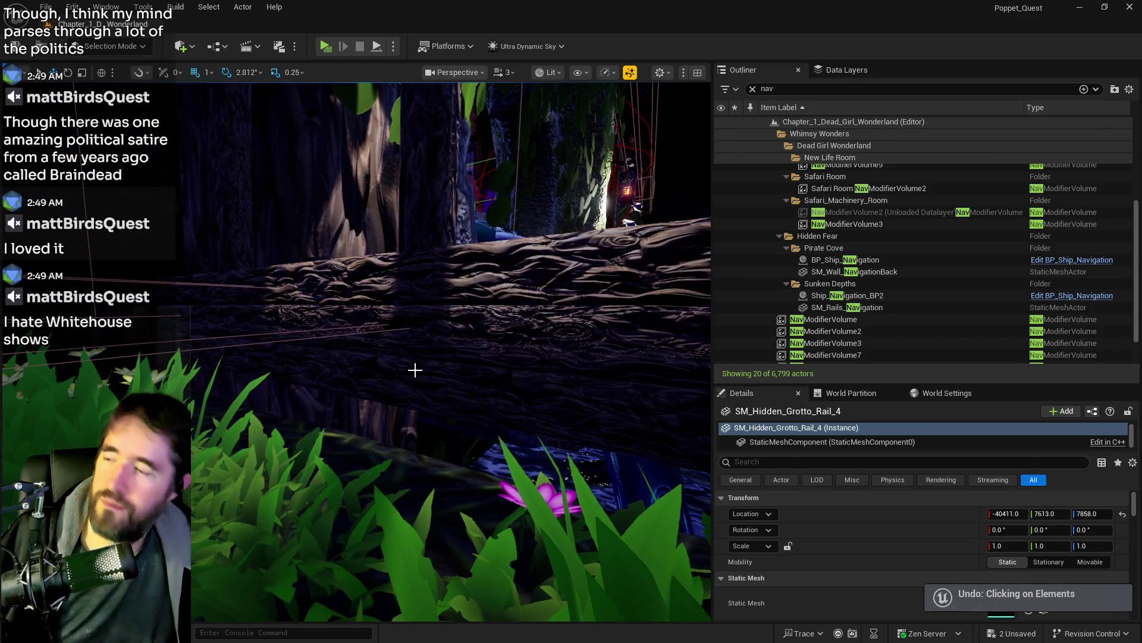
key("ctrl+z")
left_click_drag(415, 370, 415, 370)
key("ctrl+s")
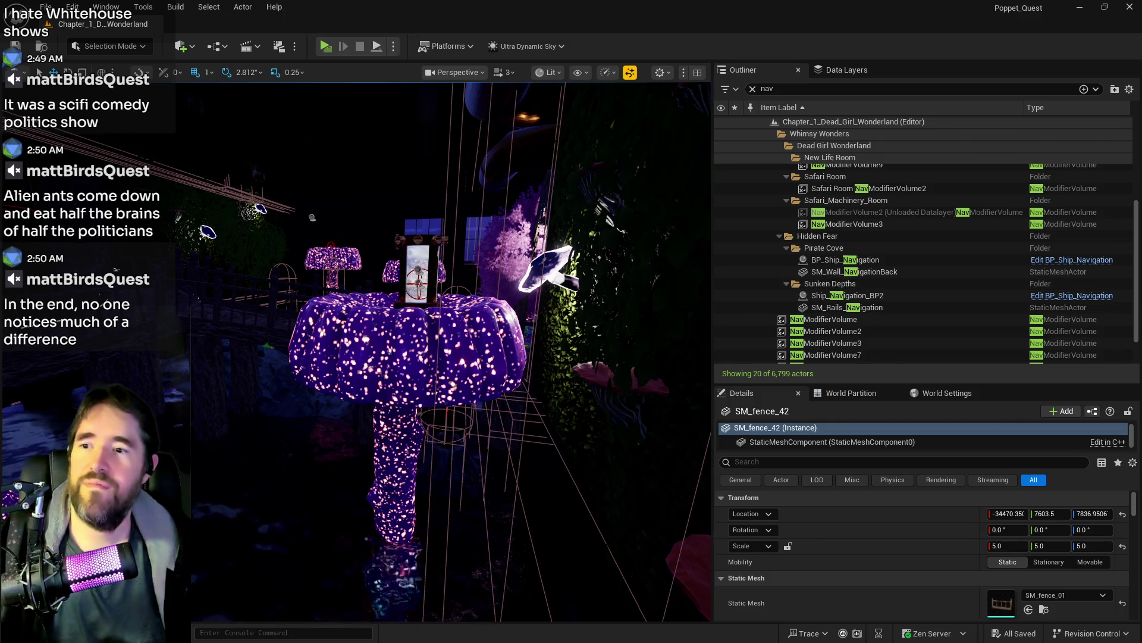
Step: Widen the viewport toward the Outliner and frame SM_fence_42 by the balloon corner
scroll(416, 351, "up", 2)
scroll(684, 284, "up", 2)
left_click_drag(714, 284, 766, 283)
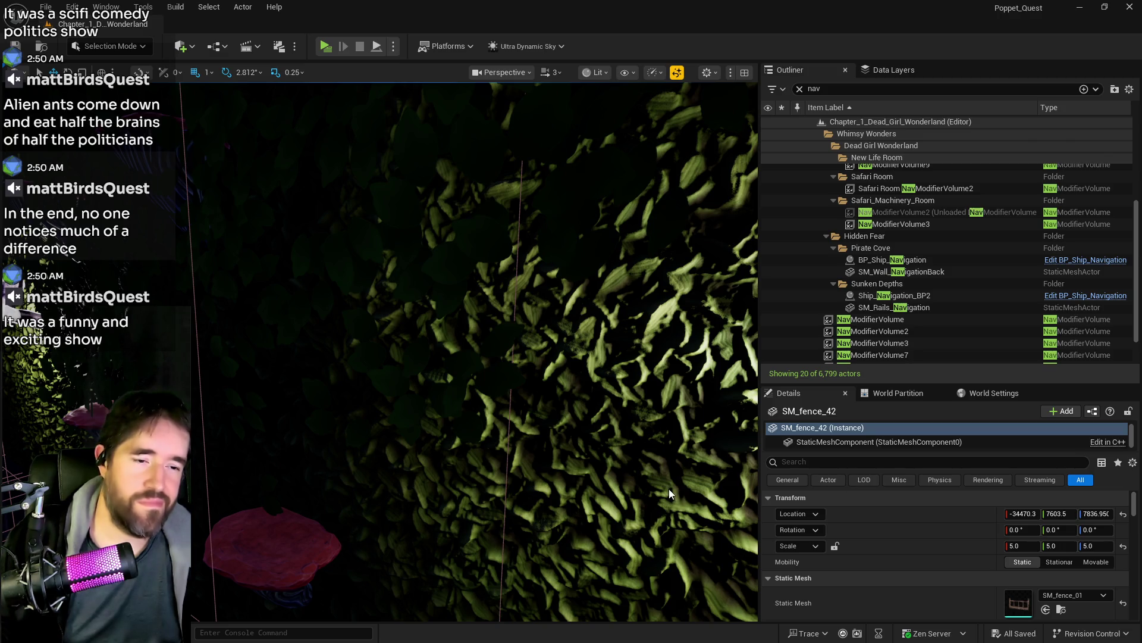
key("f")
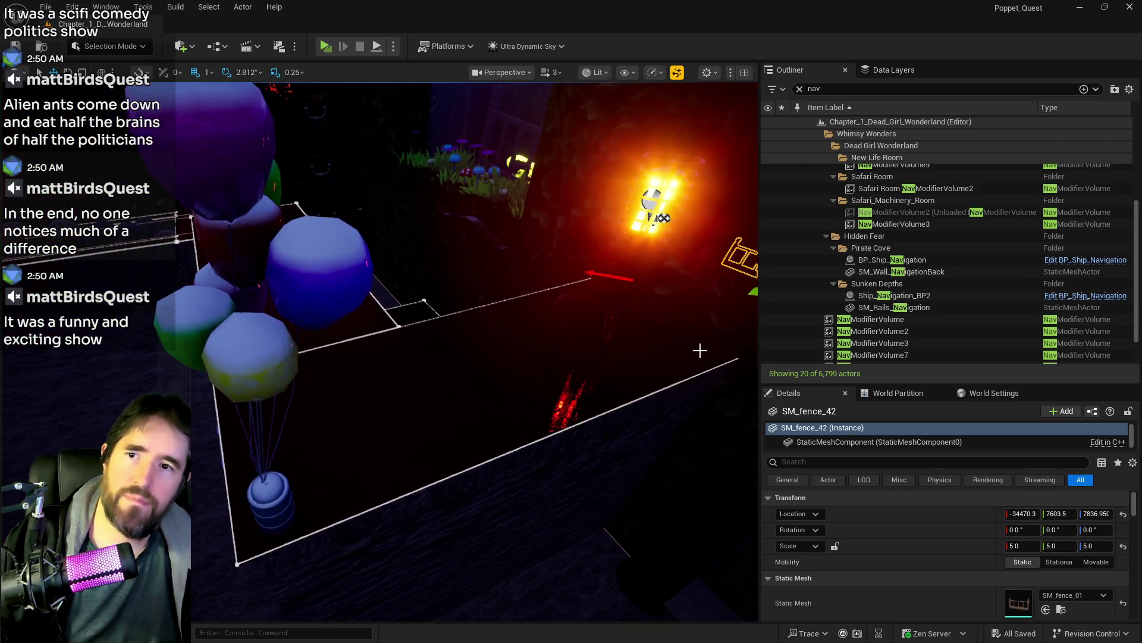
Step: Filter data layers by 'camp', load DL_C1_The_Camp_Site, and select the till
left_click(898, 66)
left_click(880, 92)
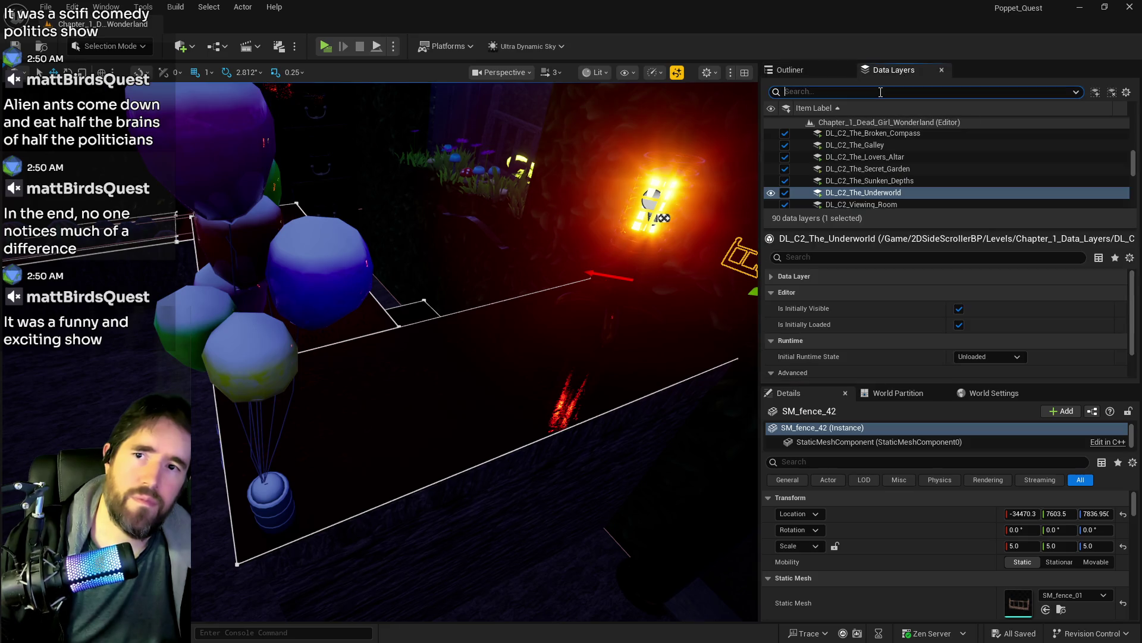
type("camp")
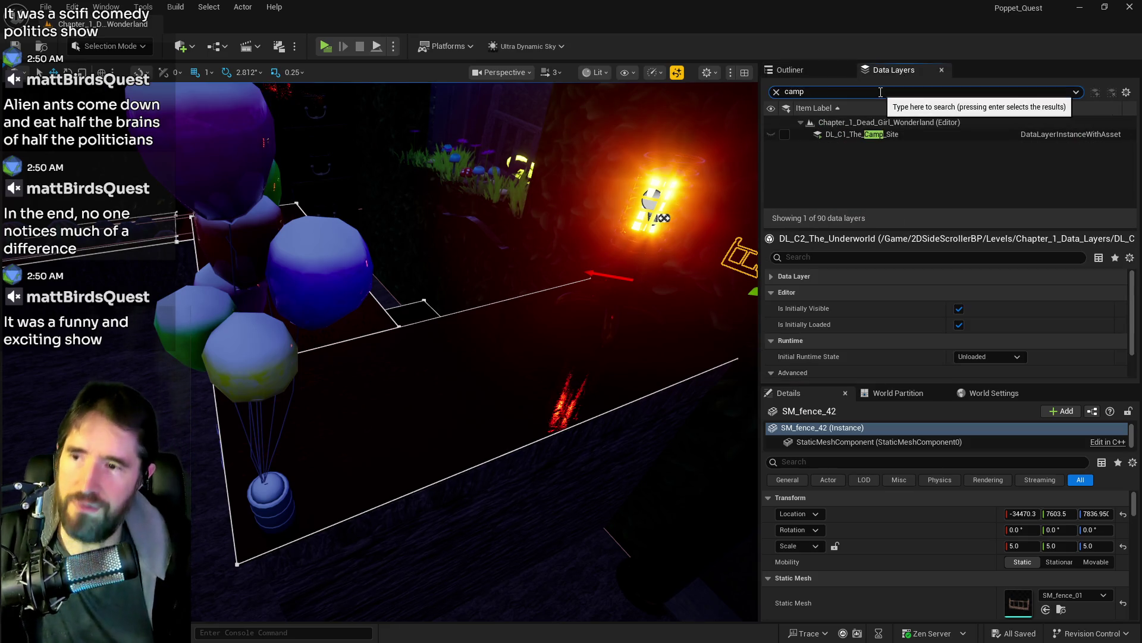
left_click(786, 135)
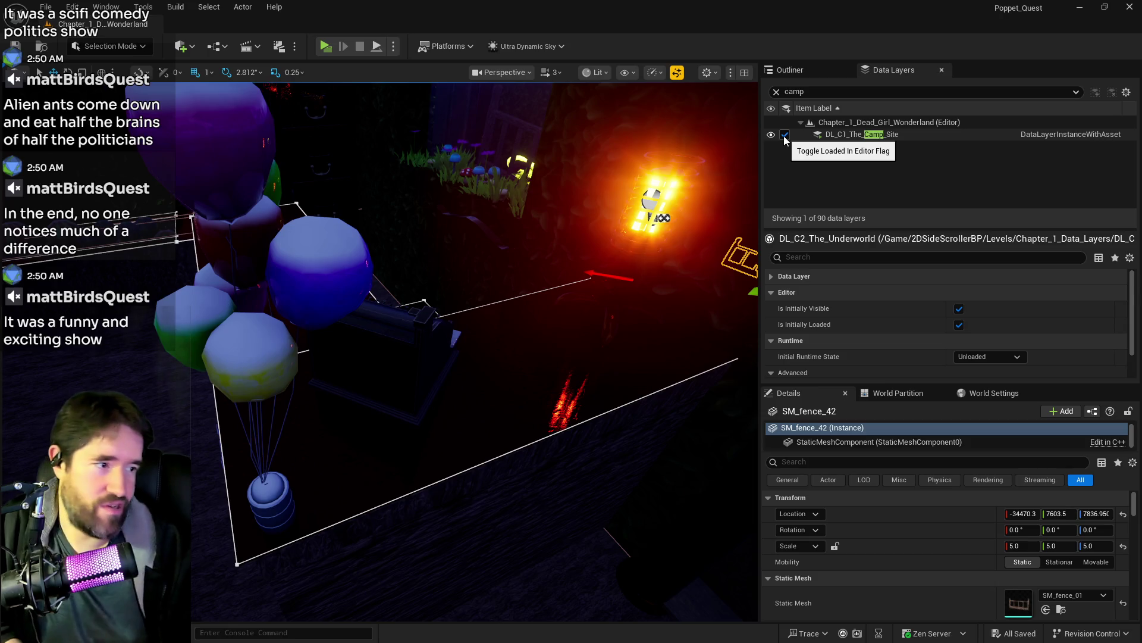
left_click(448, 351)
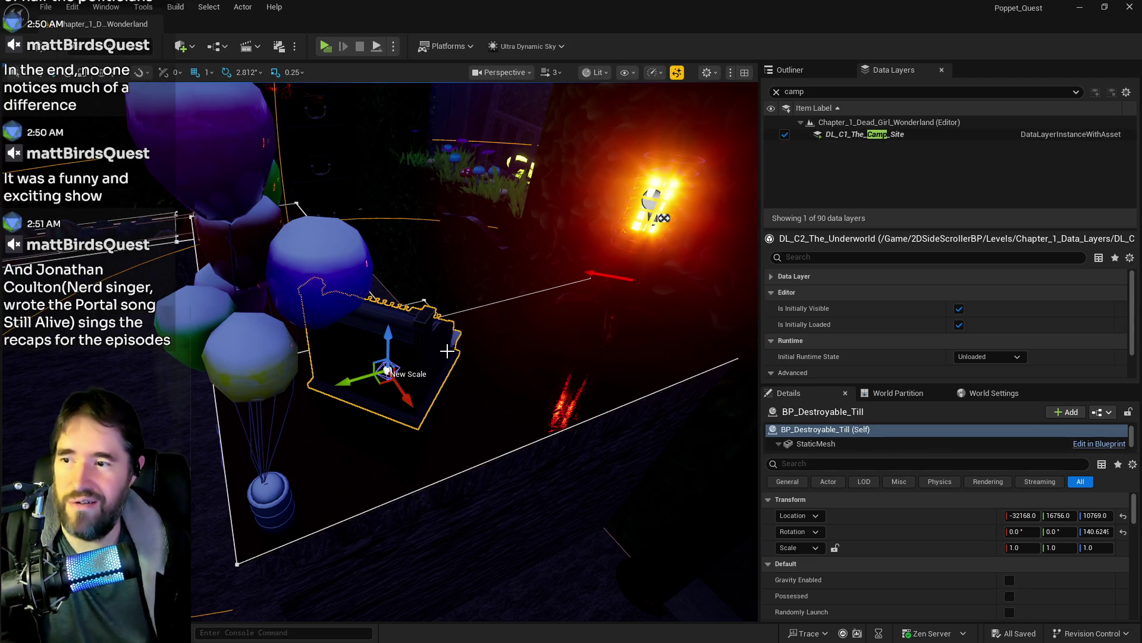
left_click(776, 91)
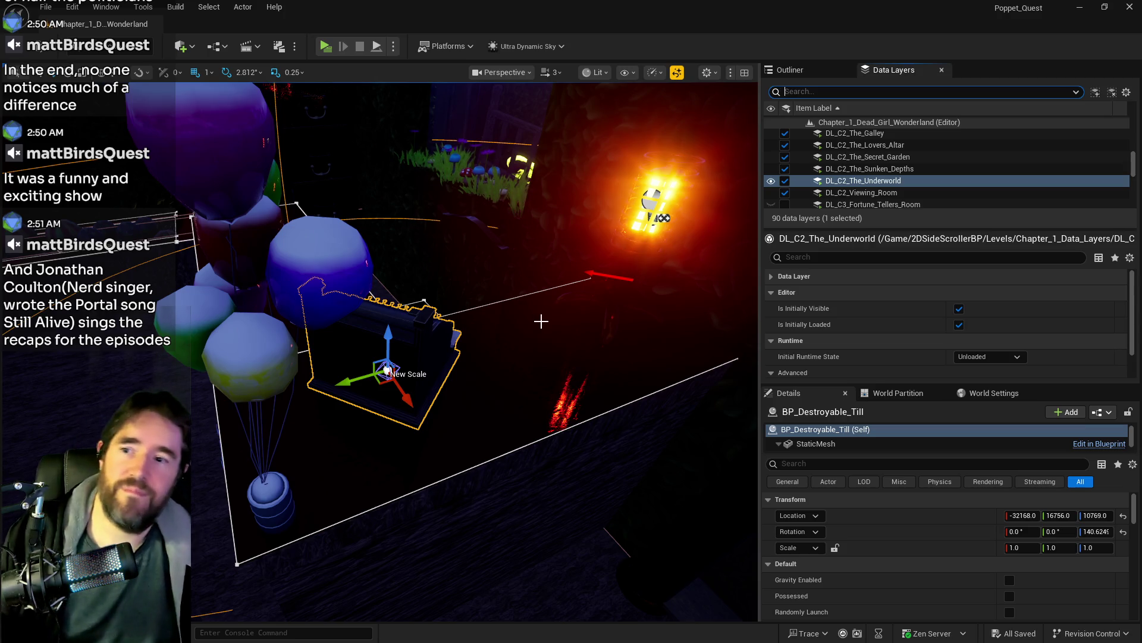
Step: Frame BP_Destroyable_Till beside the balloons and return to the Outliner's actor list
left_click_drag(540, 322, 529, 326)
left_click_drag(380, 378, 363, 370)
key("f")
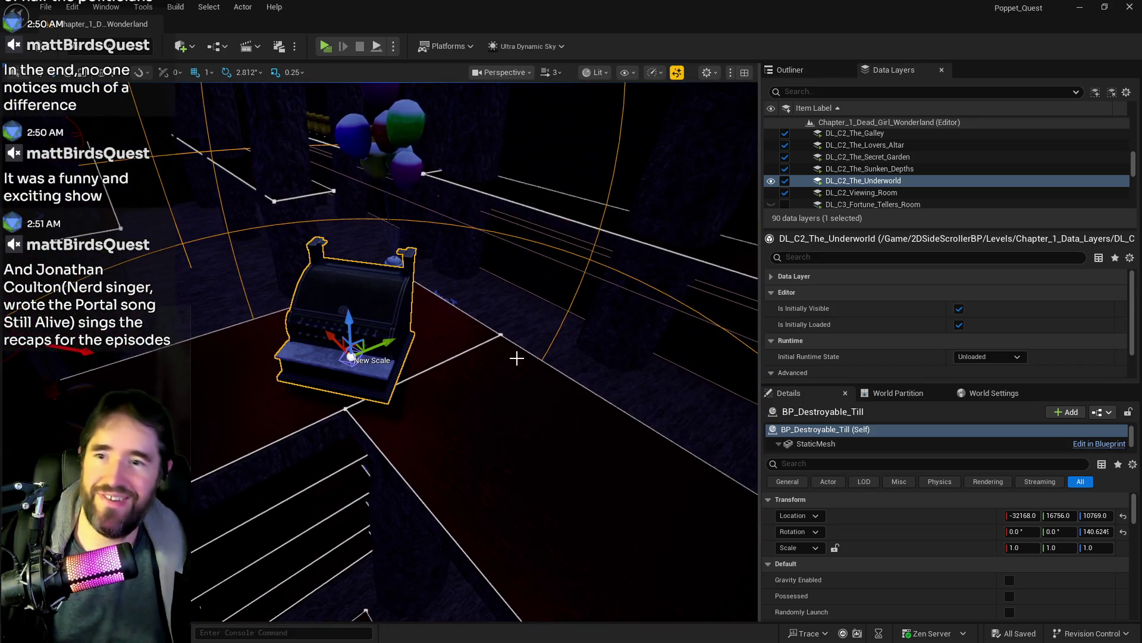
left_click(790, 69)
mouse_move(528, 365)
left_mouse_down()
mouse_move(502, 373)
mouse_move(410, 135)
mouse_move(423, 128)
left_mouse_up()
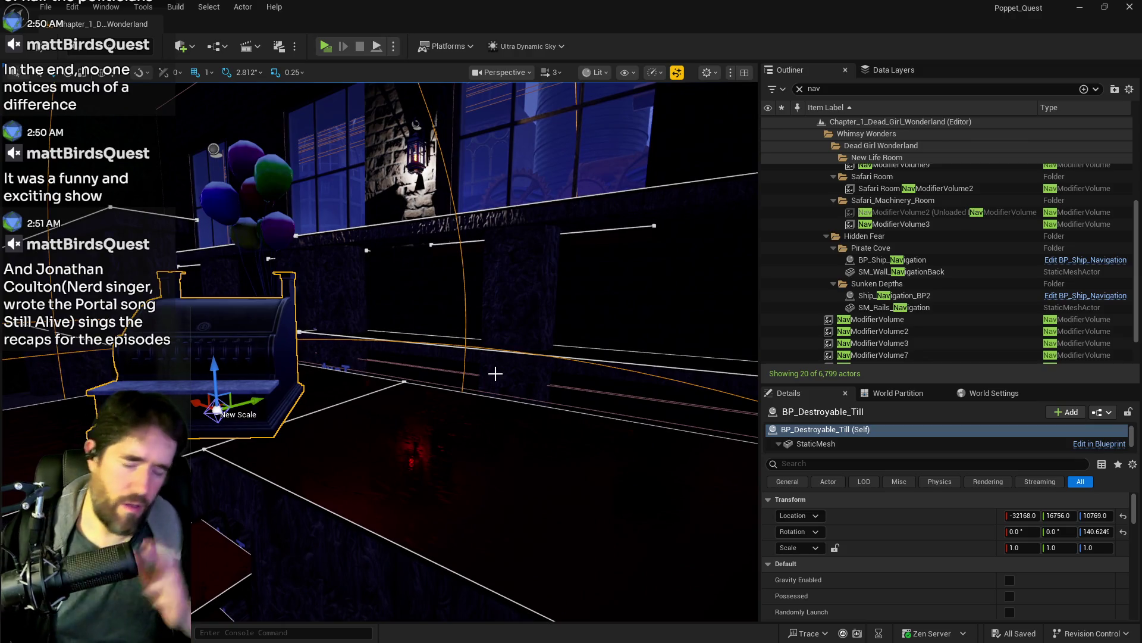